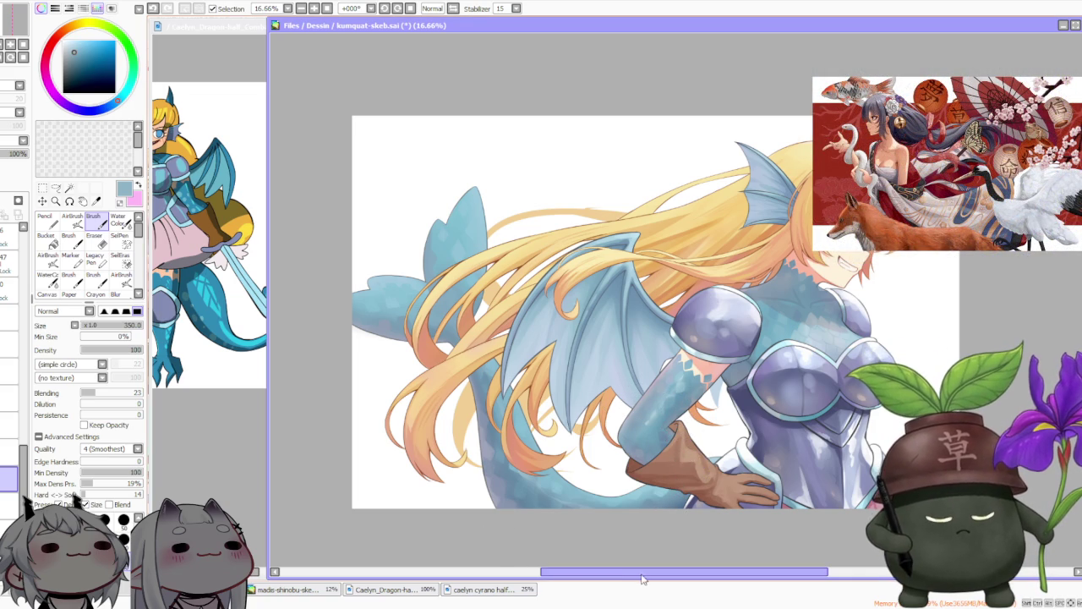
- Switch to a different layer and rotate the canvas view to -45°
scroll(592, 541, right, 5)
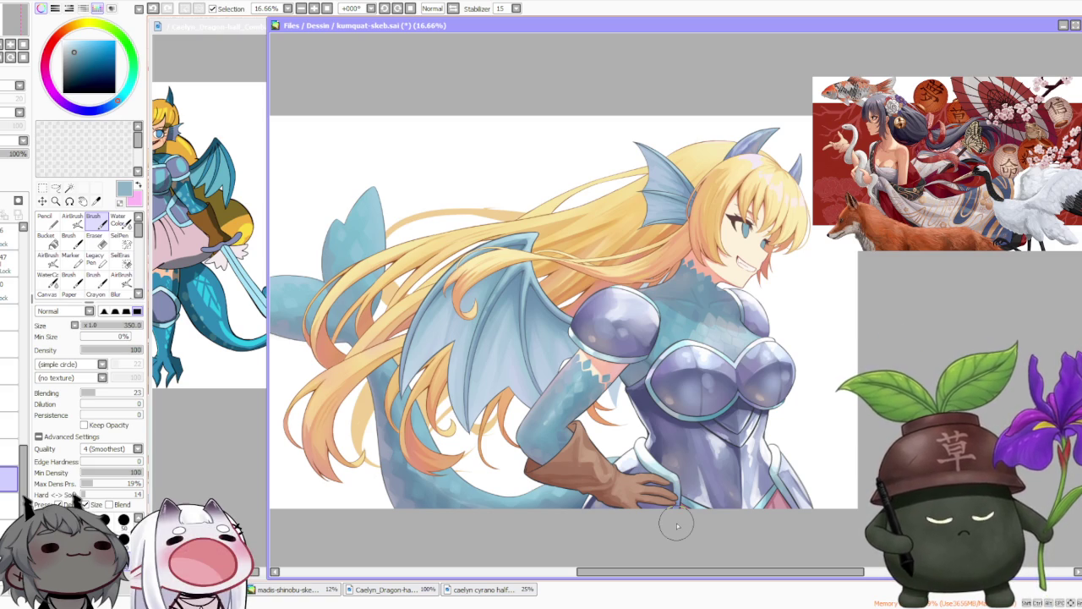
scroll(855, 263, down, 2)
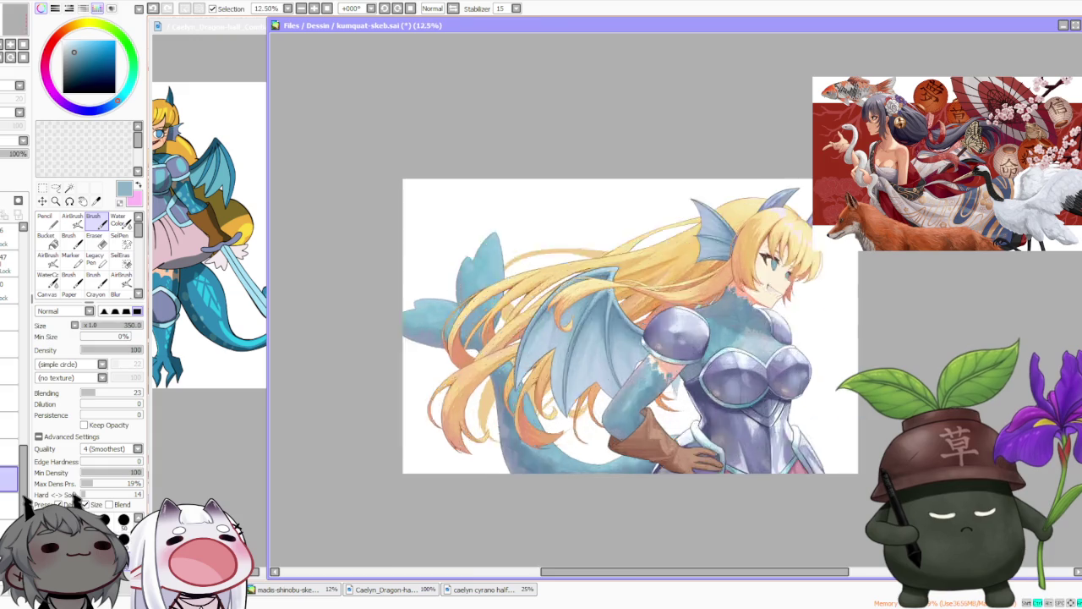
scroll(855, 263, up, 3)
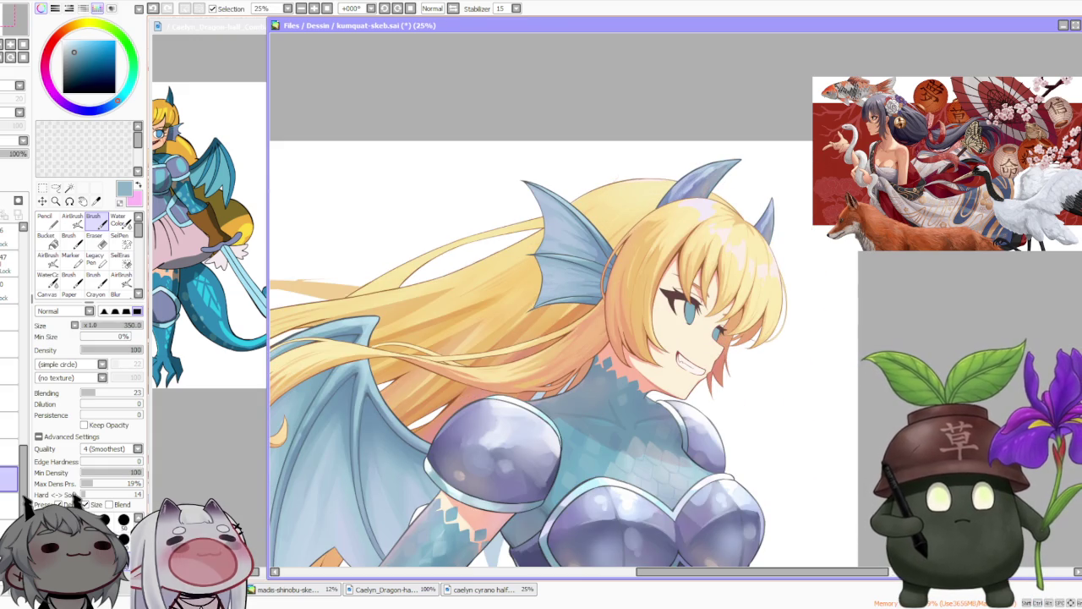
scroll(621, 179, down, 2)
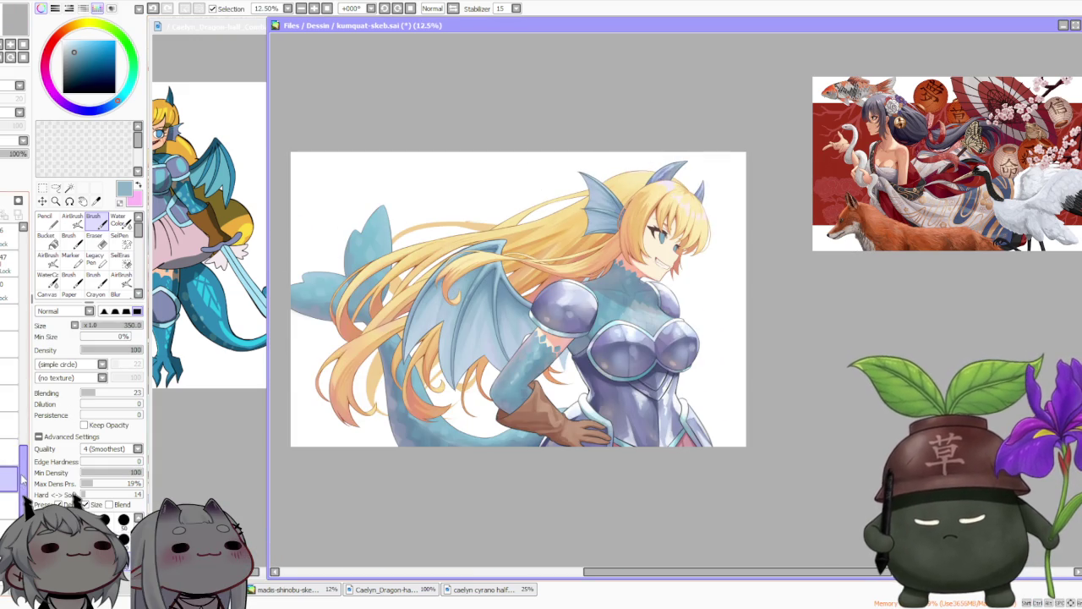
click(10, 436)
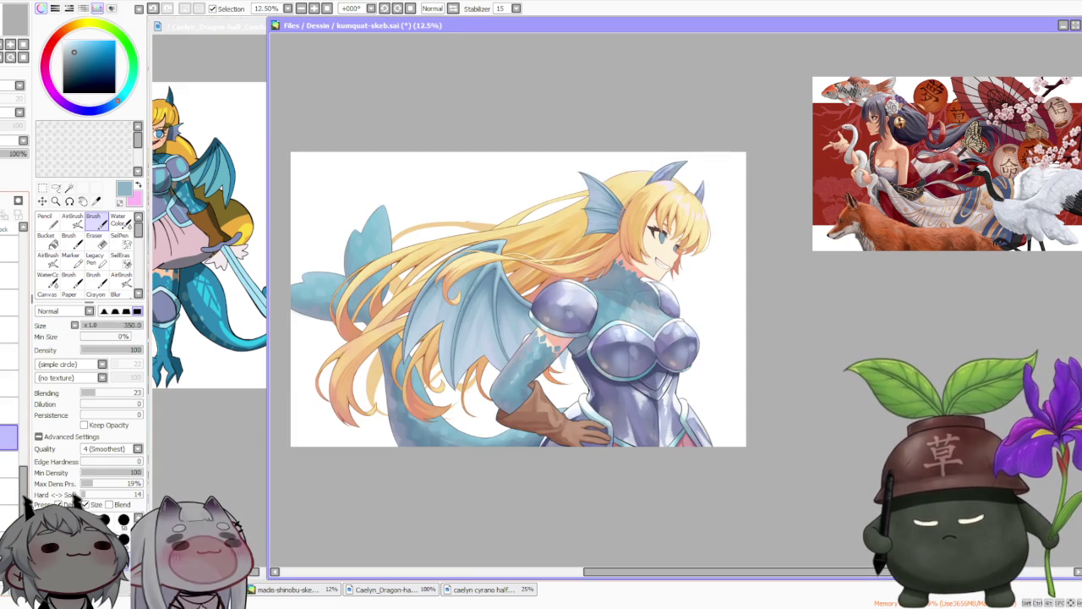
scroll(451, 255, down, 1)
scroll(451, 255, up, 3)
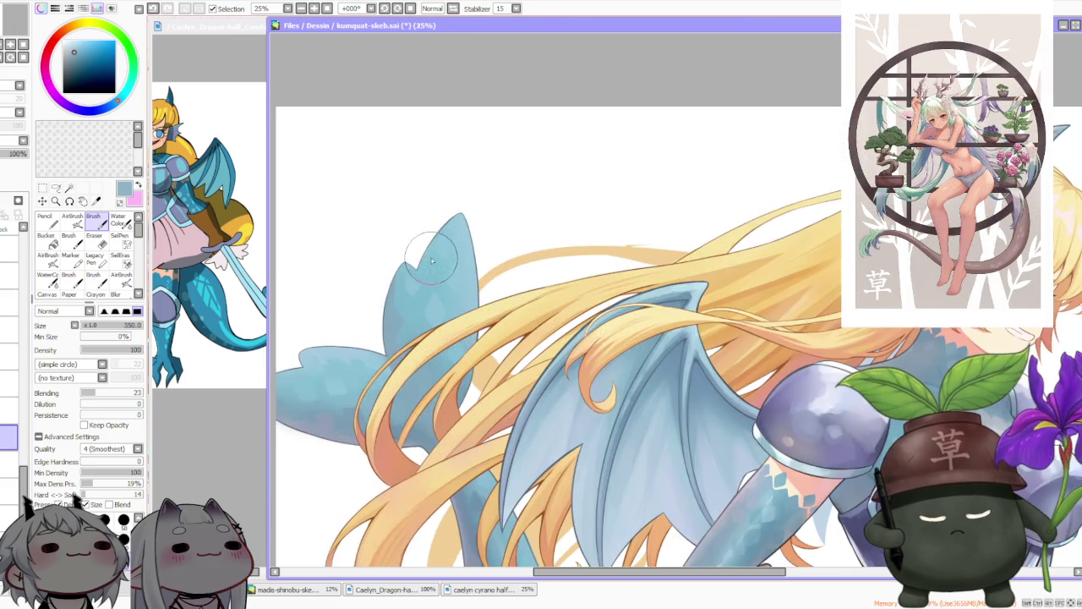
scroll(450, 256, down, 1)
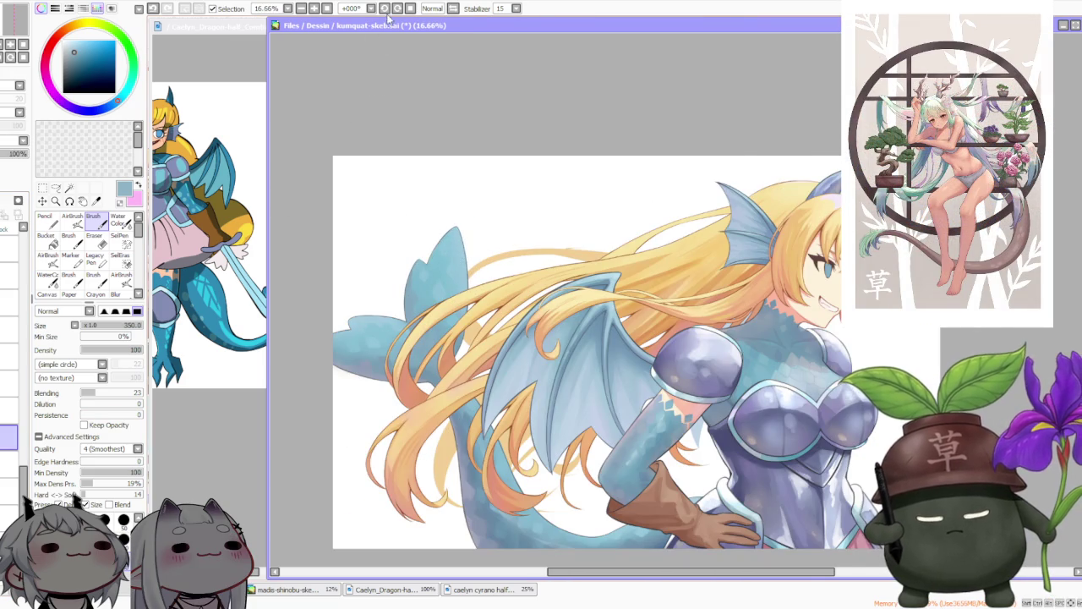
click(384, 9)
click(385, 8)
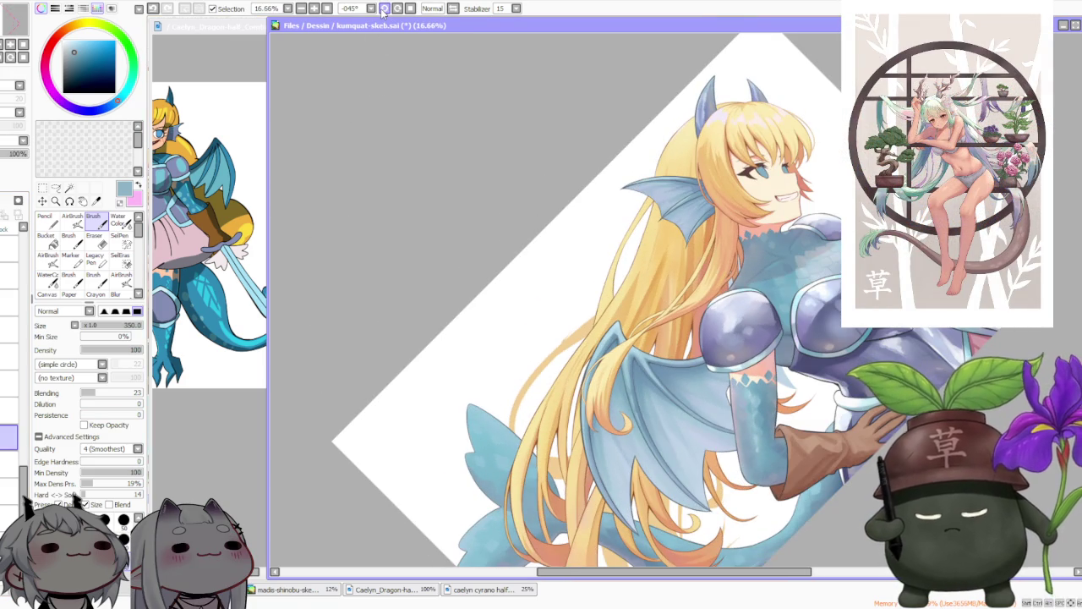
- Shrink the brush to size 300 and sample the peach hair colour with Alt-click
key(bracketleft)
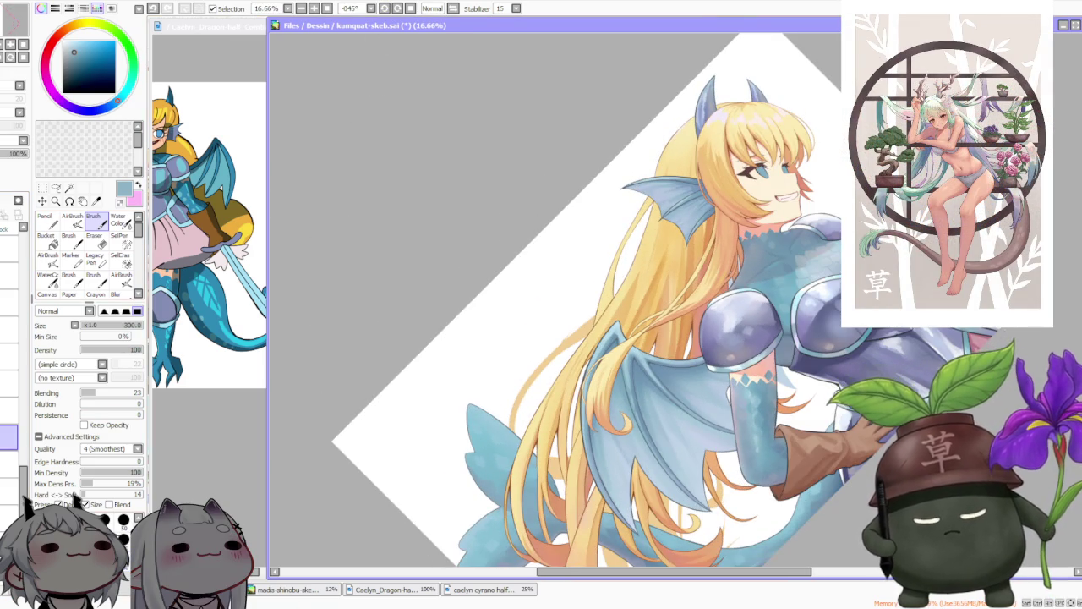
scroll(565, 364, up, 3)
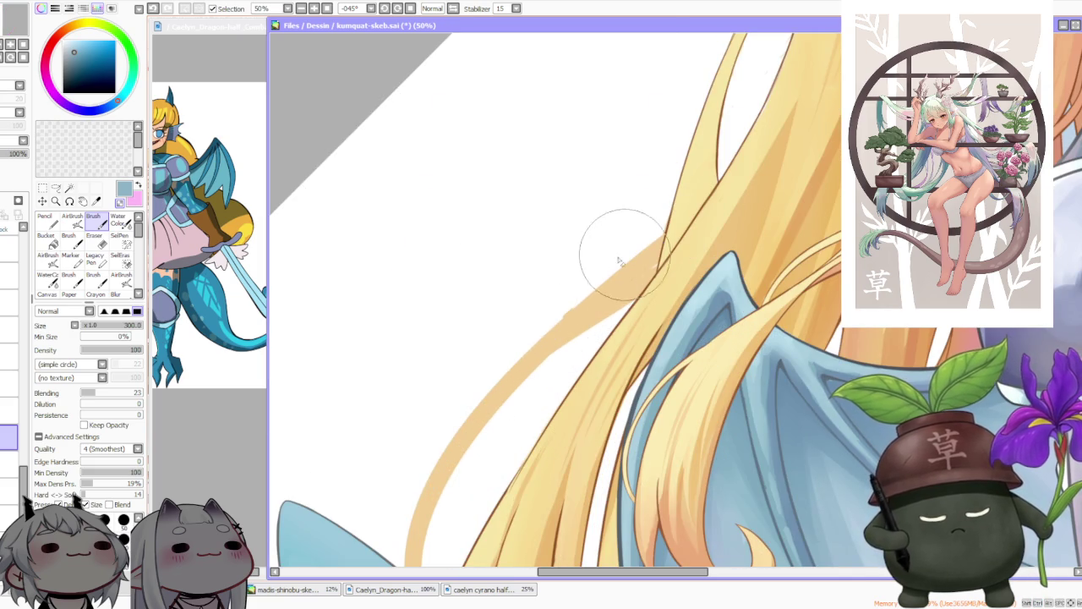
alt+click(626, 281)
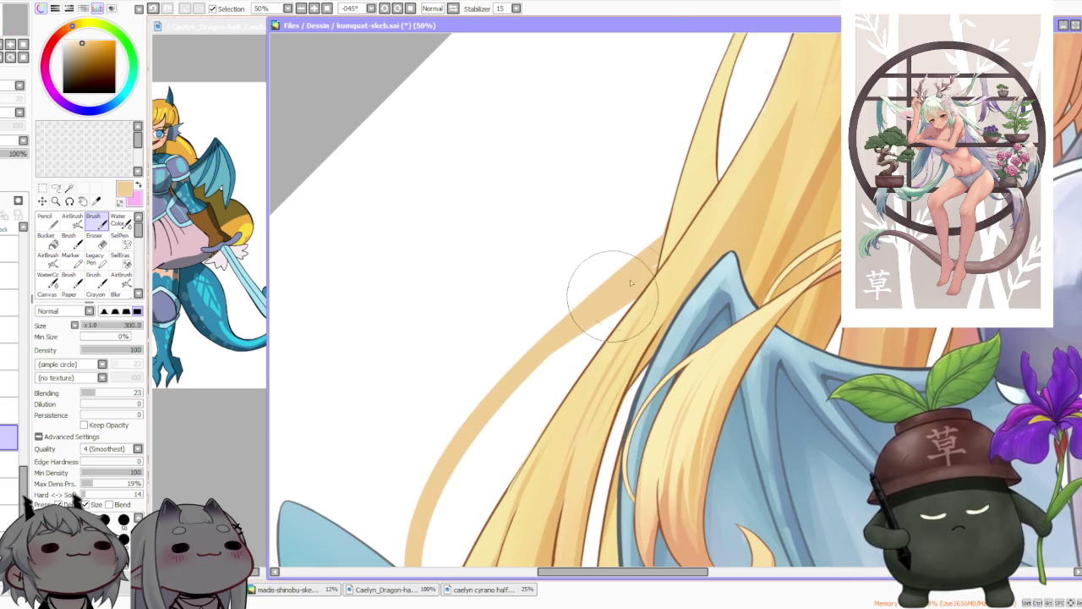
scroll(583, 313, down, 3)
scroll(570, 334, up, 2)
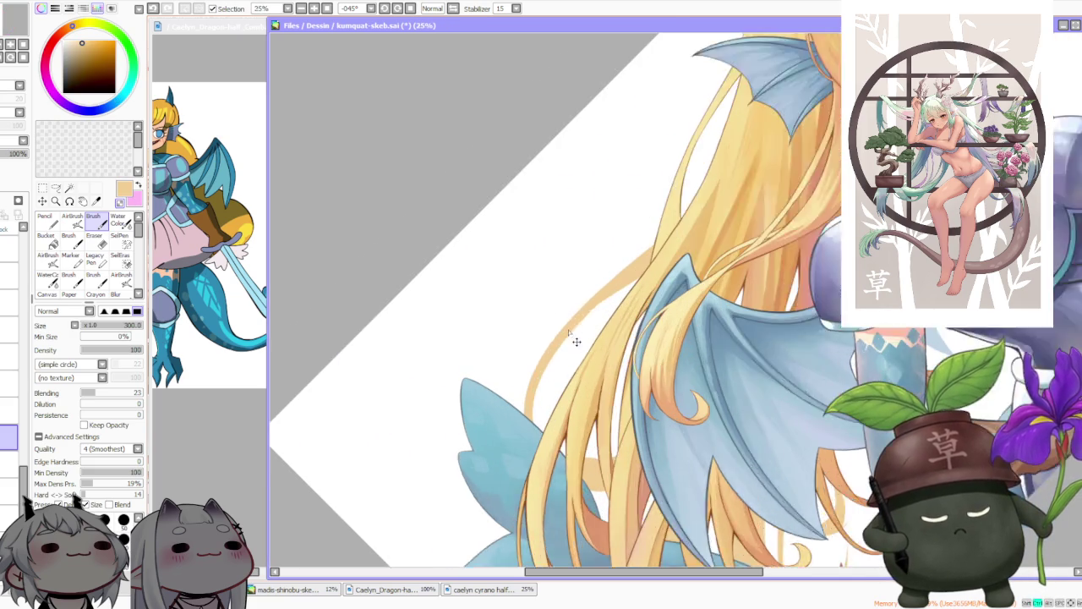
scroll(570, 334, up, 1)
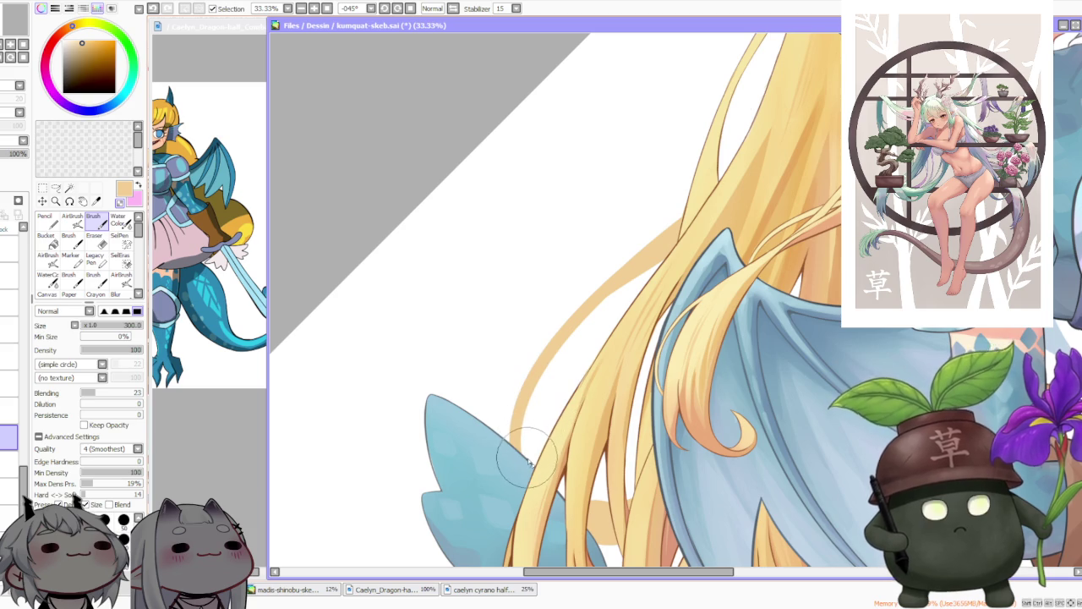
scroll(535, 434, down, 1)
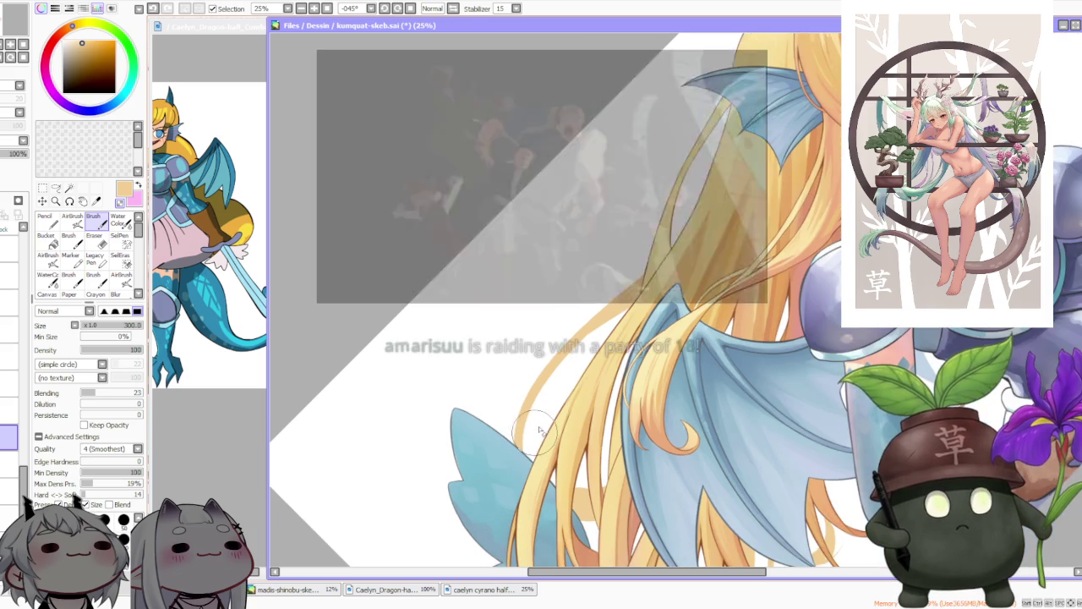
scroll(535, 434, up, 1)
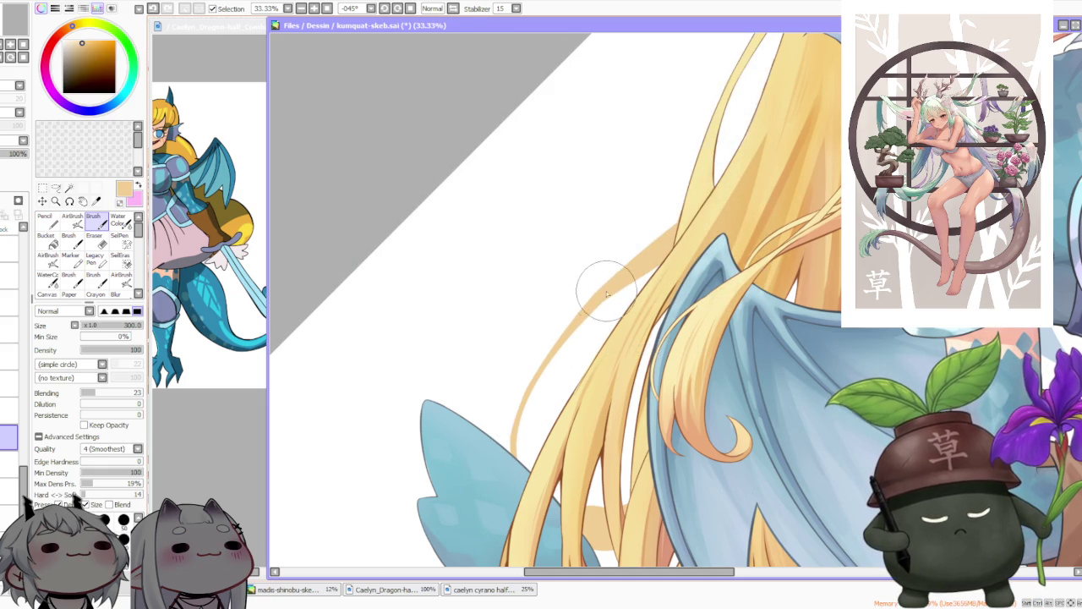
scroll(616, 218, down, 3)
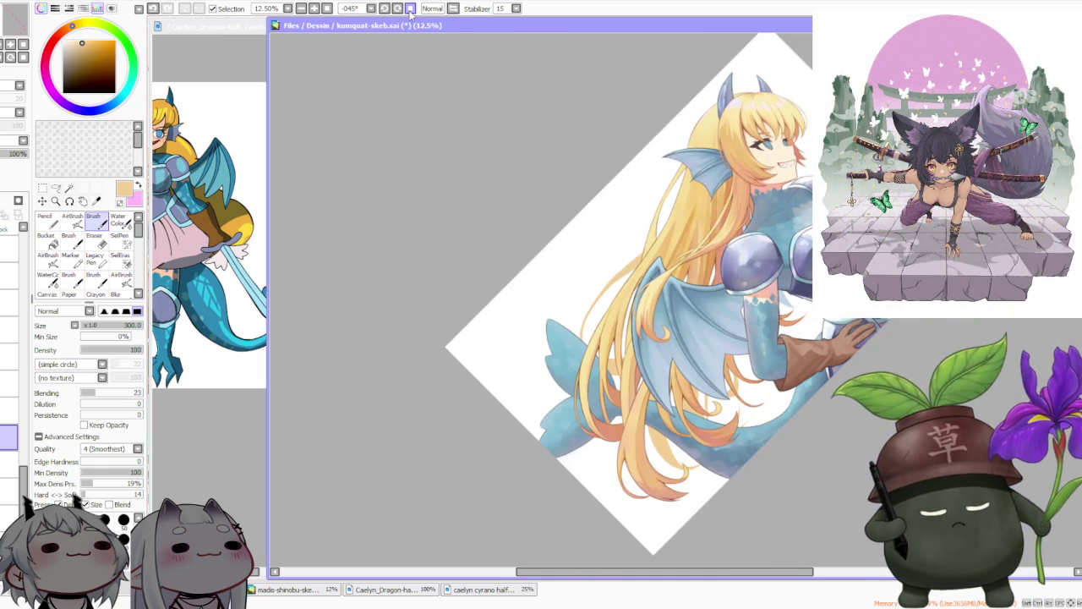
- Reset the canvas rotation to 0° and zoom to 16.66% to see the whole figure
key(Home)
scroll(447, 50, down, 1)
scroll(600, 170, up, 1)
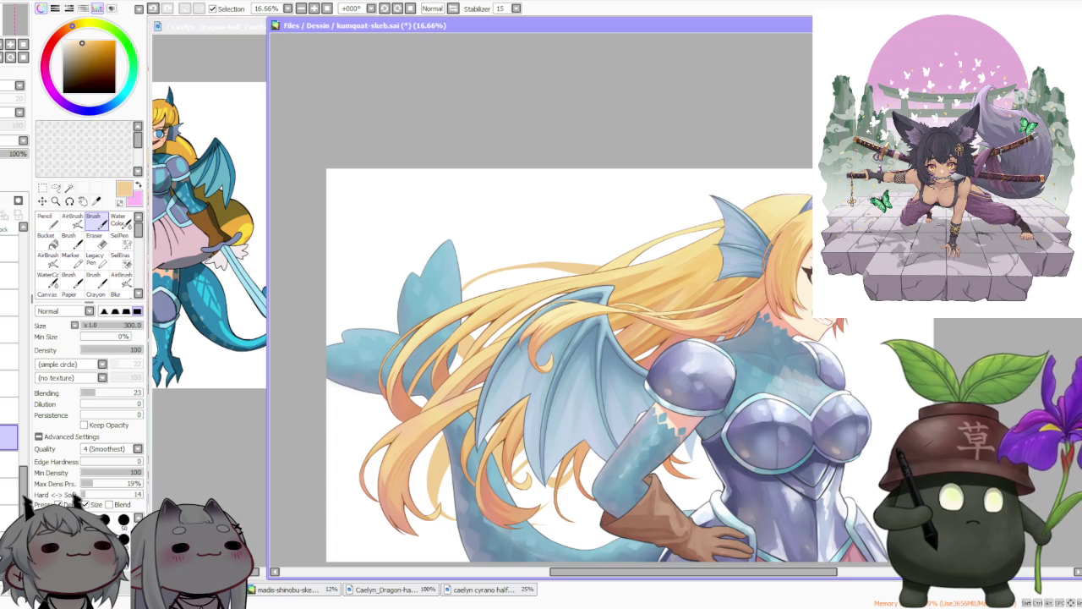
scroll(541, 338, down, 2)
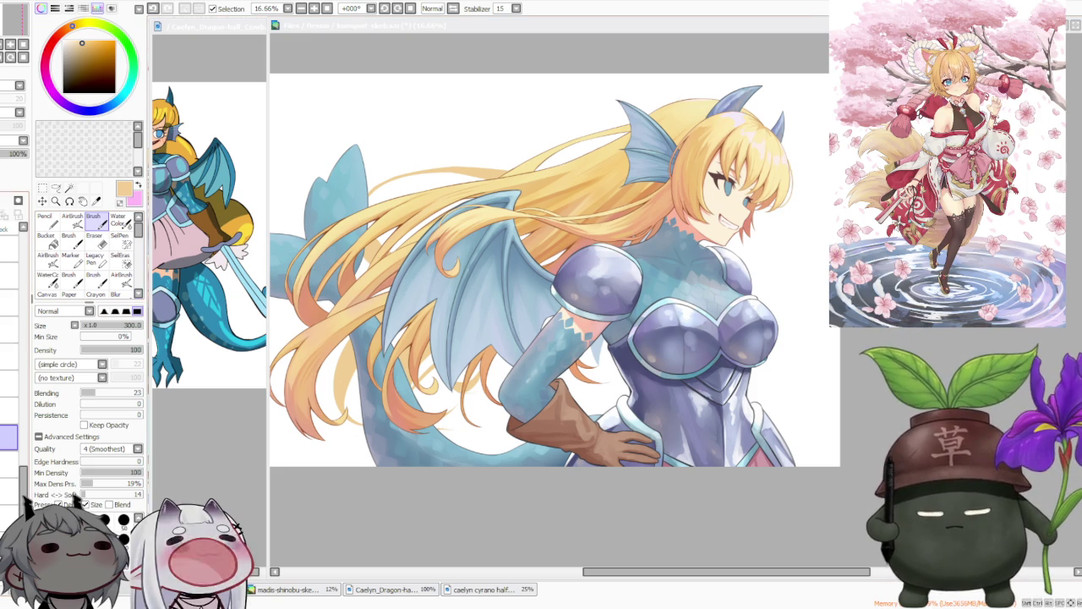
- Paste the chibi character image onto the canvas and zoom around to compare it
click(28, 257)
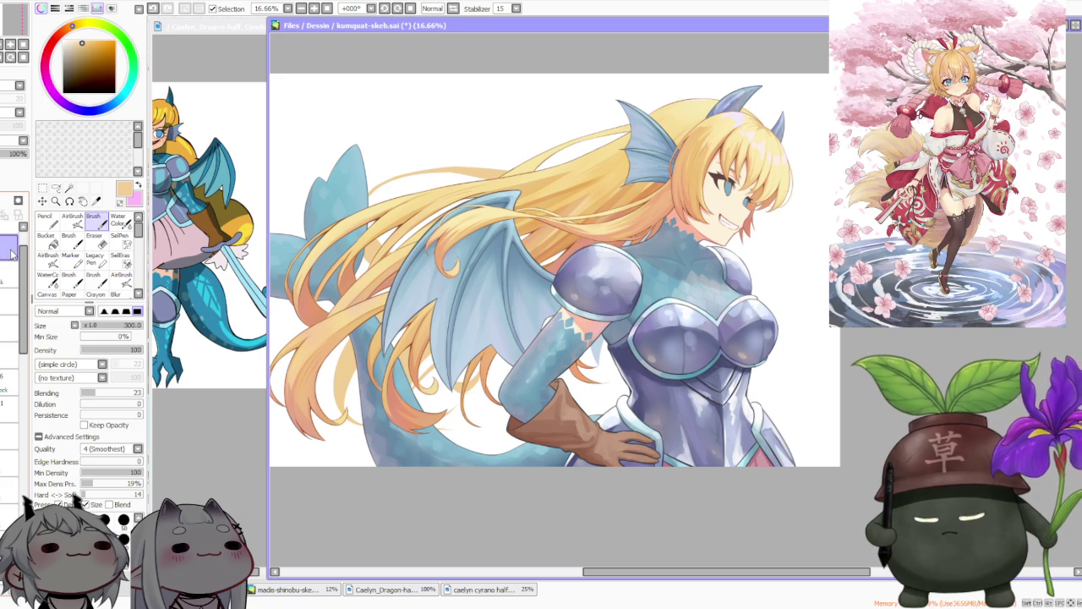
key(ctrl+v)
scroll(405, 215, down, 2)
scroll(404, 215, up, 4)
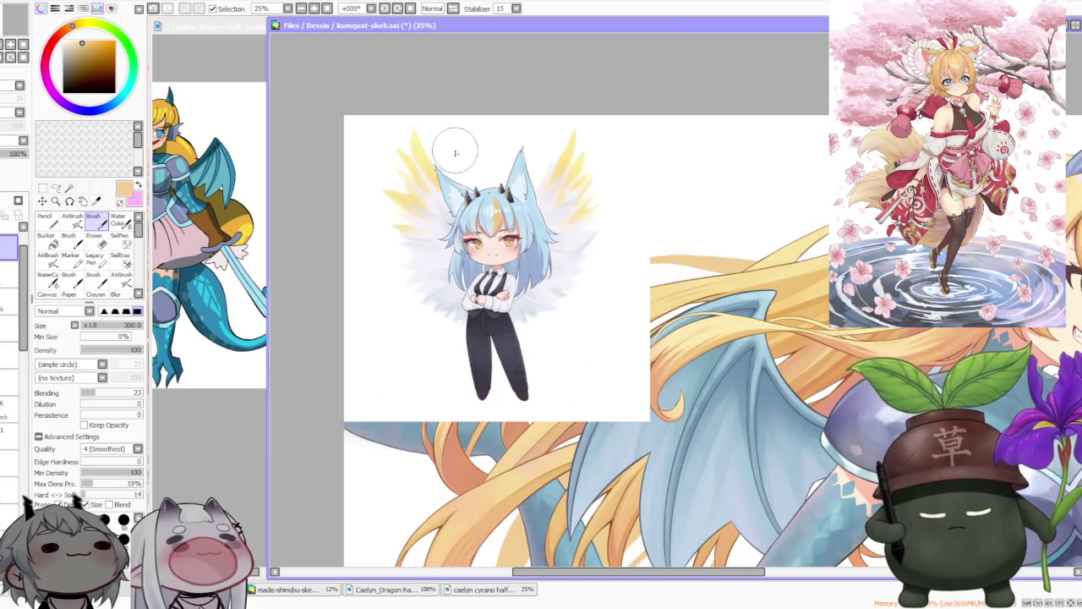
scroll(449, 164, up, 1)
scroll(488, 226, down, 2)
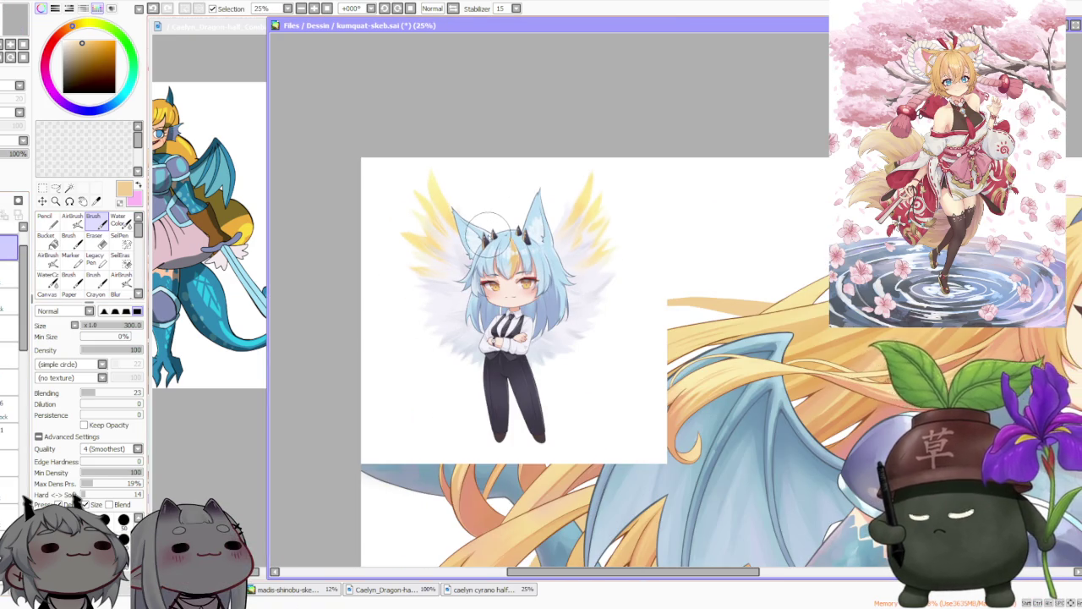
scroll(507, 289, up, 2)
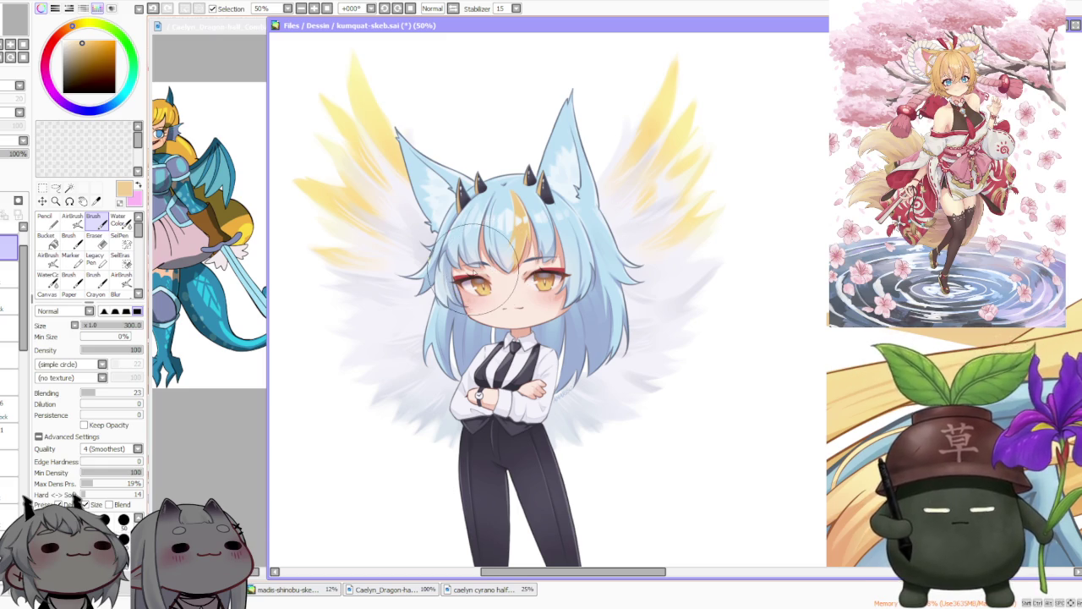
scroll(491, 269, down, 1)
scroll(515, 240, down, 1)
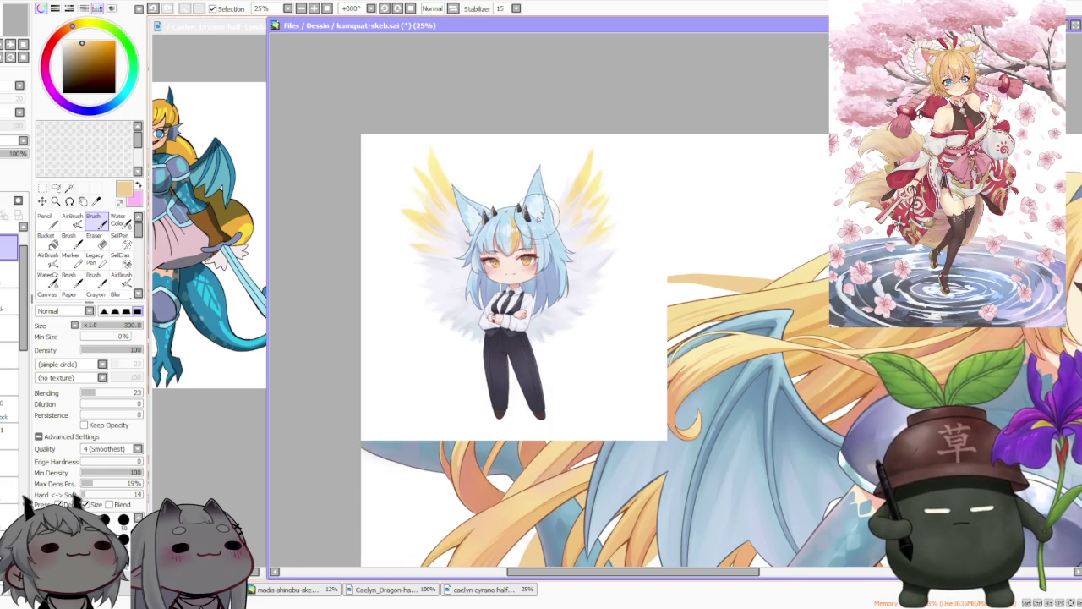
scroll(535, 272, up, 1)
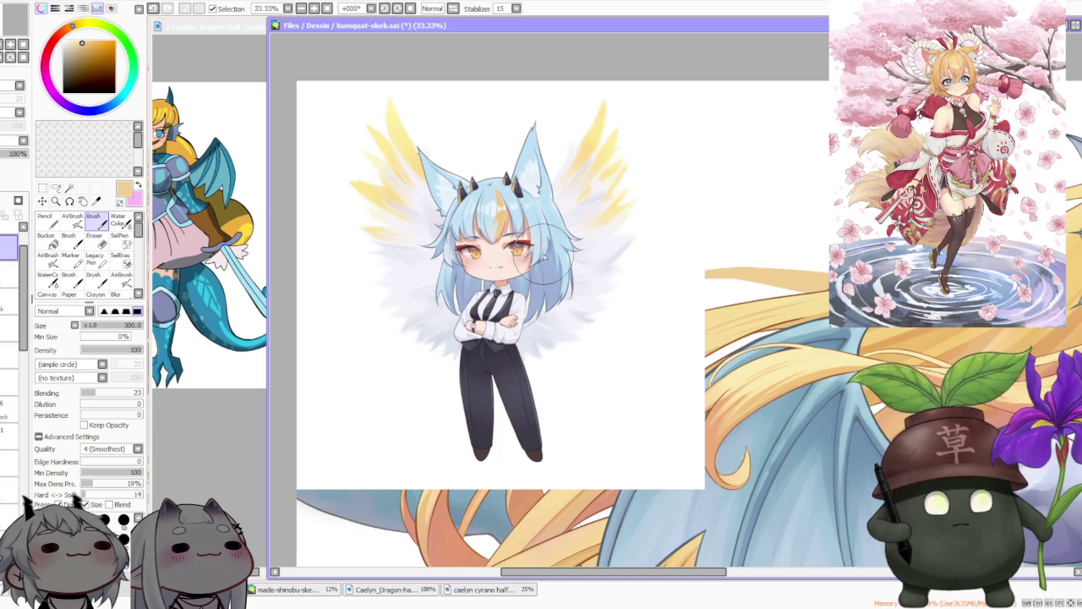
scroll(499, 245, down, 1)
scroll(475, 230, up, 1)
scroll(457, 238, up, 1)
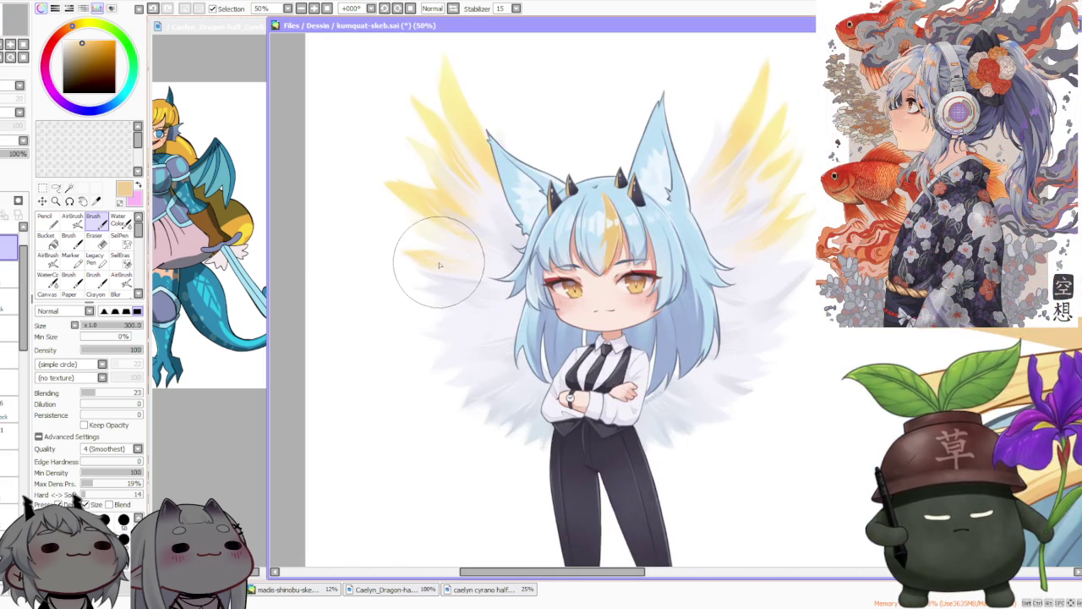
scroll(419, 245, down, 1)
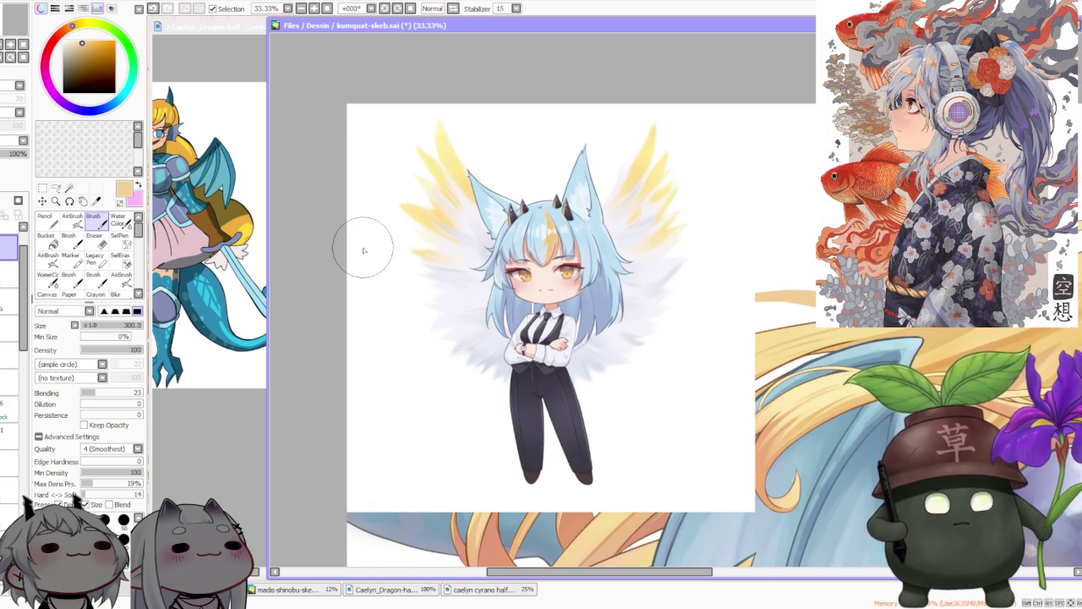
scroll(584, 279, up, 1)
scroll(513, 289, up, 1)
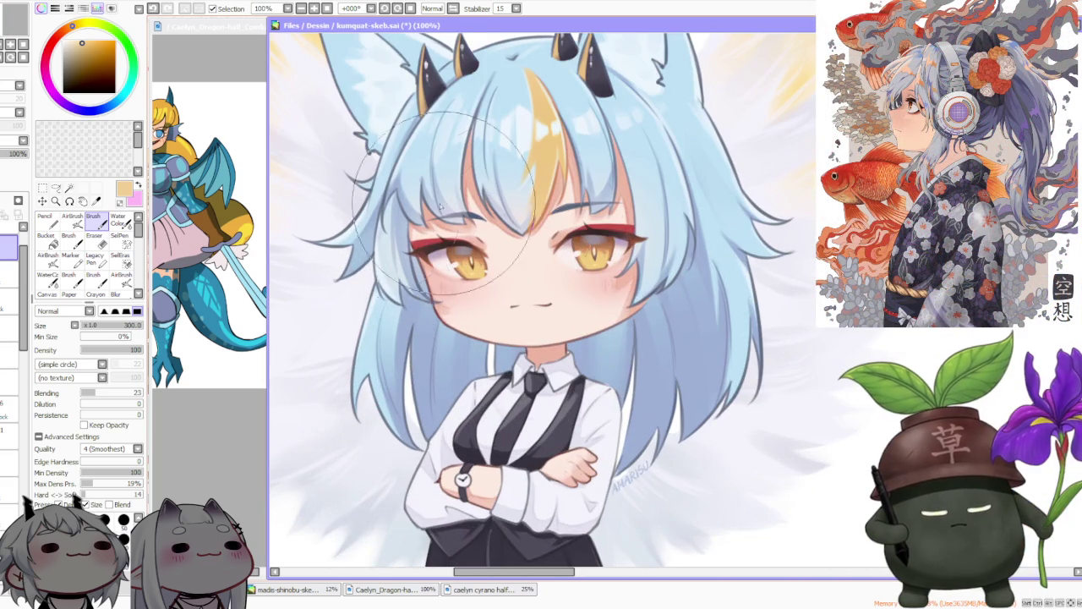
scroll(592, 338, up, 3)
scroll(608, 347, down, 1)
scroll(608, 348, down, 5)
scroll(601, 338, down, 1)
scroll(597, 337, up, 1)
scroll(597, 336, down, 1)
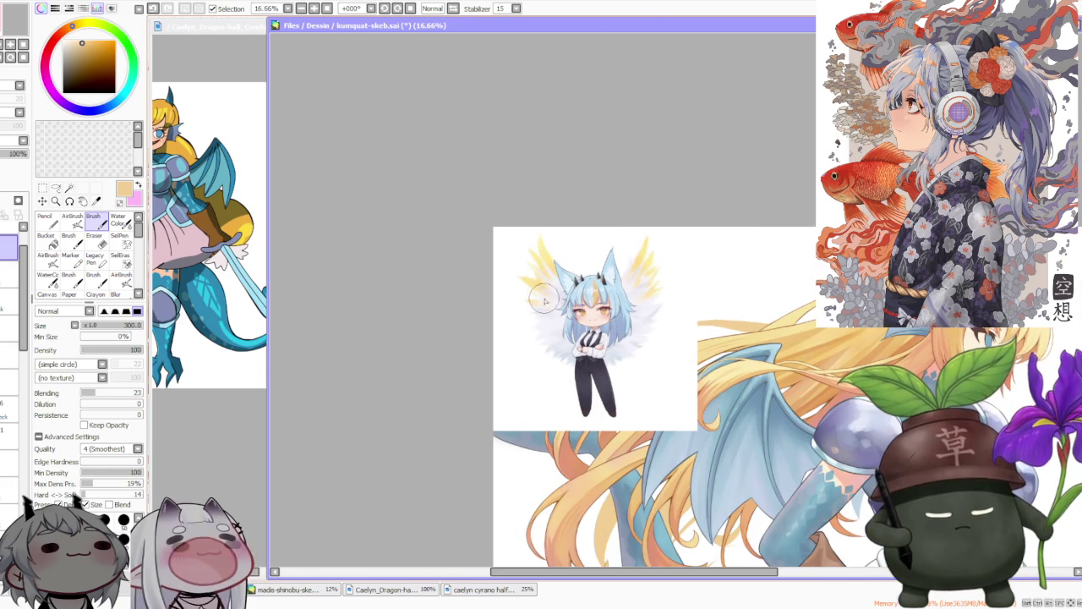
scroll(771, 284, up, 1)
scroll(782, 334, up, 1)
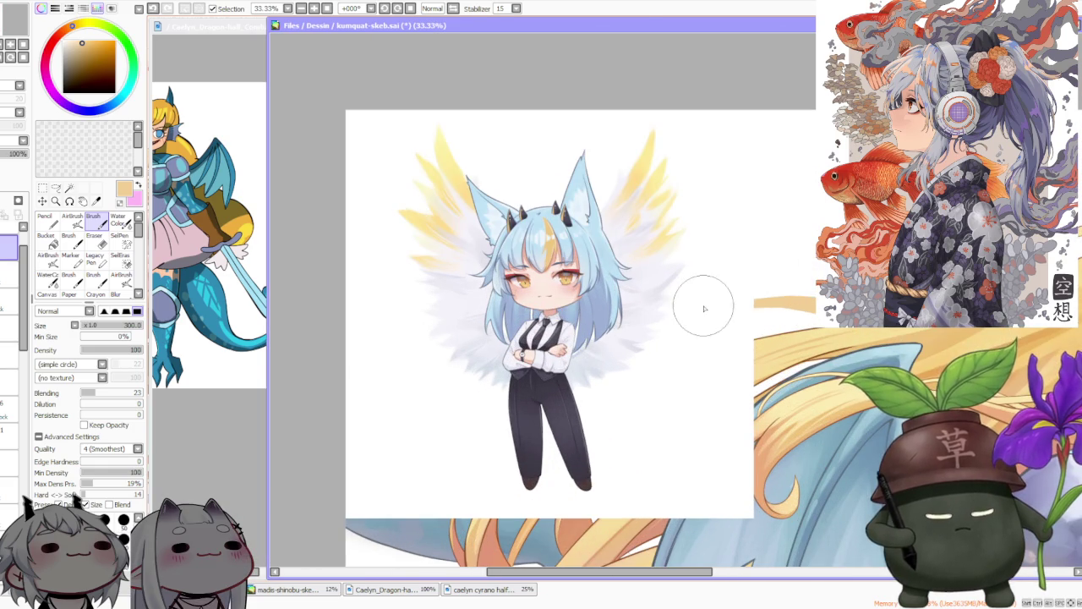
scroll(689, 300, up, 1)
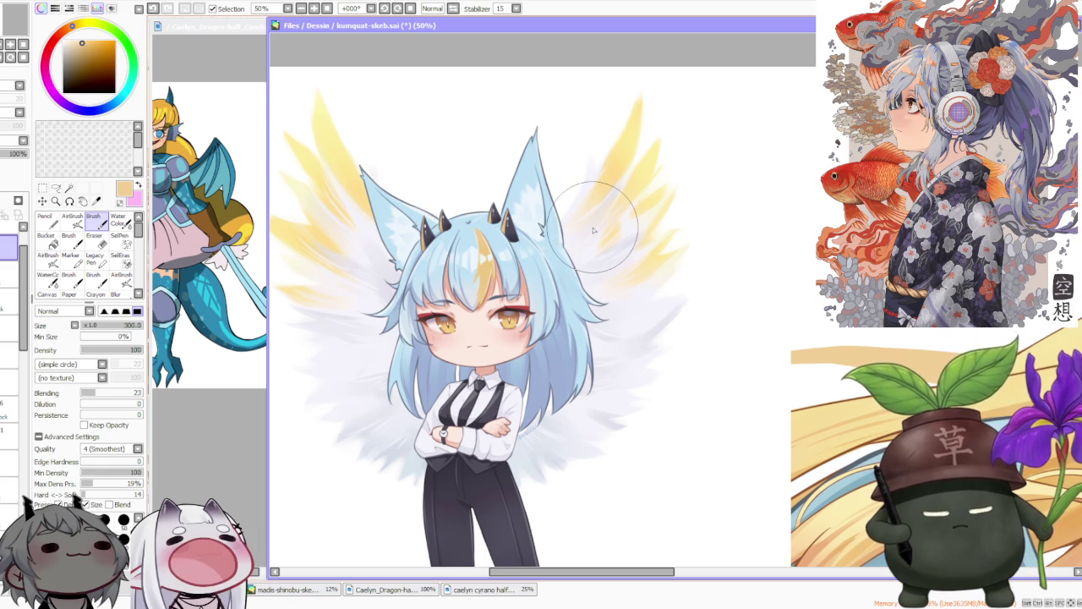
scroll(554, 186, down, 2)
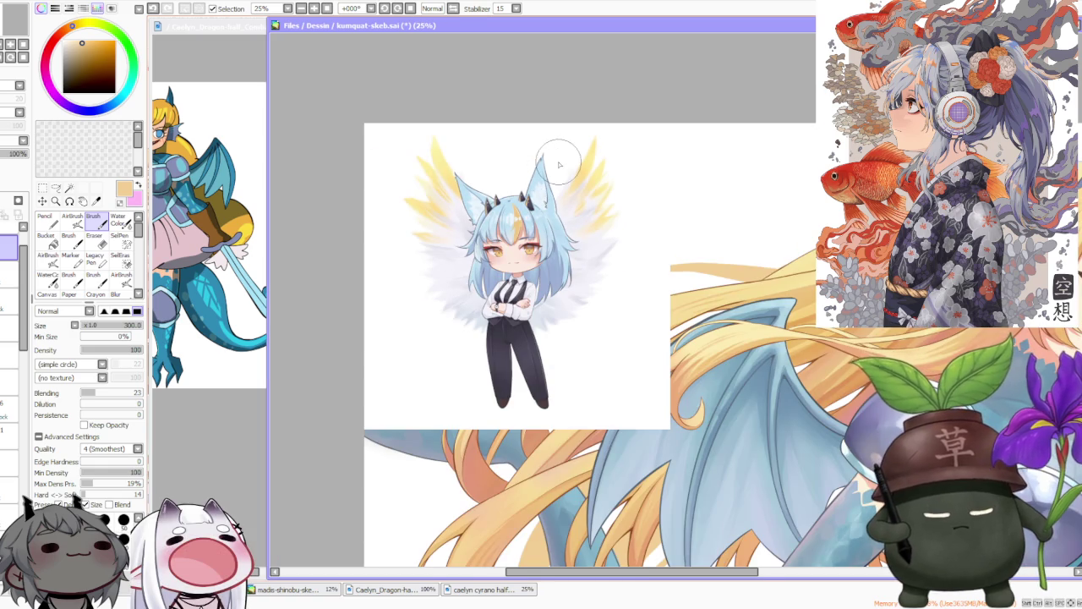
scroll(477, 237, up, 2)
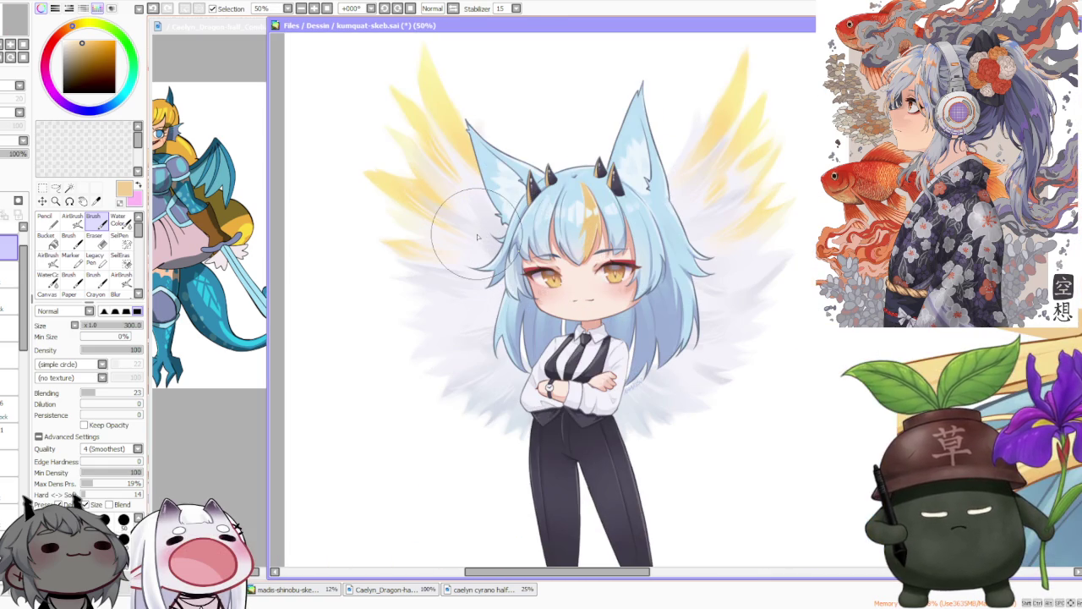
scroll(477, 237, down, 2)
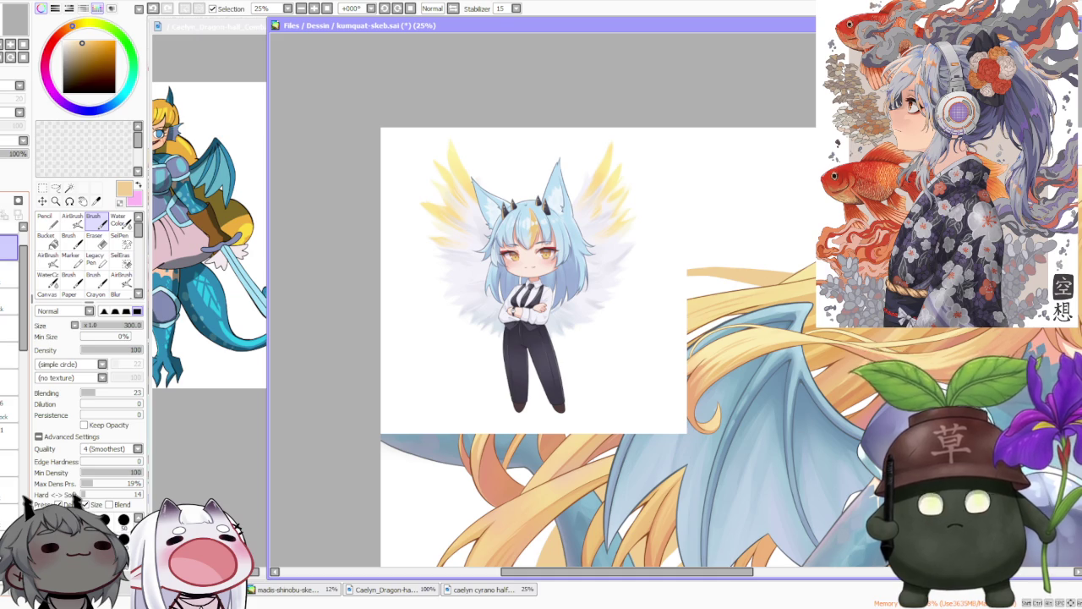
- Undo the paste to remove the chibi image and zoom out over the dragon artwork
key(ctrl+z)
scroll(483, 242, down, 3)
scroll(418, 223, down, 1)
scroll(473, 219, up, 2)
scroll(530, 217, up, 1)
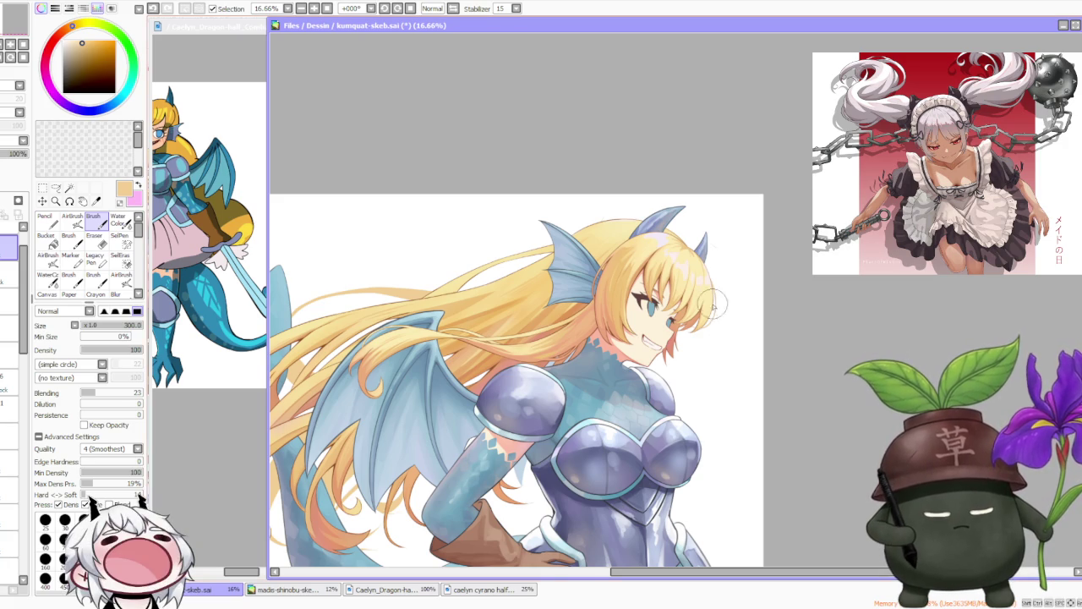
scroll(726, 329, down, 1)
scroll(756, 162, up, 2)
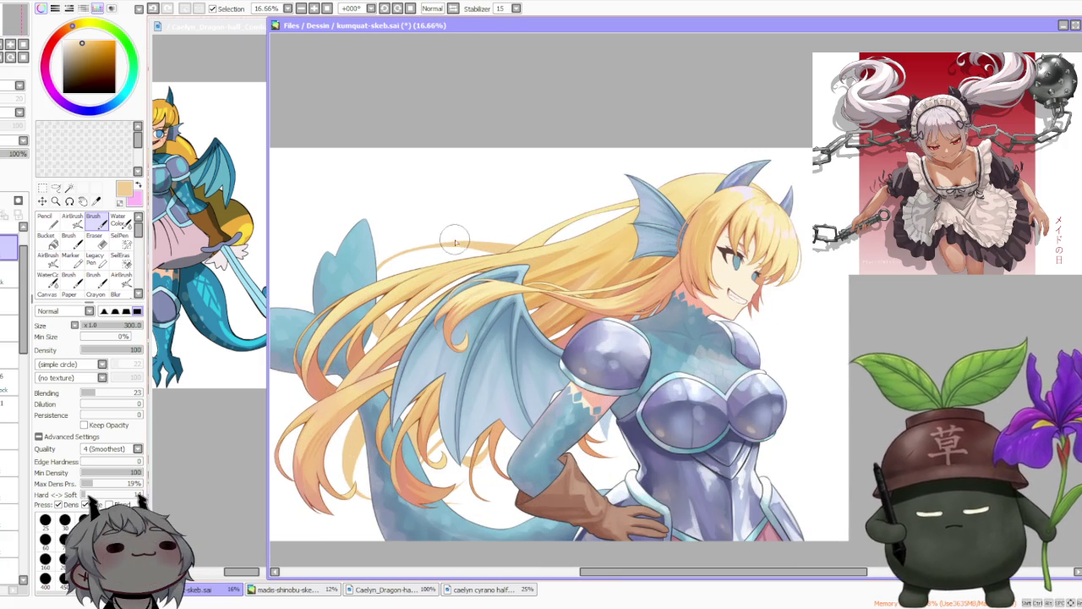
scroll(449, 243, down, 2)
scroll(436, 270, up, 1)
scroll(410, 279, up, 1)
scroll(429, 294, up, 1)
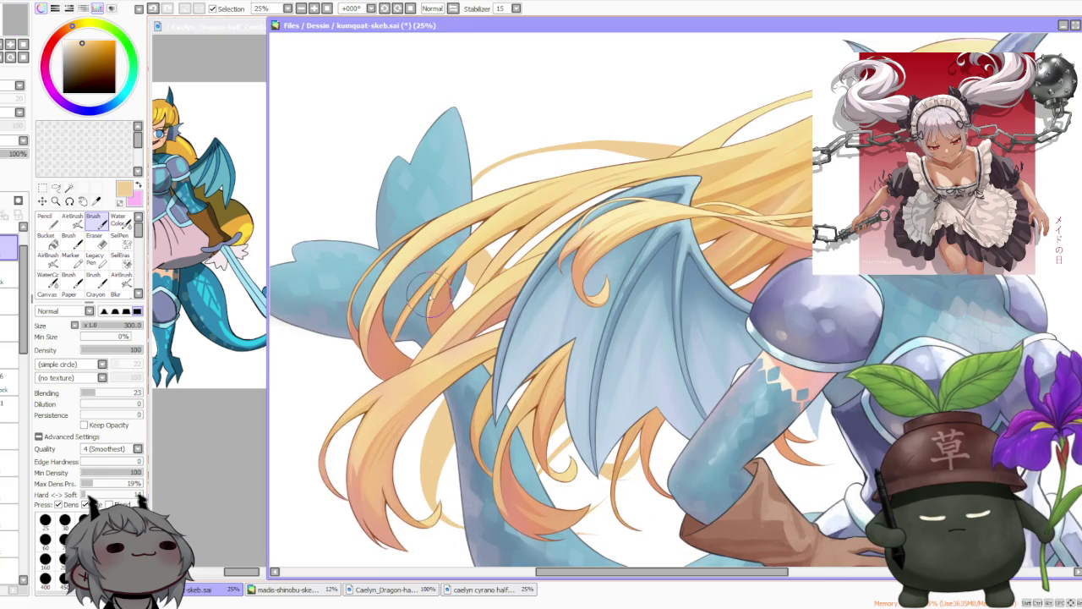
scroll(490, 372, down, 1)
scroll(551, 499, up, 1)
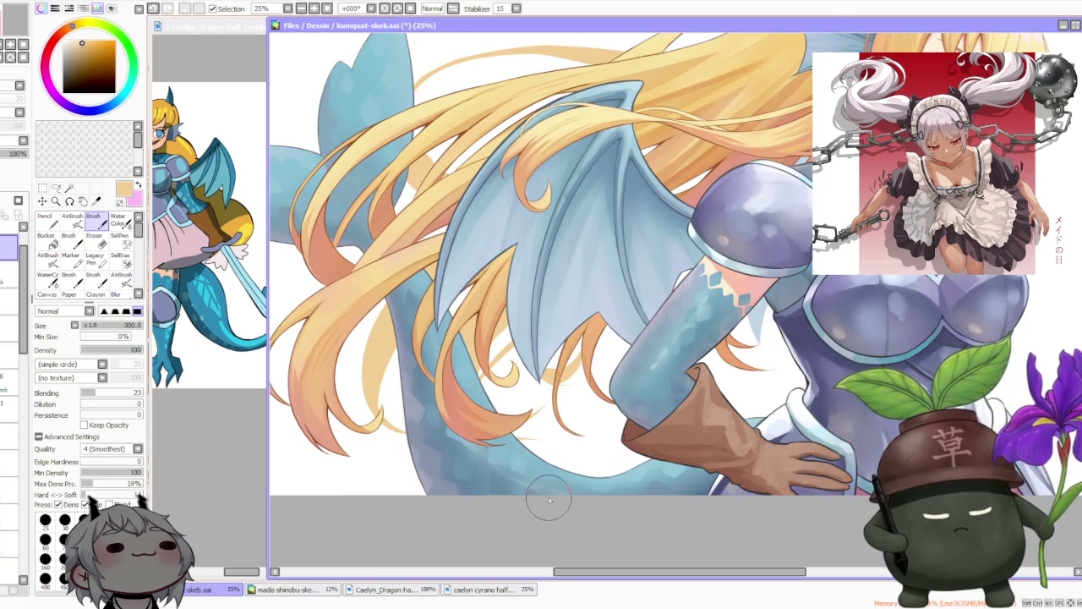
scroll(550, 501, down, 2)
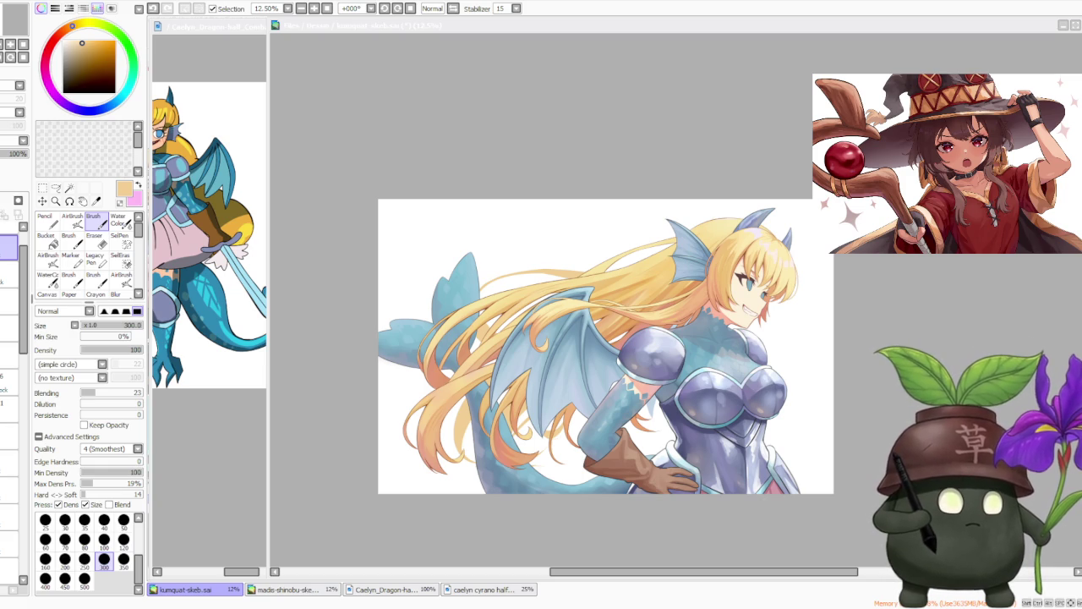
scroll(554, 358, up, 1)
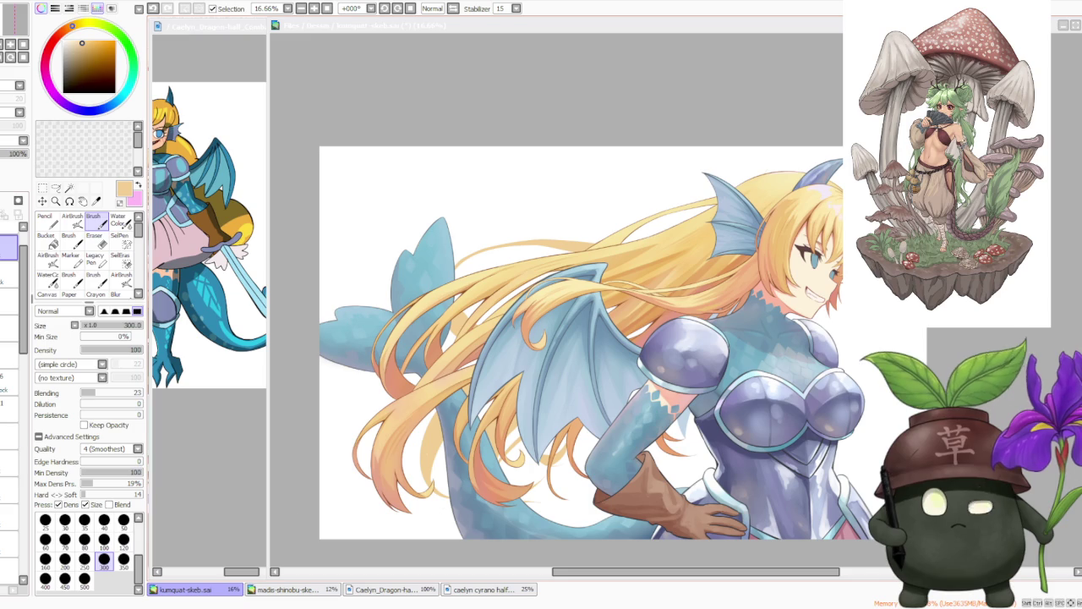
click(12, 301)
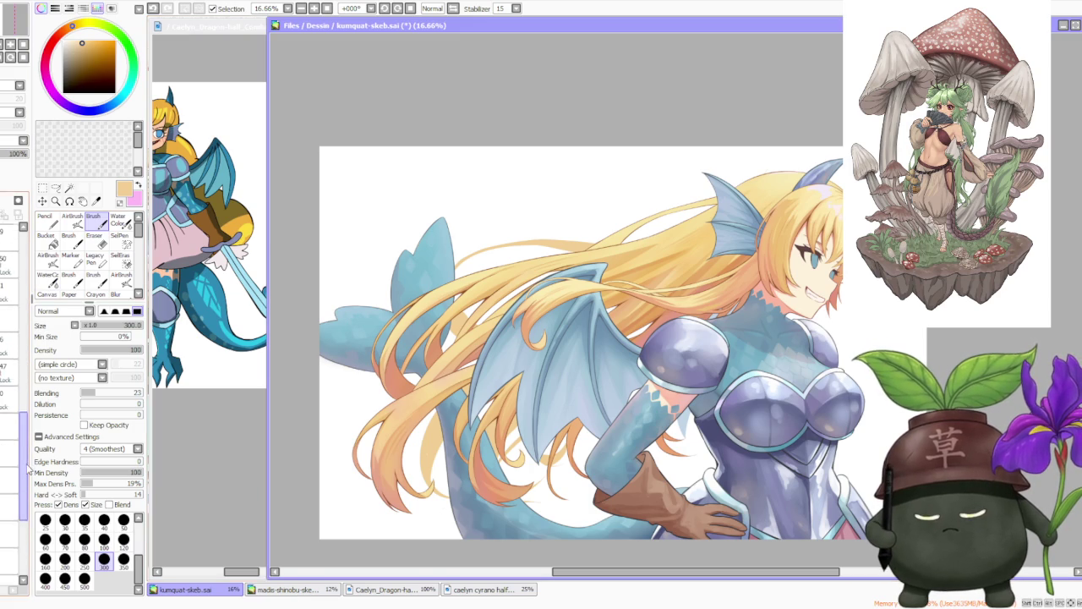
drag(26, 471, 14, 531)
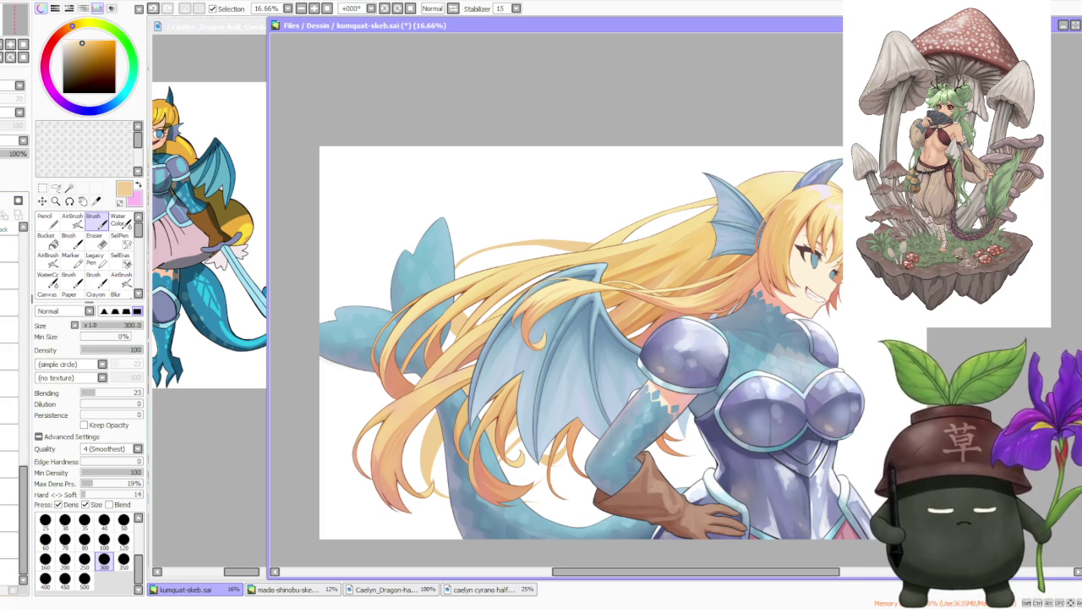
- Rotate the canvas view left to -33° for a comfortable drawing angle
scroll(526, 368, up, 1)
scroll(526, 368, down, 2)
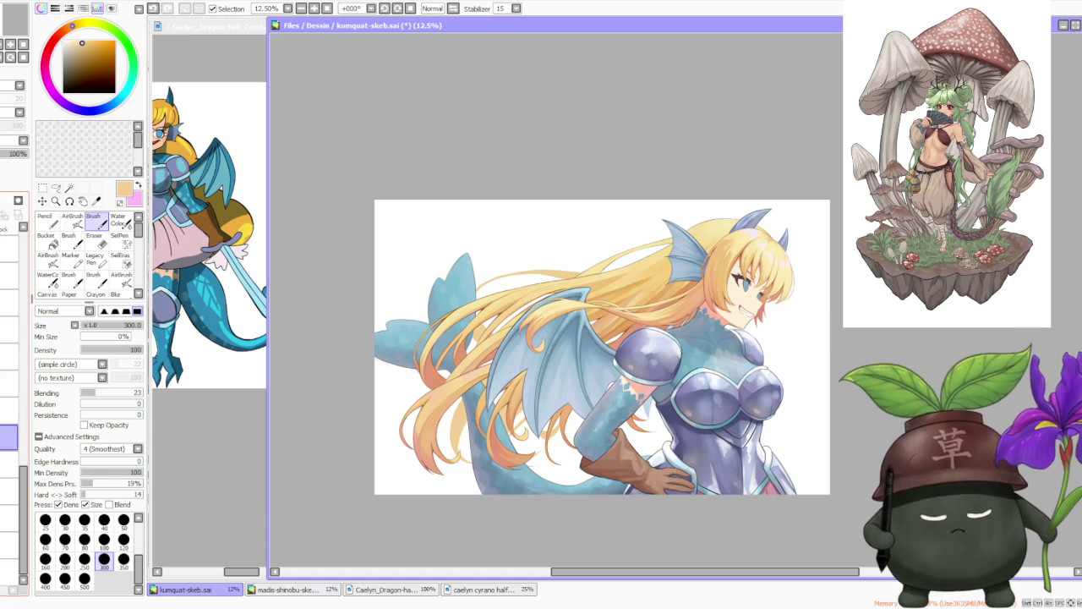
scroll(415, 294, down, 1)
scroll(424, 288, up, 1)
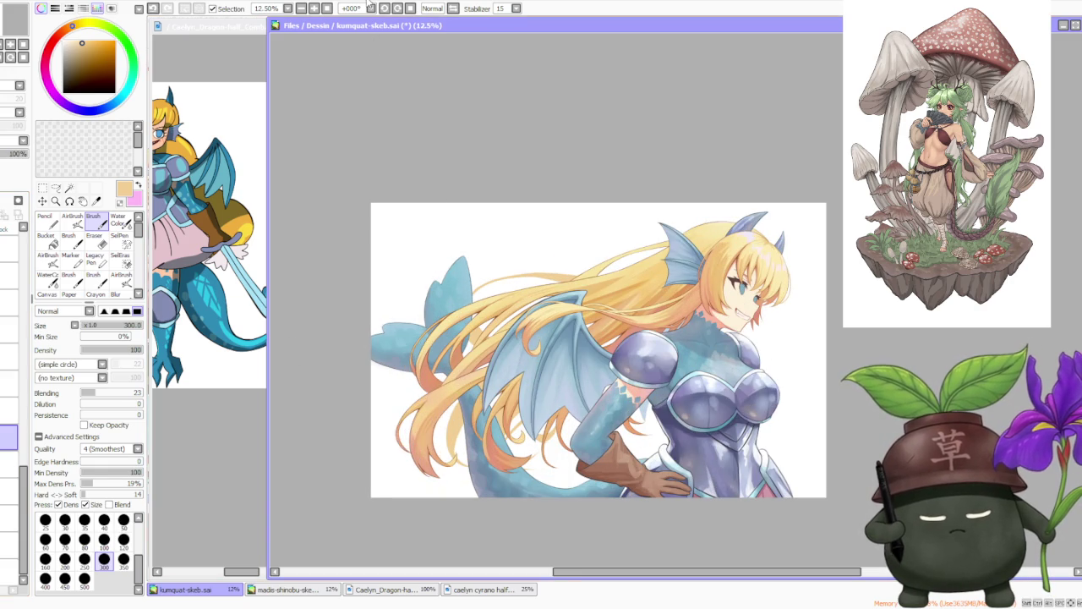
click(396, 10)
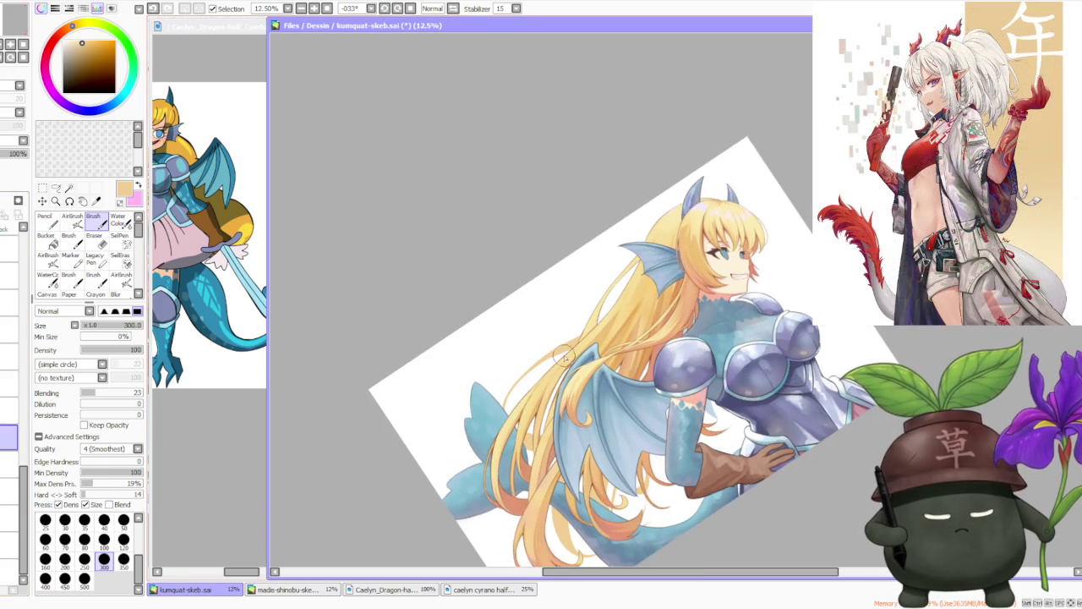
- Zoom in on the hair strands beneath the wing
scroll(565, 366, down, 1)
scroll(565, 365, up, 1)
scroll(565, 365, up, 2)
scroll(602, 382, up, 1)
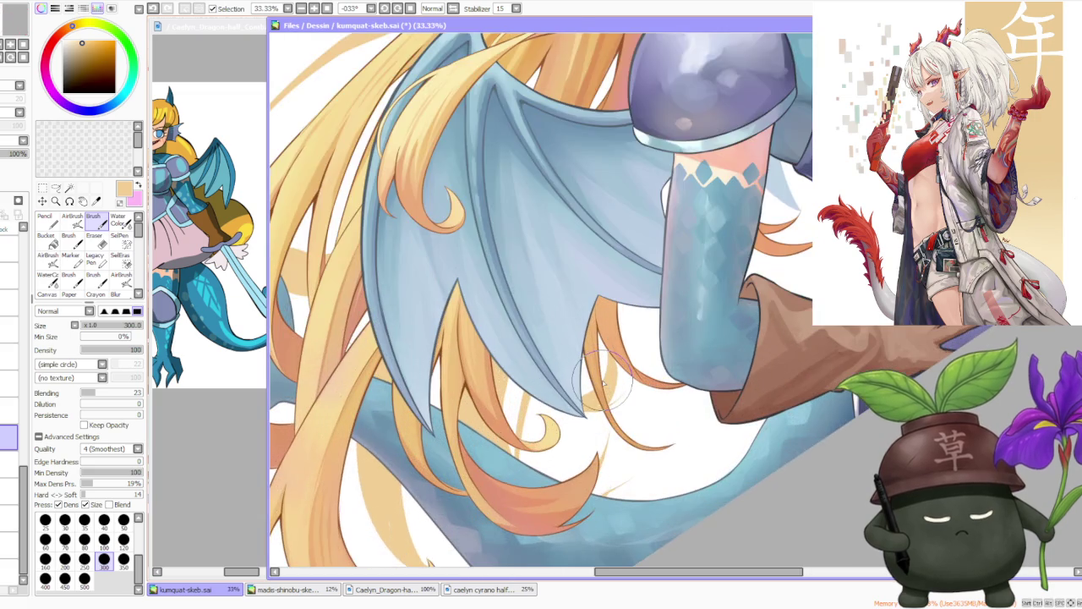
scroll(602, 382, down, 2)
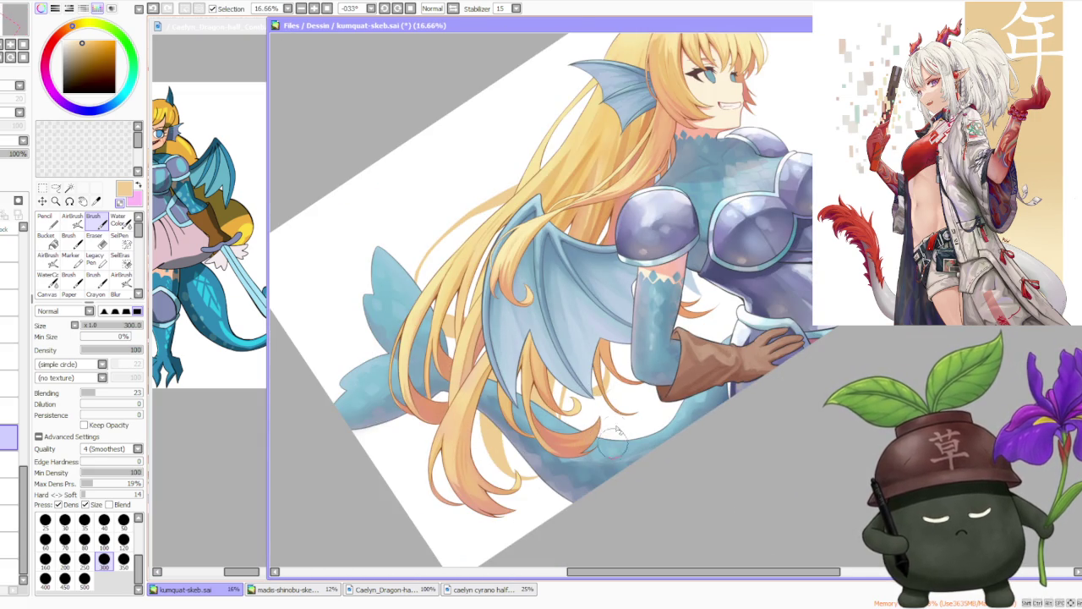
scroll(596, 448, up, 3)
scroll(611, 387, down, 1)
scroll(592, 406, up, 1)
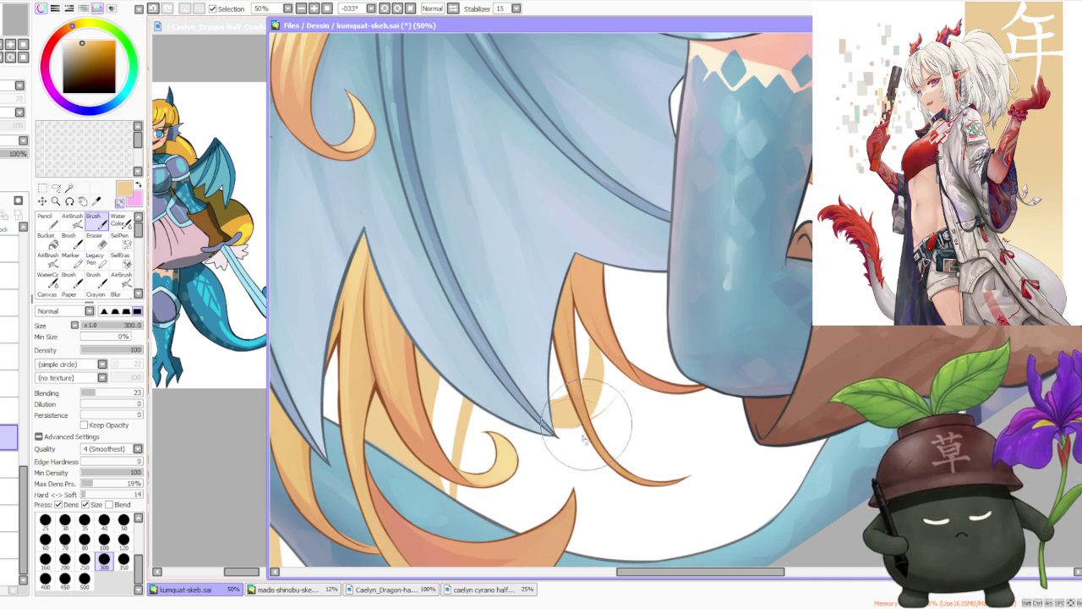
scroll(592, 432, down, 1)
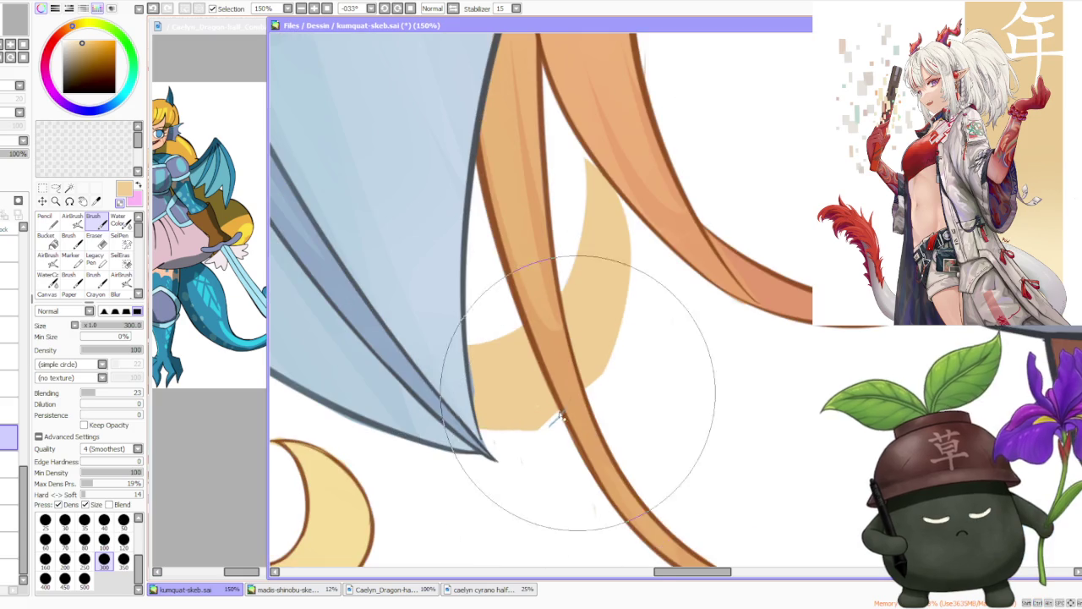
scroll(591, 427, down, 1)
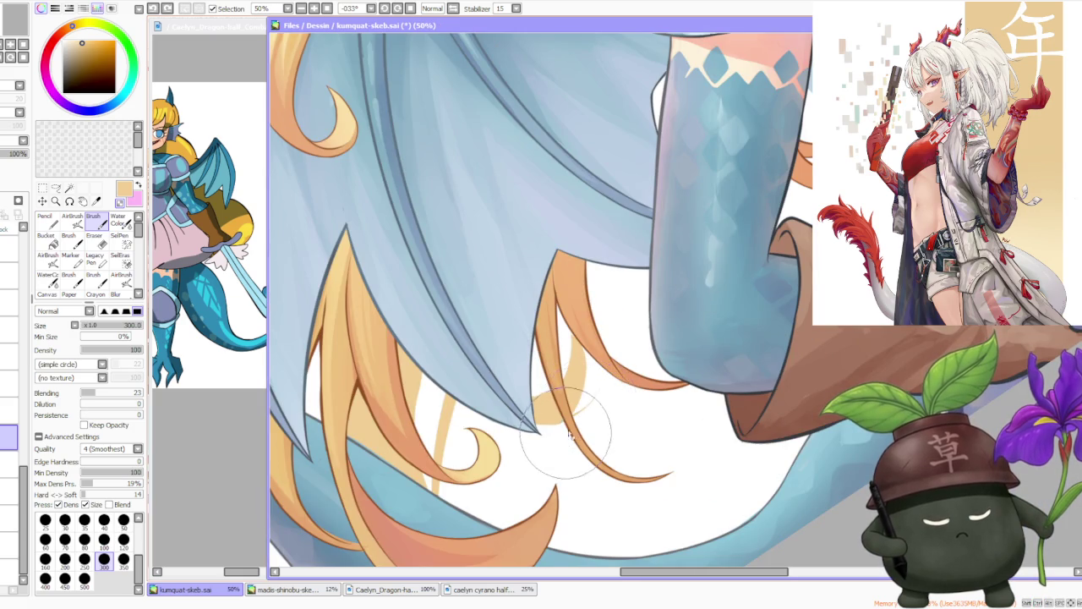
scroll(592, 397, down, 1)
scroll(596, 389, down, 1)
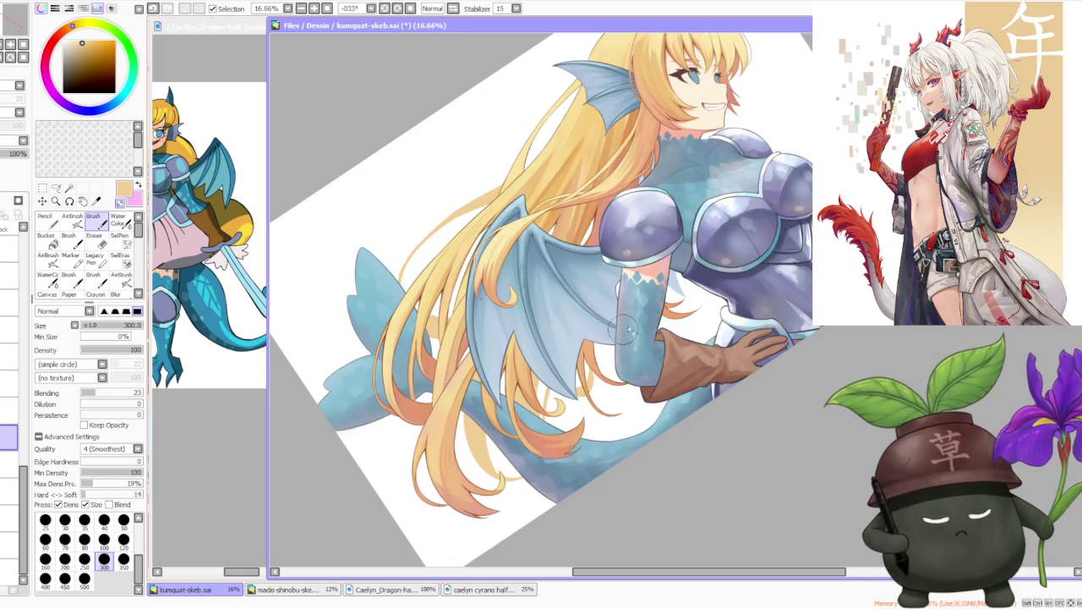
- Reset the canvas rotation to 0° and adjust the zoom on the upright view
click(412, 8)
scroll(613, 211, down, 1)
scroll(541, 311, up, 2)
scroll(541, 310, up, 1)
scroll(541, 310, down, 1)
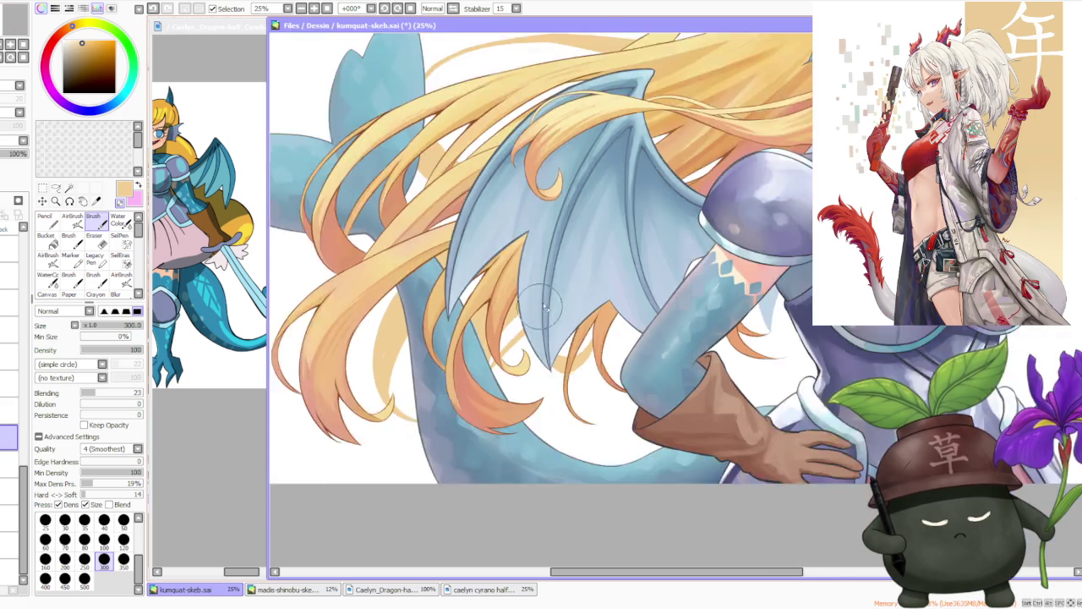
scroll(541, 311, down, 2)
scroll(630, 188, down, 1)
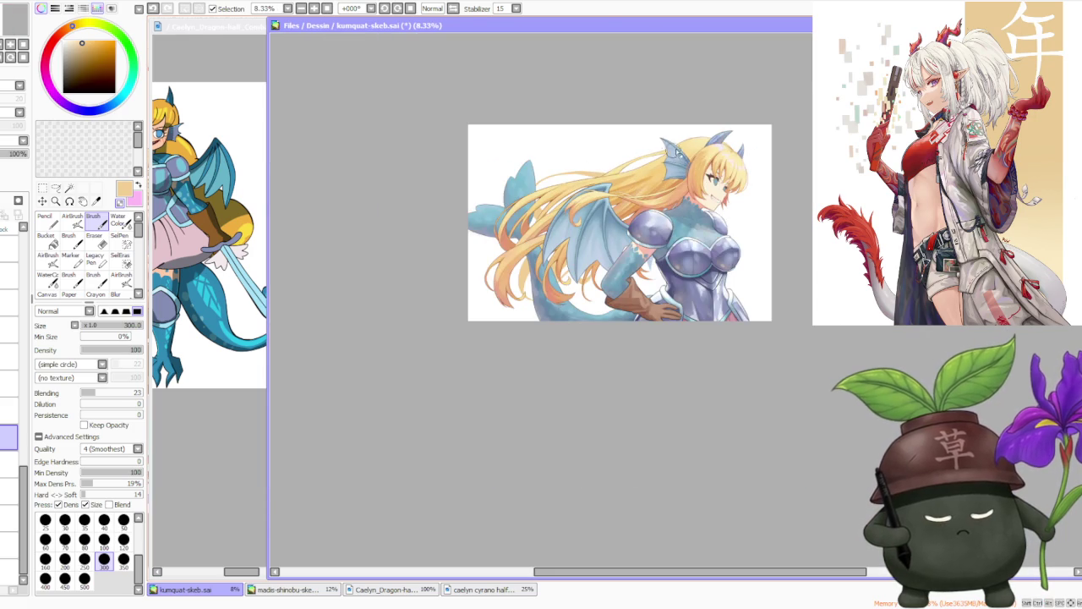
scroll(605, 215, up, 2)
- Draw a thin hair strand below the wing beside the gloved arm, undoing two failed strokes
scroll(525, 346, up, 1)
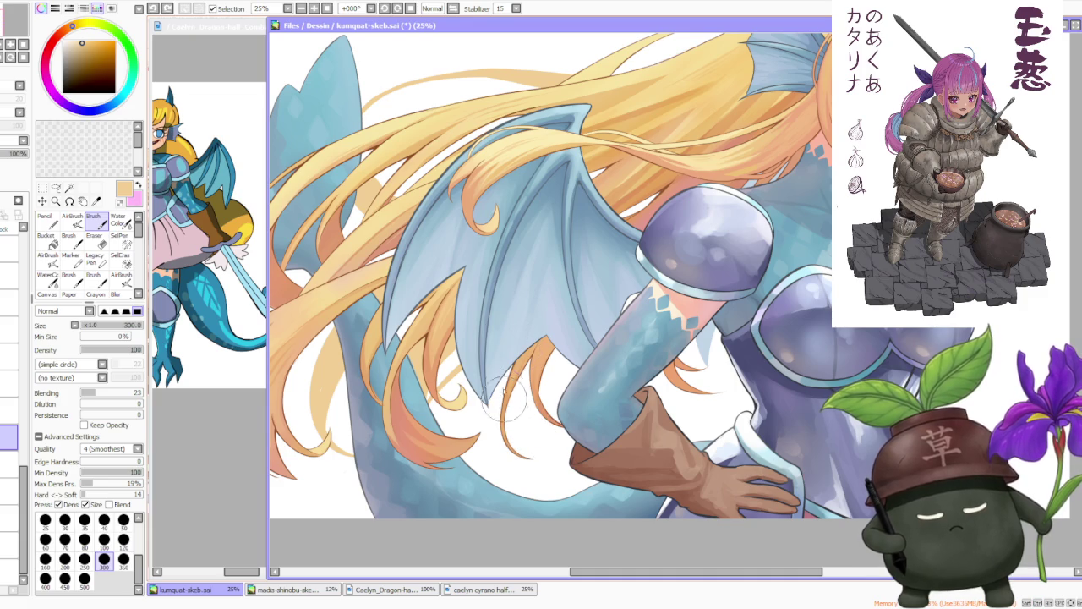
drag(518, 428, 542, 436)
key(ctrl+z)
mouse_move(506, 351)
mouse_down()
mouse_move(518, 381)
mouse_move(507, 372)
mouse_up()
key(ctrl+z)
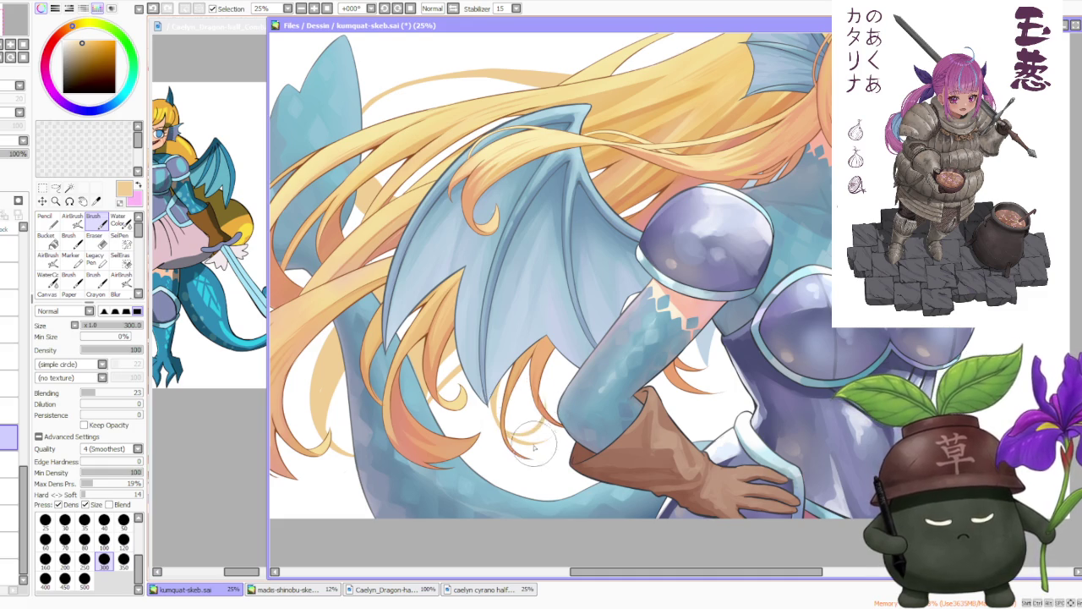
drag(539, 410, 536, 445)
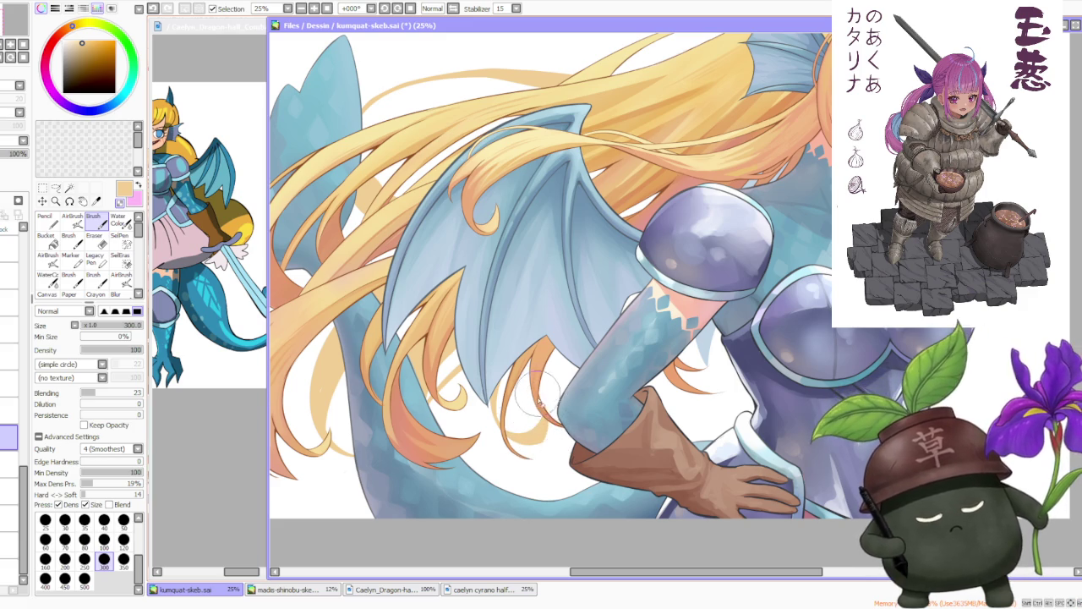
scroll(558, 347, down, 4)
scroll(558, 346, down, 1)
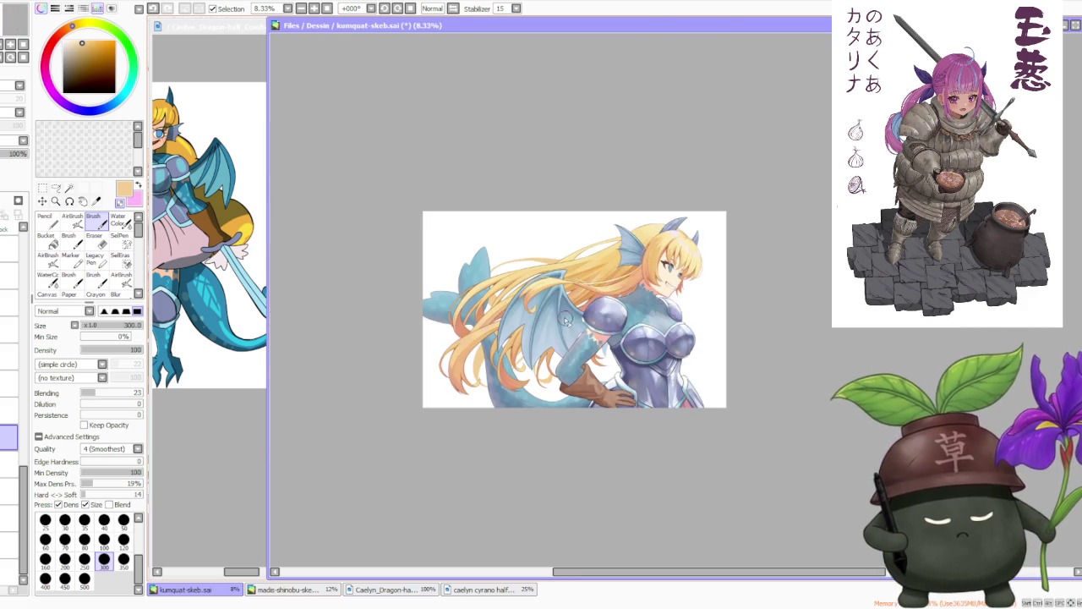
- Zoom in and out over the flowing hair and wing to inspect the strokes
scroll(559, 341, up, 1)
scroll(558, 341, up, 1)
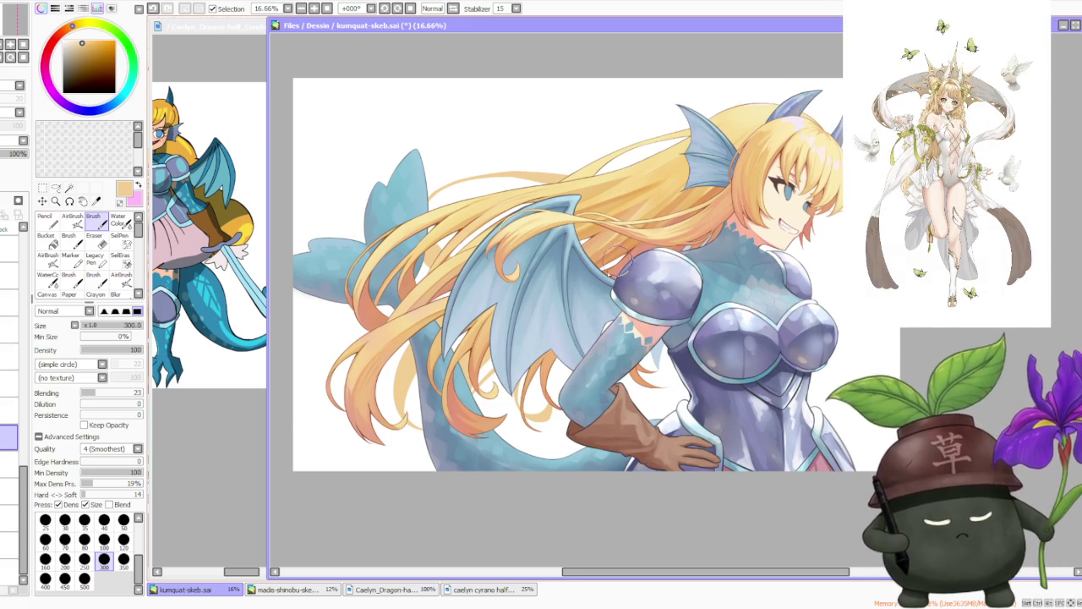
scroll(578, 336, up, 1)
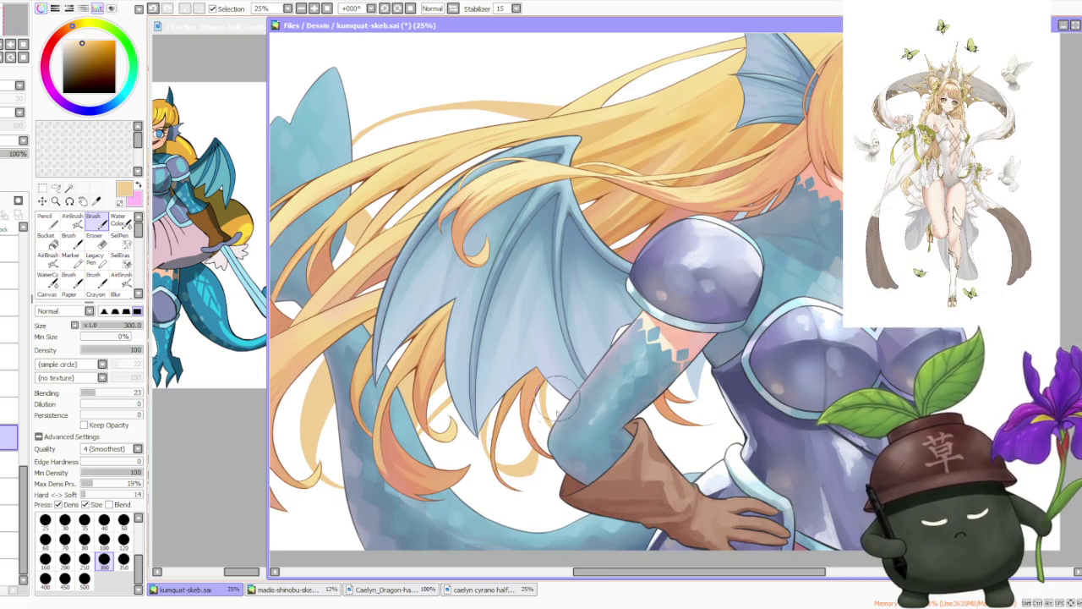
scroll(595, 302, down, 2)
scroll(594, 301, down, 1)
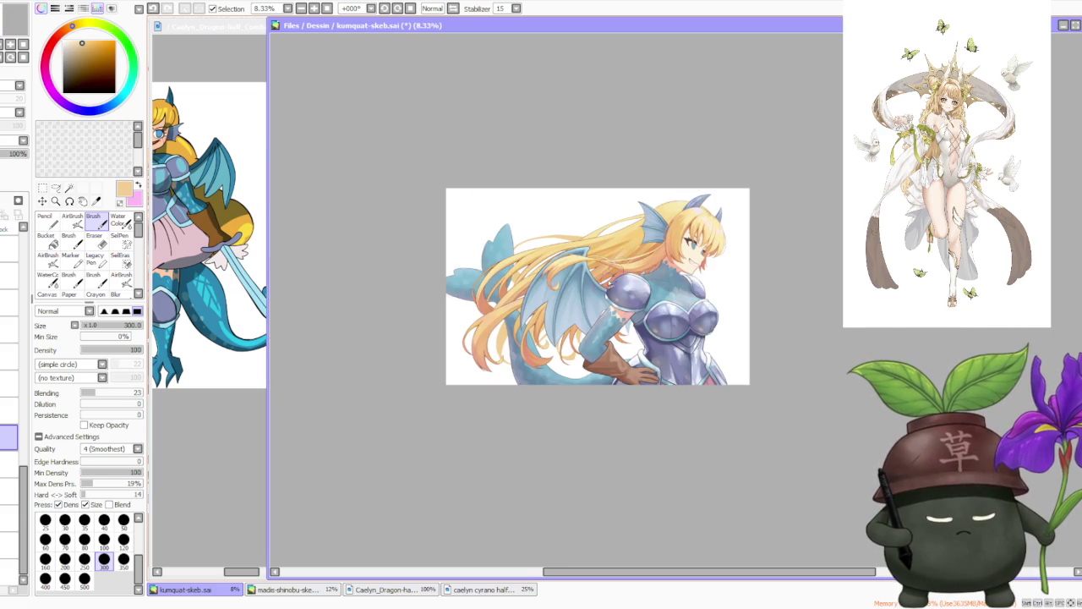
scroll(620, 267, up, 2)
scroll(597, 290, up, 2)
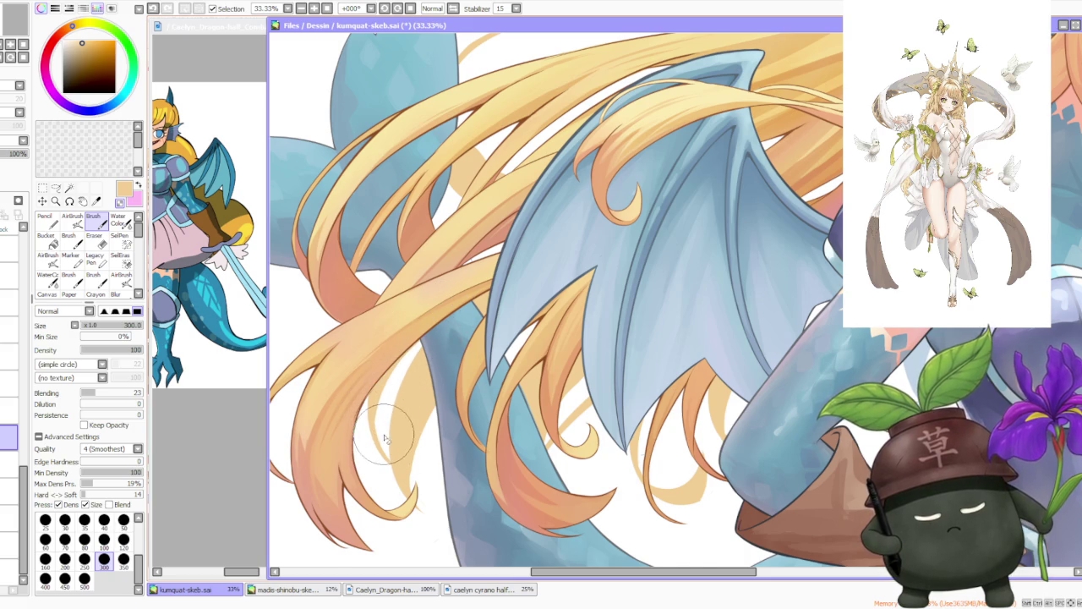
scroll(387, 436, up, 1)
scroll(389, 461, down, 3)
scroll(508, 338, down, 2)
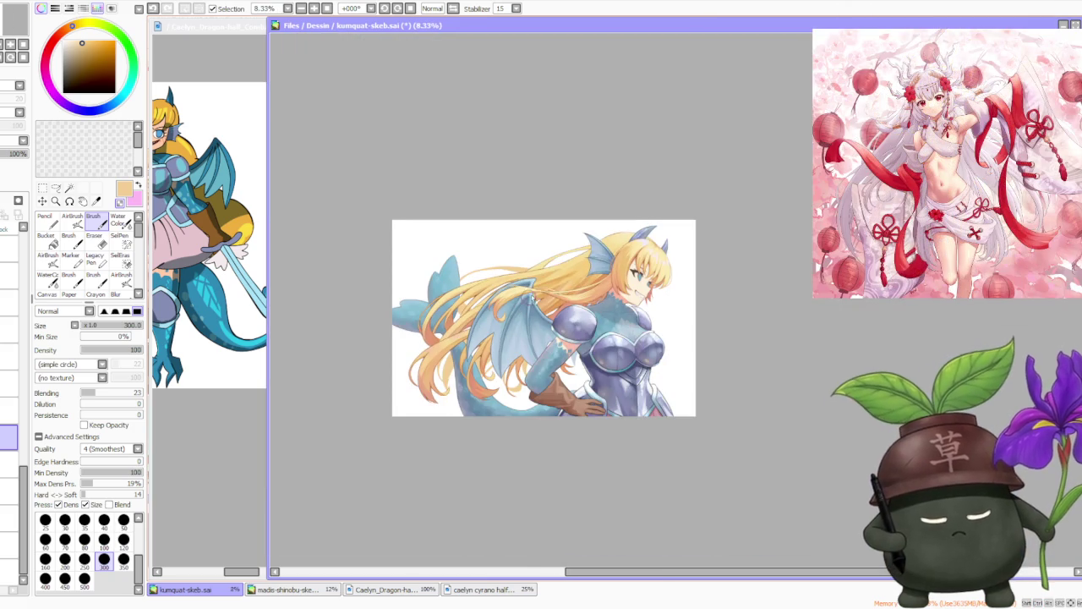
scroll(525, 281, up, 1)
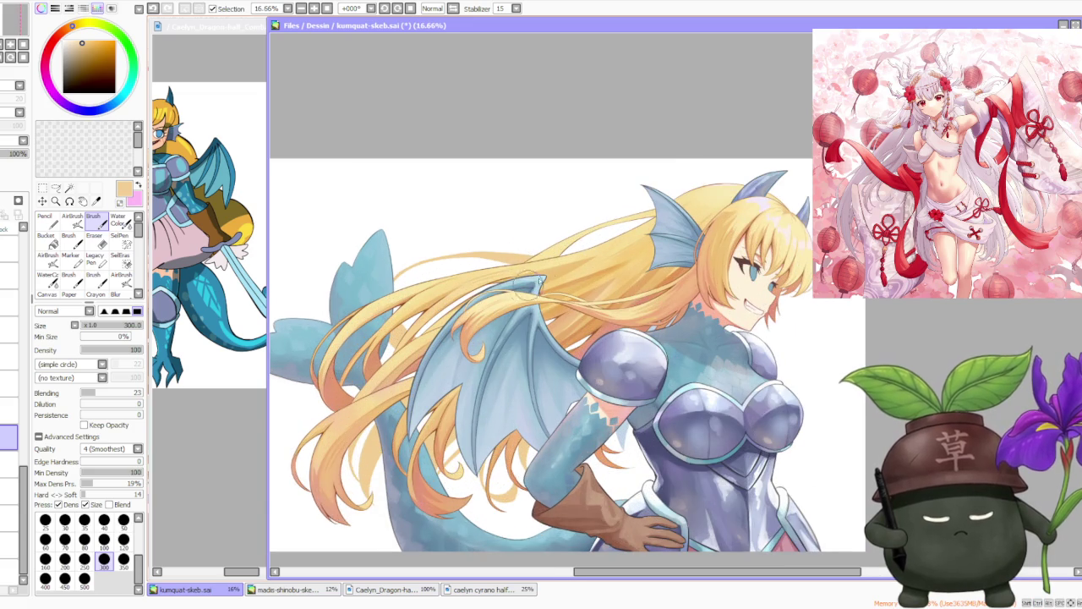
scroll(525, 288, up, 1)
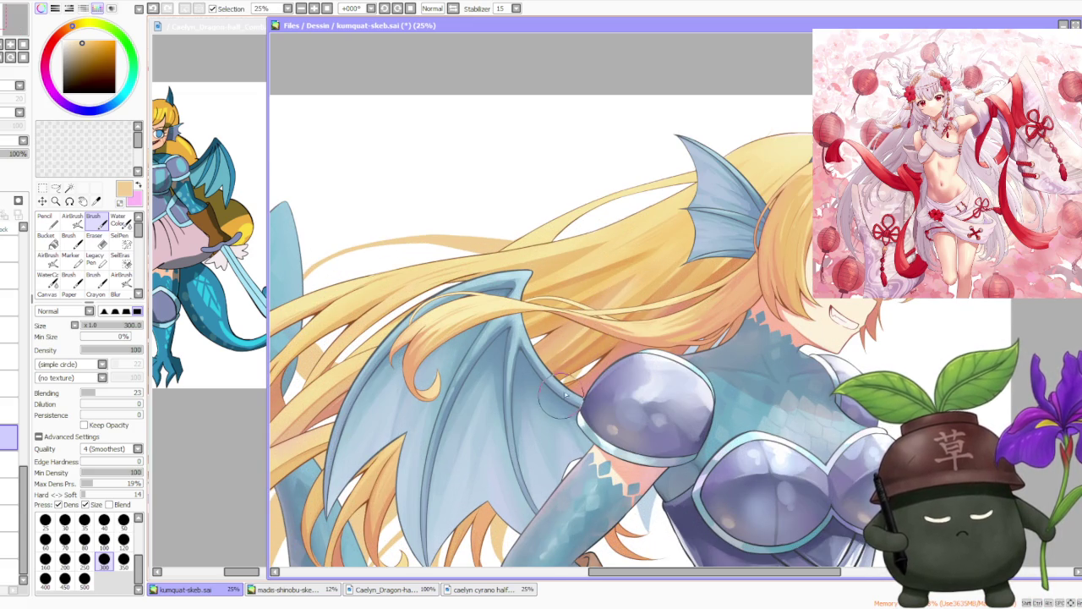
scroll(607, 318, down, 2)
scroll(626, 247, down, 1)
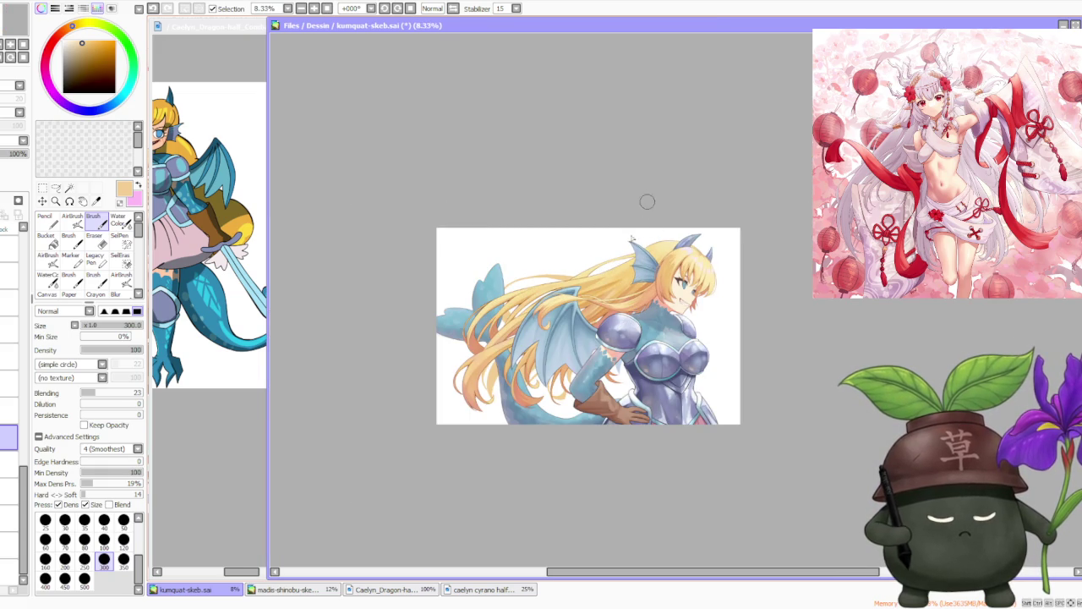
scroll(651, 220, up, 1)
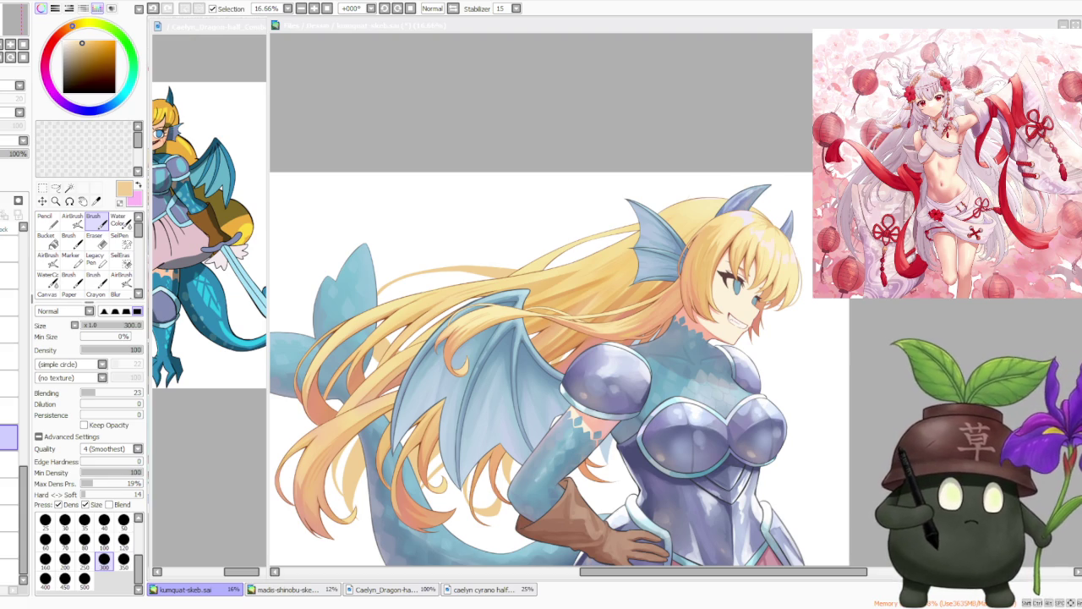
- Return focus to the illustration and tilt the canvas view to -22°
key(alt+Tab)
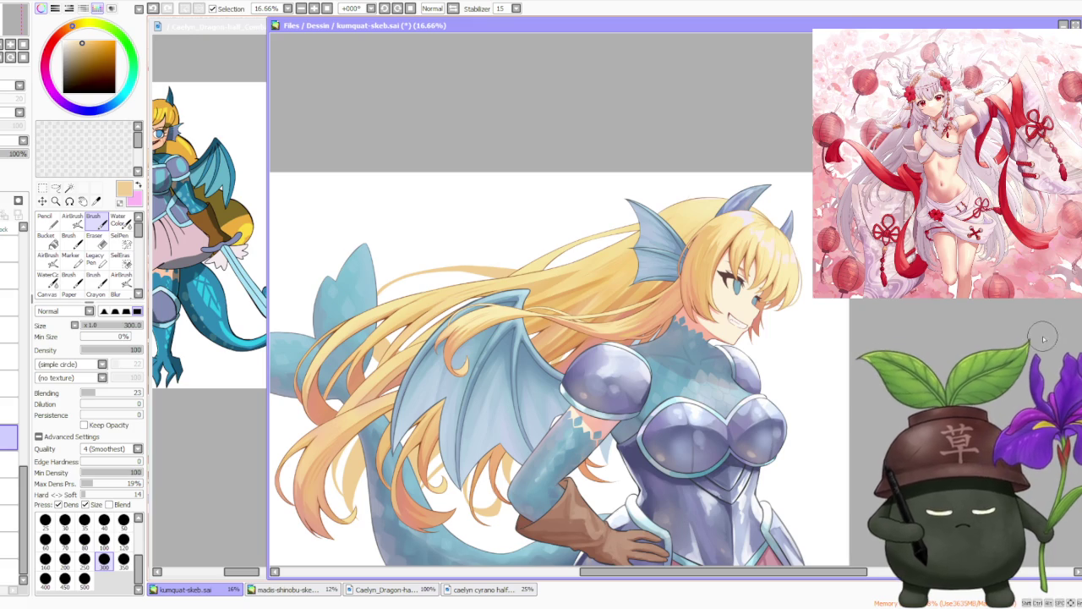
scroll(1040, 343, down, 1)
scroll(685, 196, up, 2)
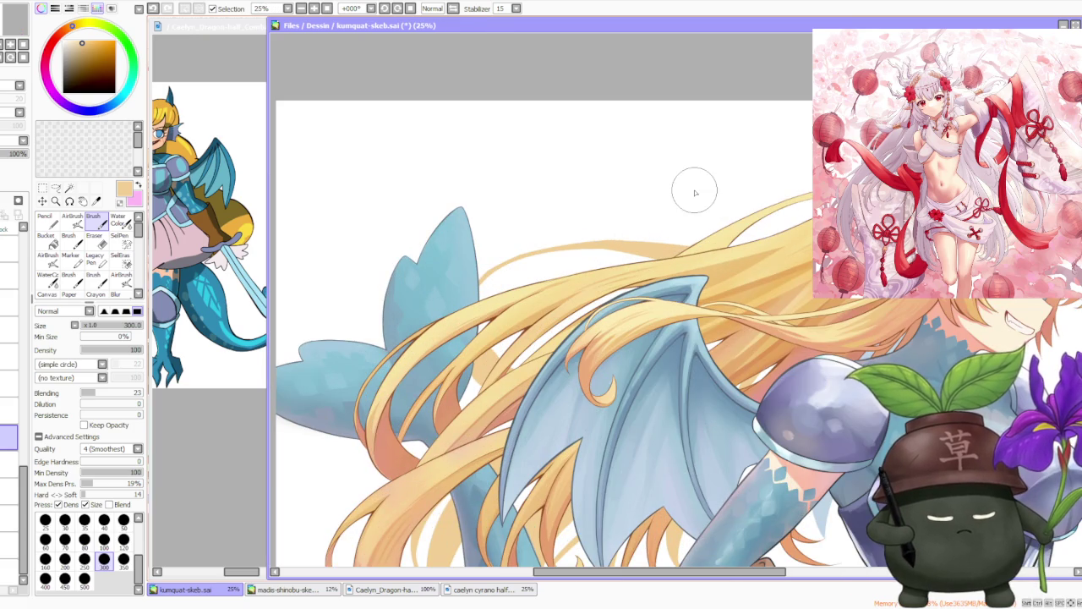
click(384, 8)
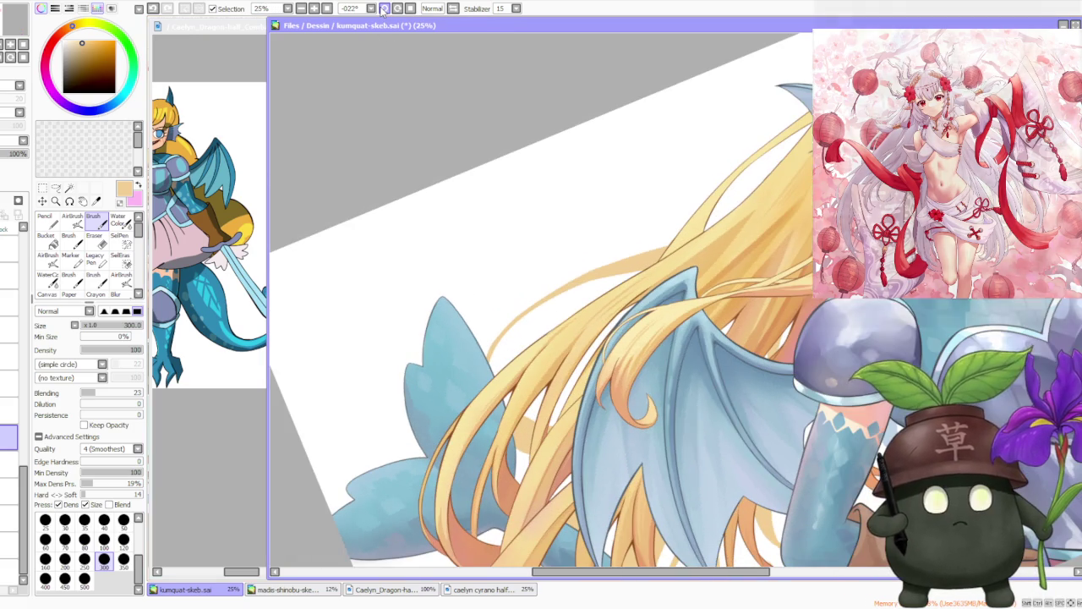
- Tilt the canvas further to -45° and set the brush size to the 400 preset
click(384, 8)
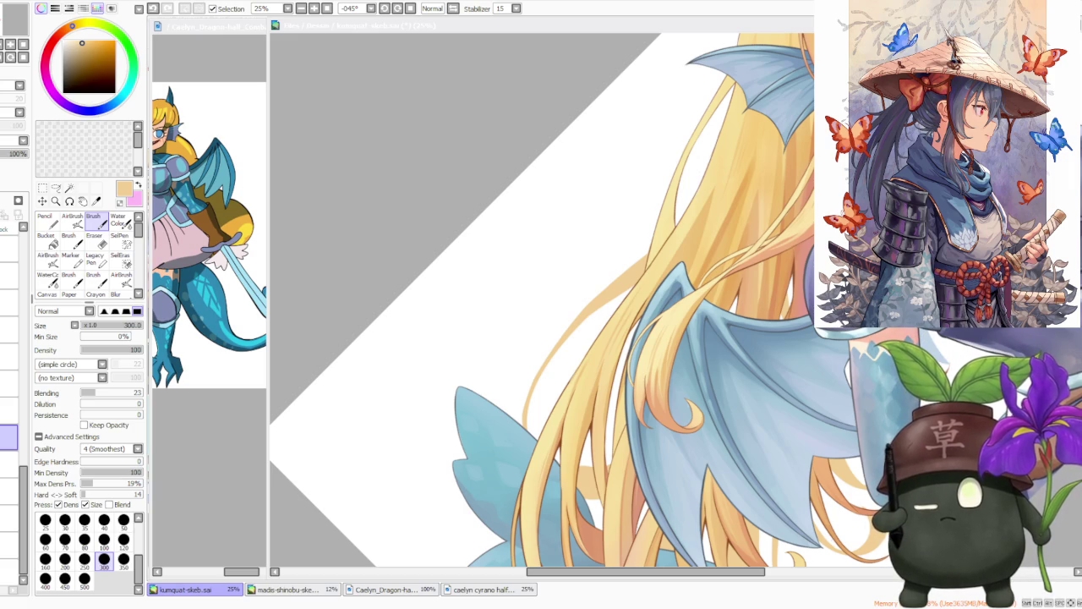
key(alt+Tab)
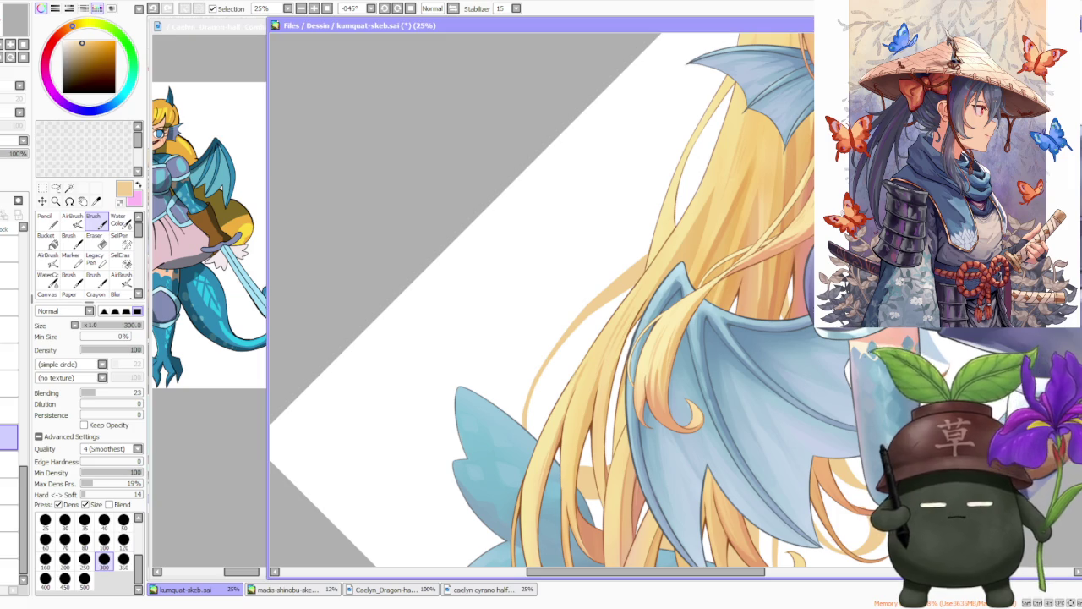
scroll(562, 251, down, 1)
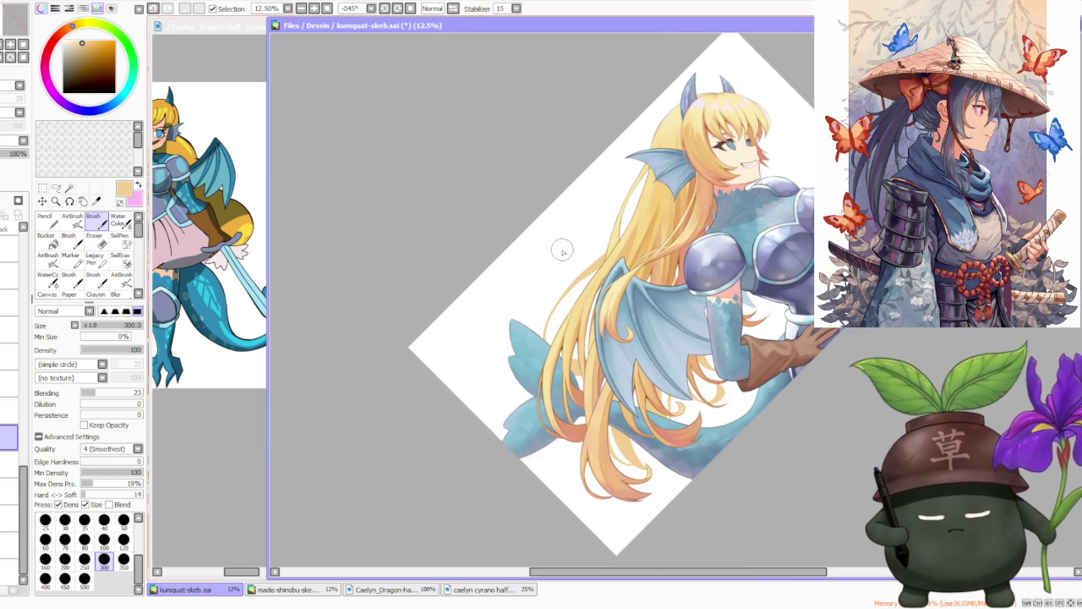
click(45, 577)
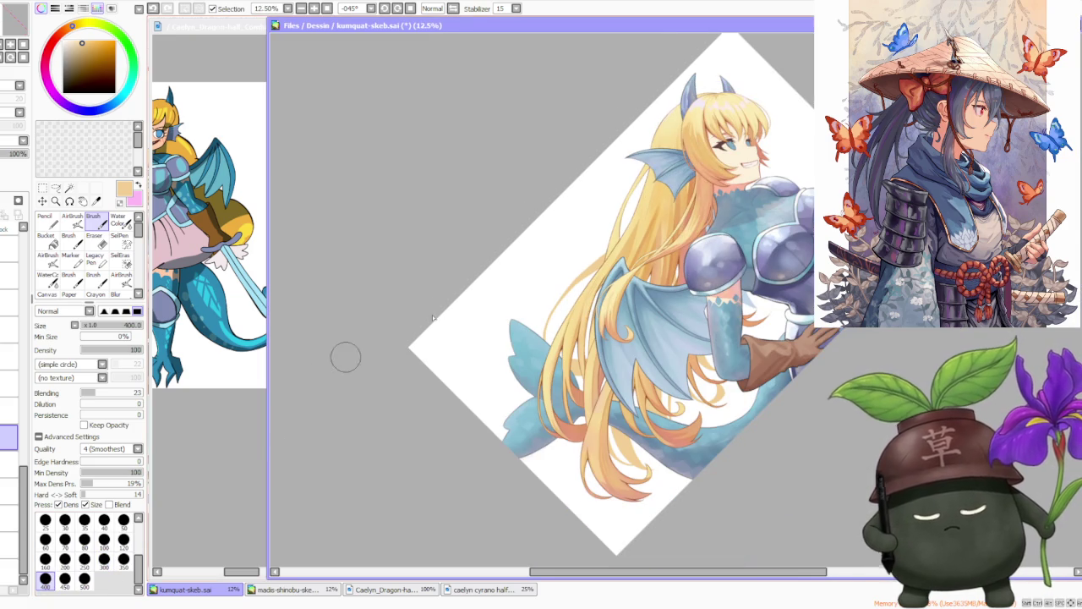
scroll(445, 309, up, 1)
scroll(445, 309, up, 1)
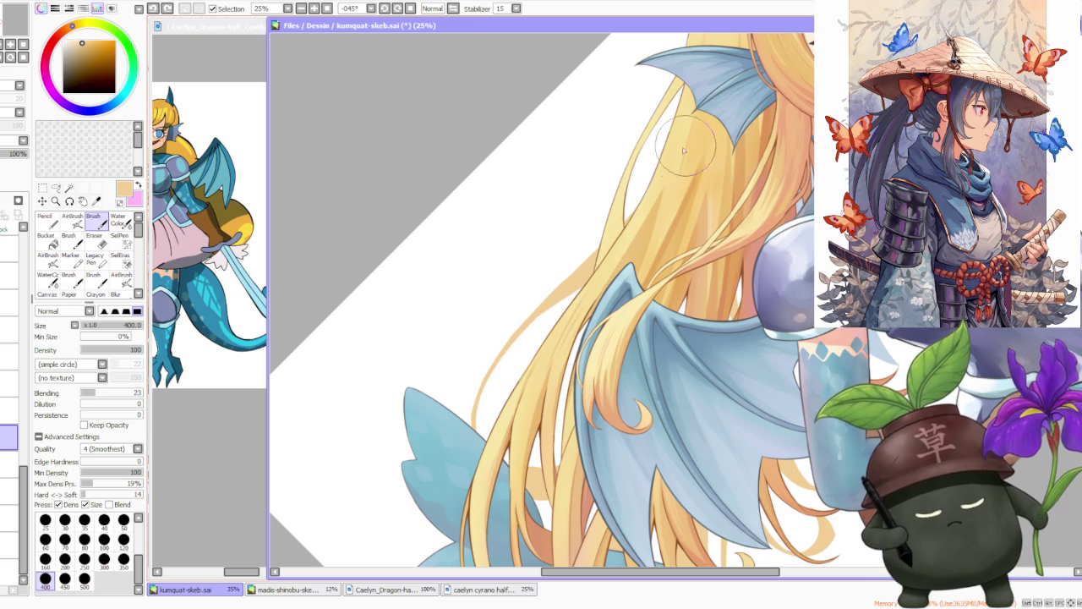
scroll(686, 149, down, 3)
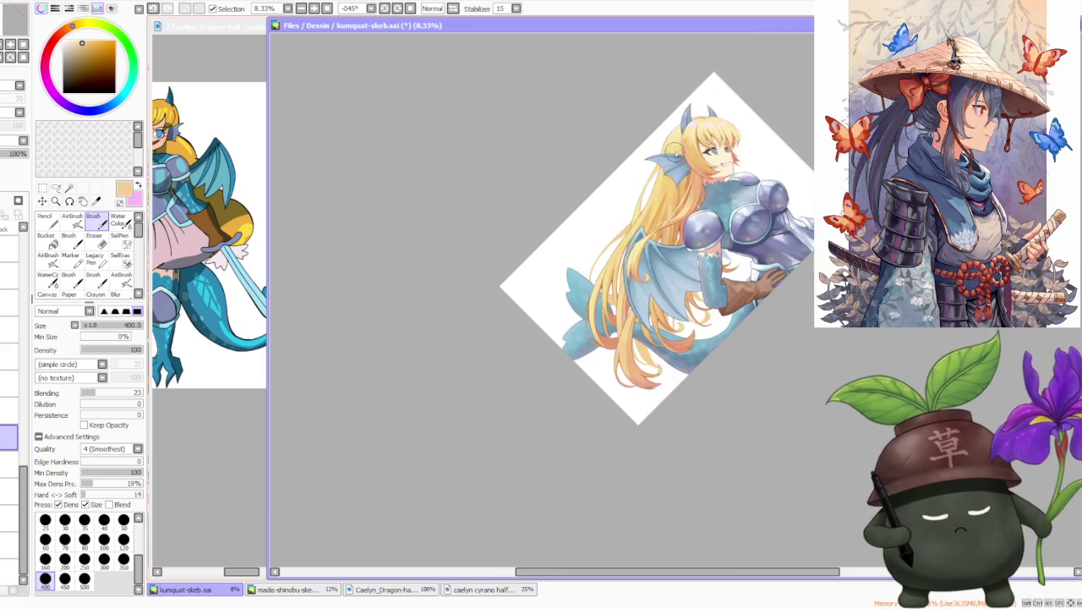
scroll(541, 304, up, 2)
scroll(471, 387, up, 1)
scroll(471, 387, down, 2)
scroll(444, 459, up, 2)
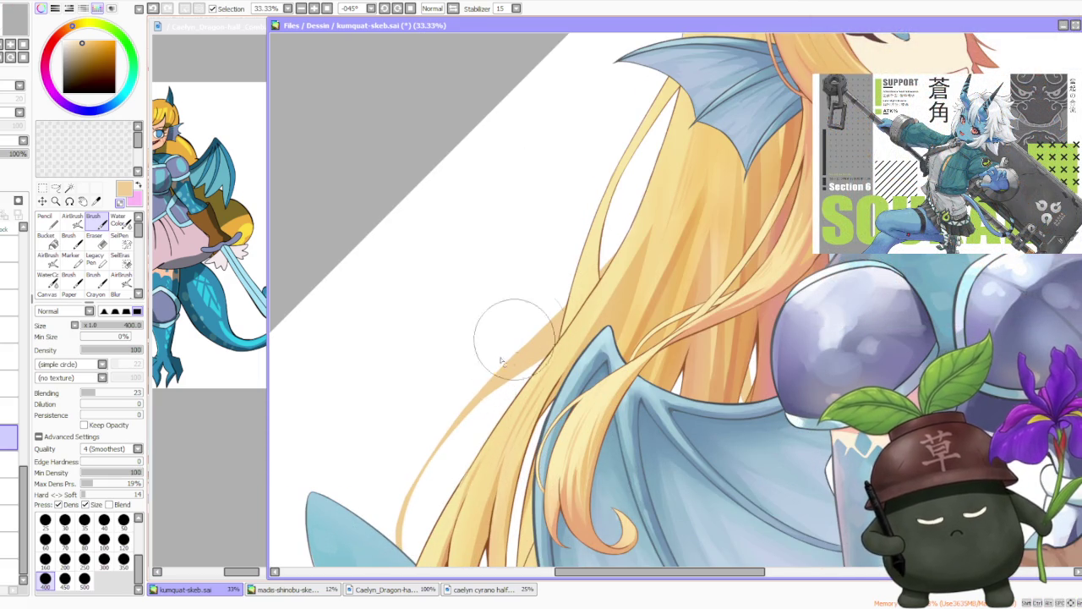
scroll(533, 336, down, 3)
- Reset the canvas rotation to upright and zoom to check the whole image
click(408, 12)
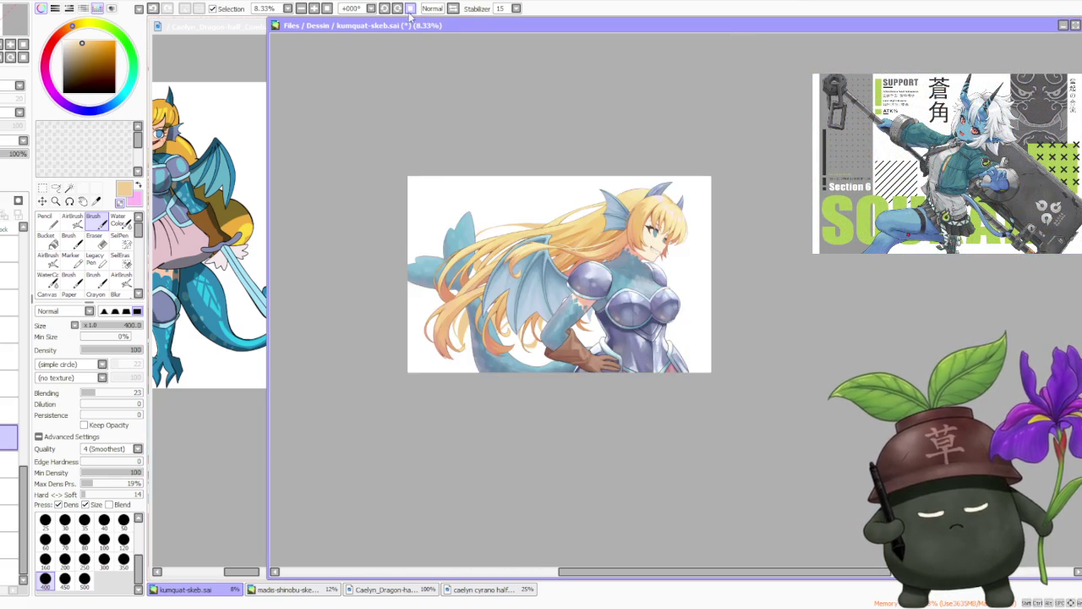
scroll(618, 127, down, 1)
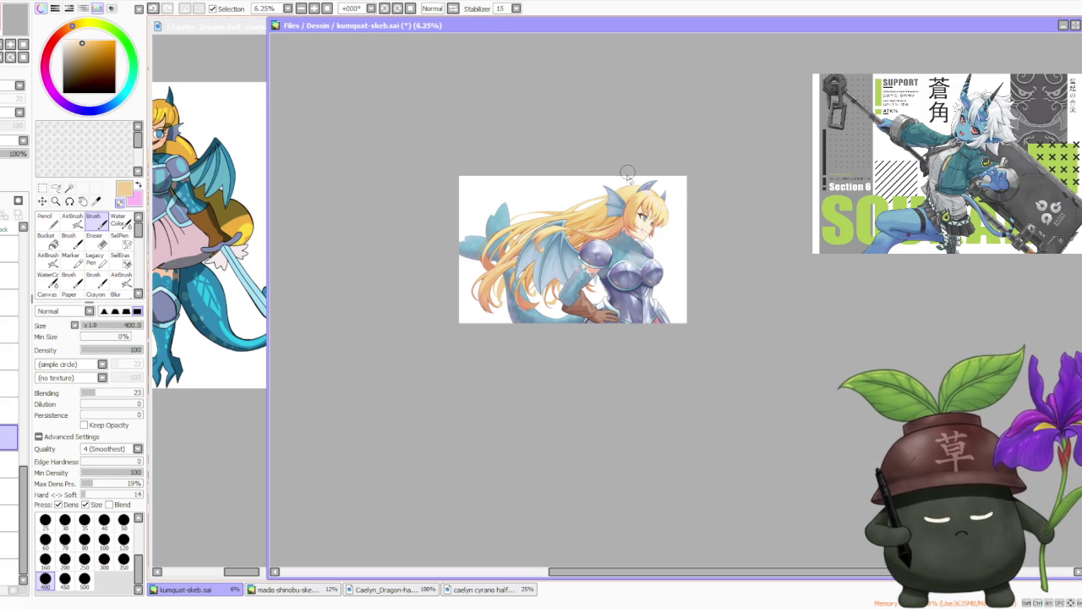
scroll(628, 170, up, 1)
scroll(545, 321, up, 4)
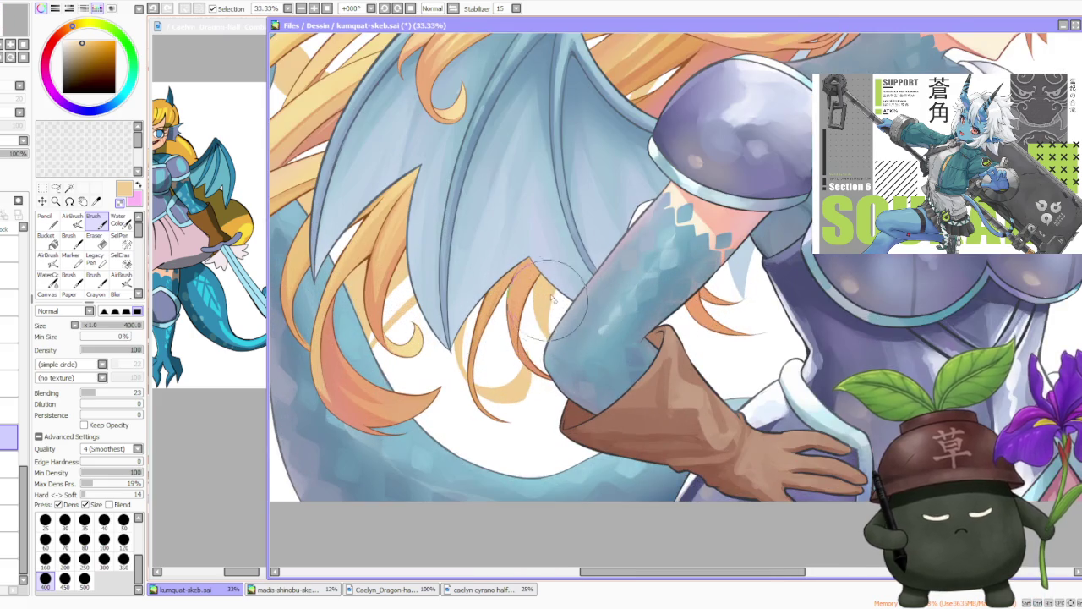
scroll(541, 301, up, 1)
scroll(533, 295, down, 2)
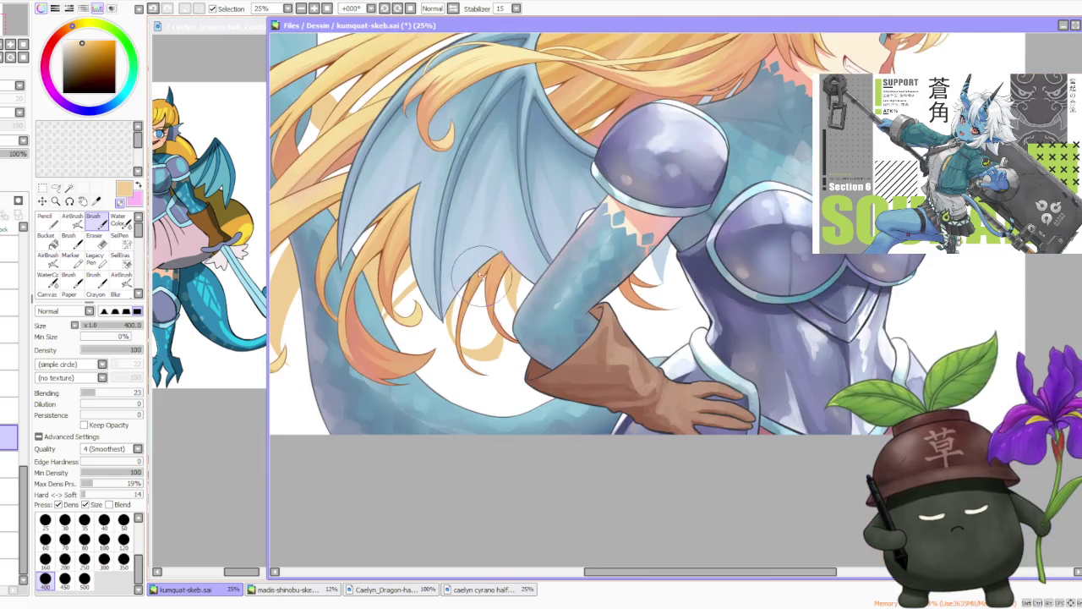
scroll(499, 270, down, 3)
scroll(483, 243, up, 1)
scroll(541, 177, down, 2)
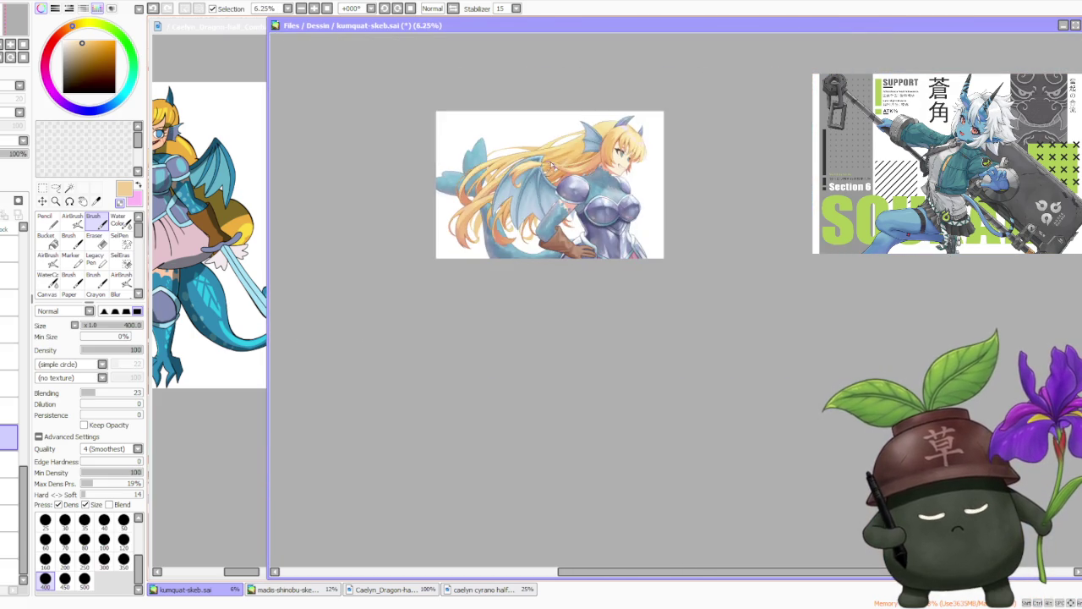
scroll(498, 230, up, 5)
scroll(499, 225, down, 5)
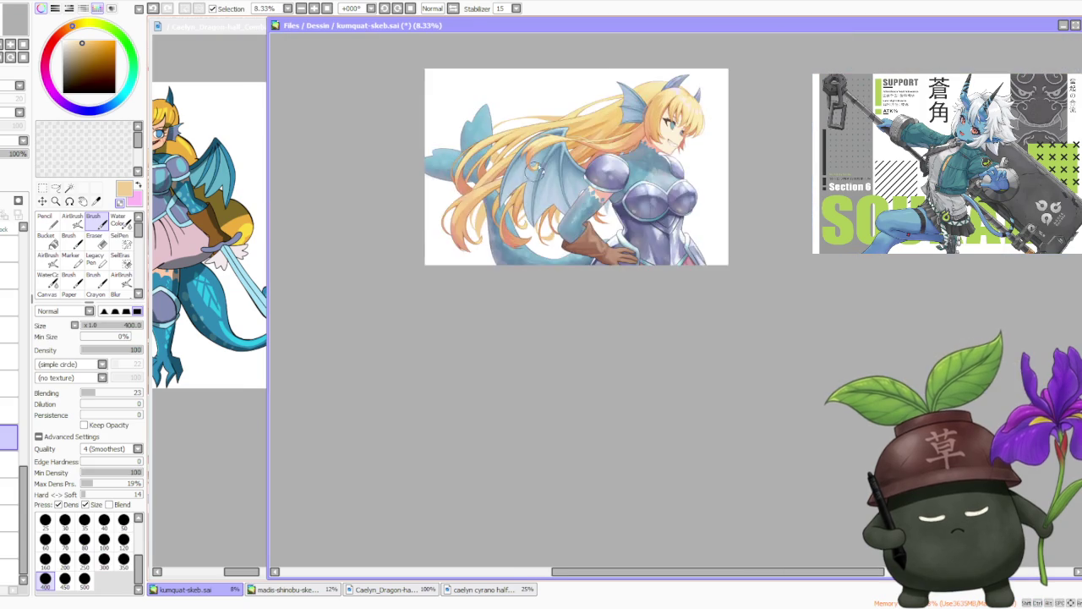
scroll(595, 59, up, 2)
scroll(592, 84, down, 1)
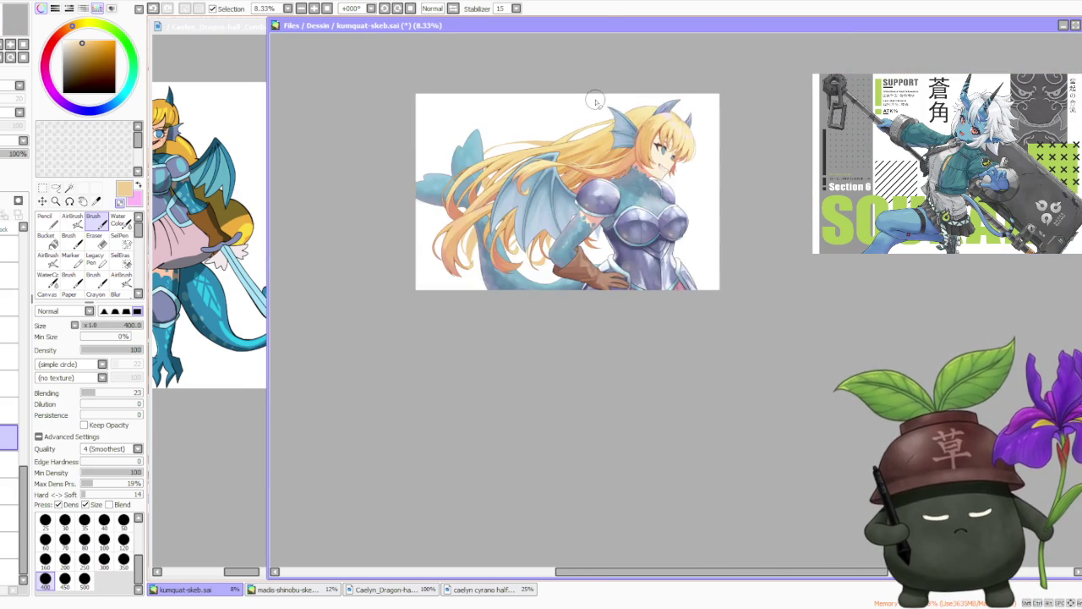
- Sample the pale yellow from the hair and switch to the AirBrush
scroll(592, 93, up, 3)
scroll(575, 122, down, 2)
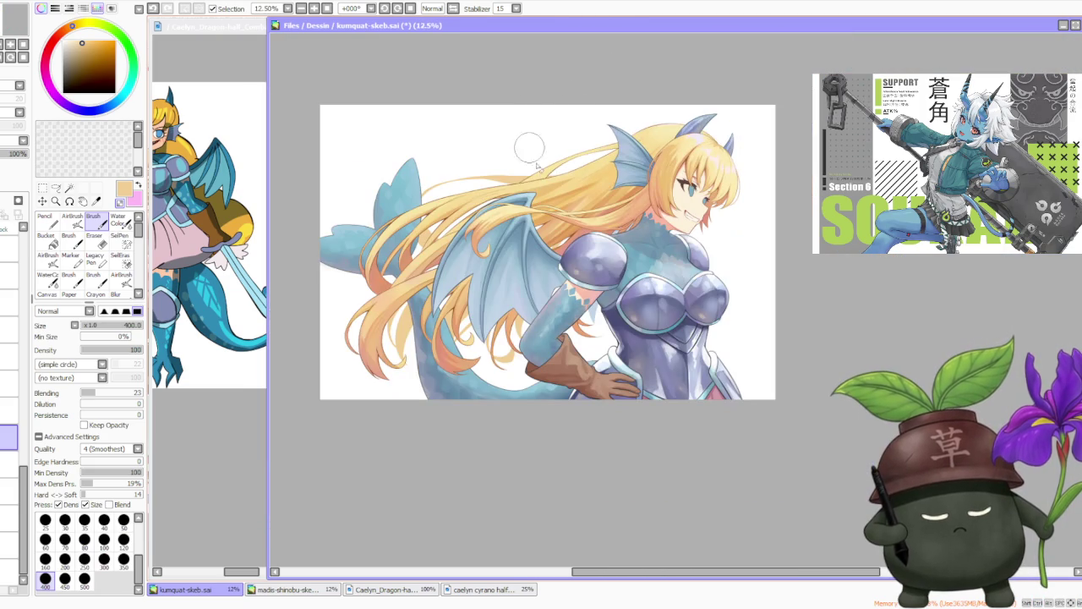
alt+click(542, 176)
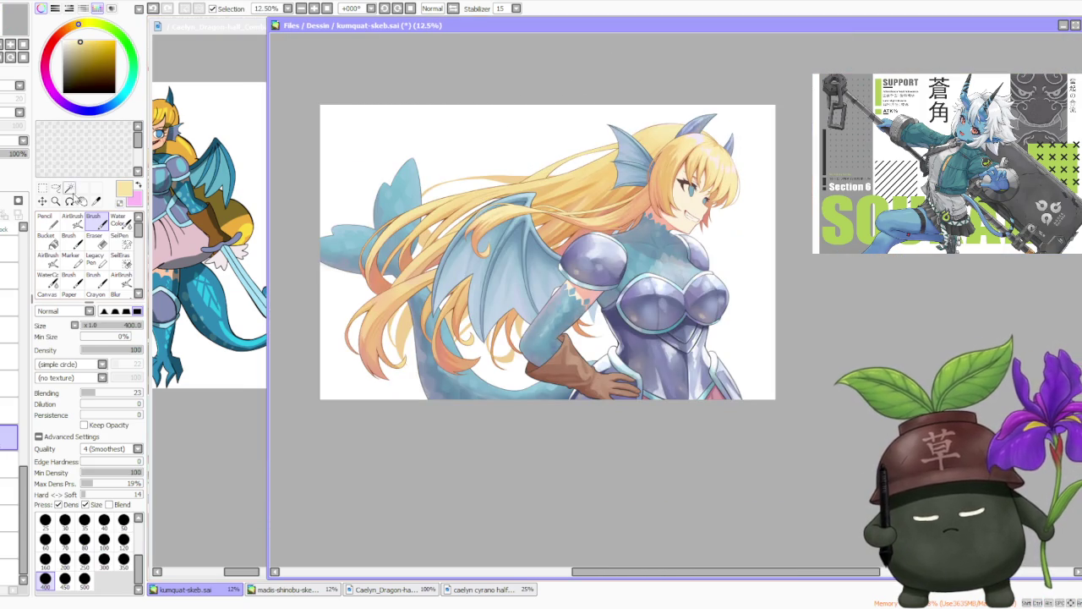
click(73, 218)
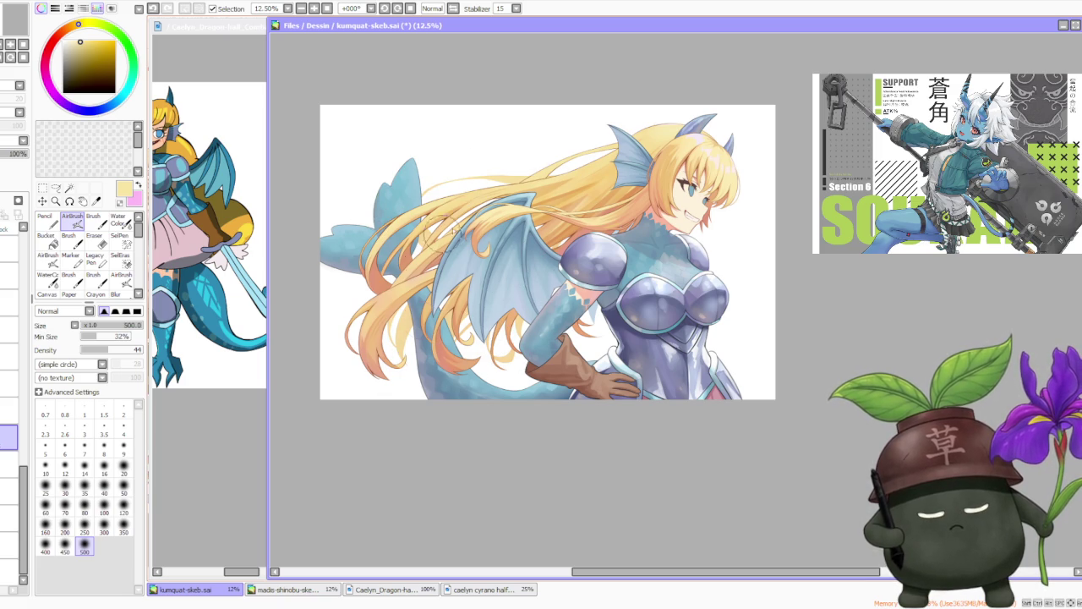
- Pan the canvas and select a different layer to paint on in the Layer panel
drag(543, 279, 564, 271)
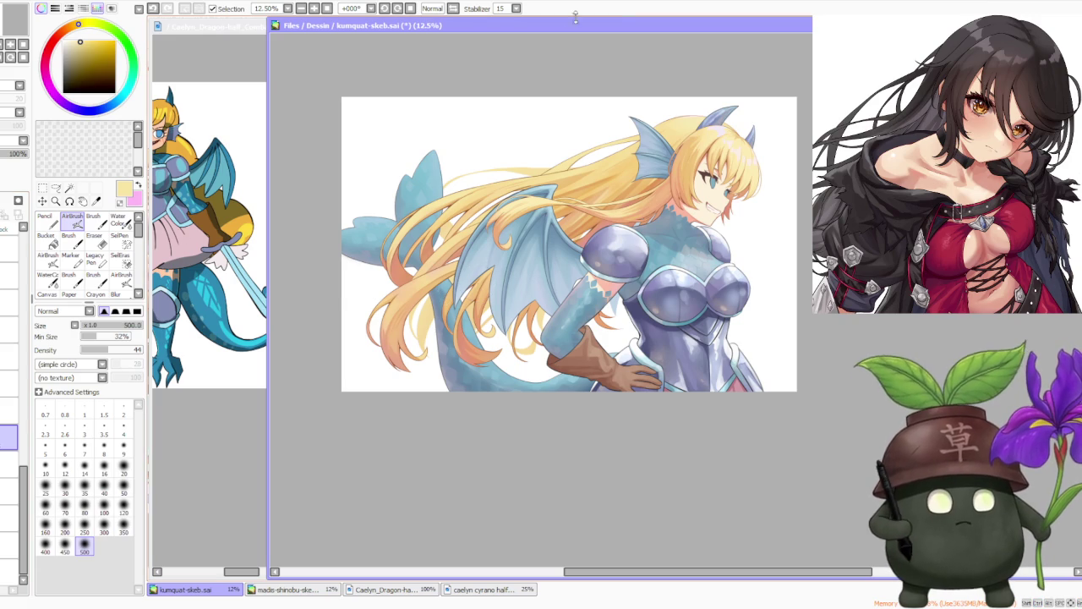
scroll(793, 314, down, 3)
scroll(728, 247, up, 4)
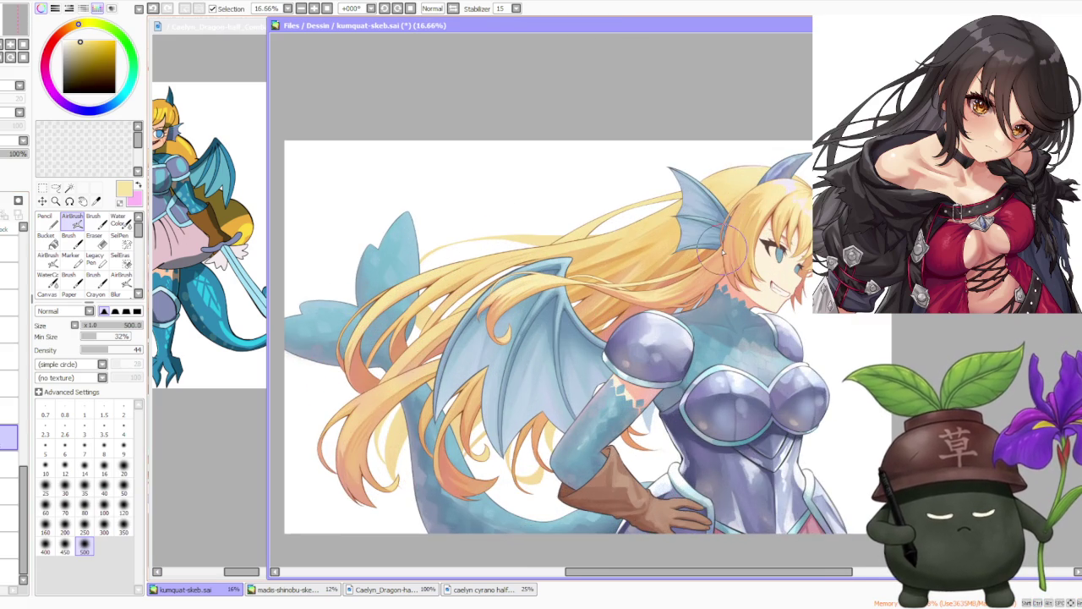
scroll(724, 250, down, 1)
scroll(748, 207, down, 1)
scroll(780, 224, up, 1)
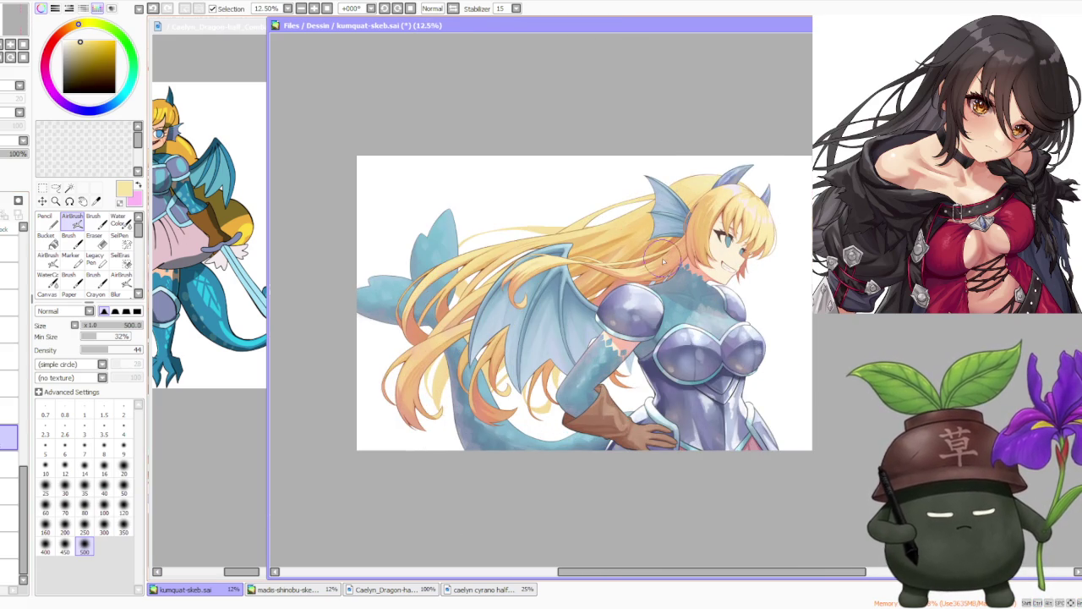
scroll(663, 257, up, 1)
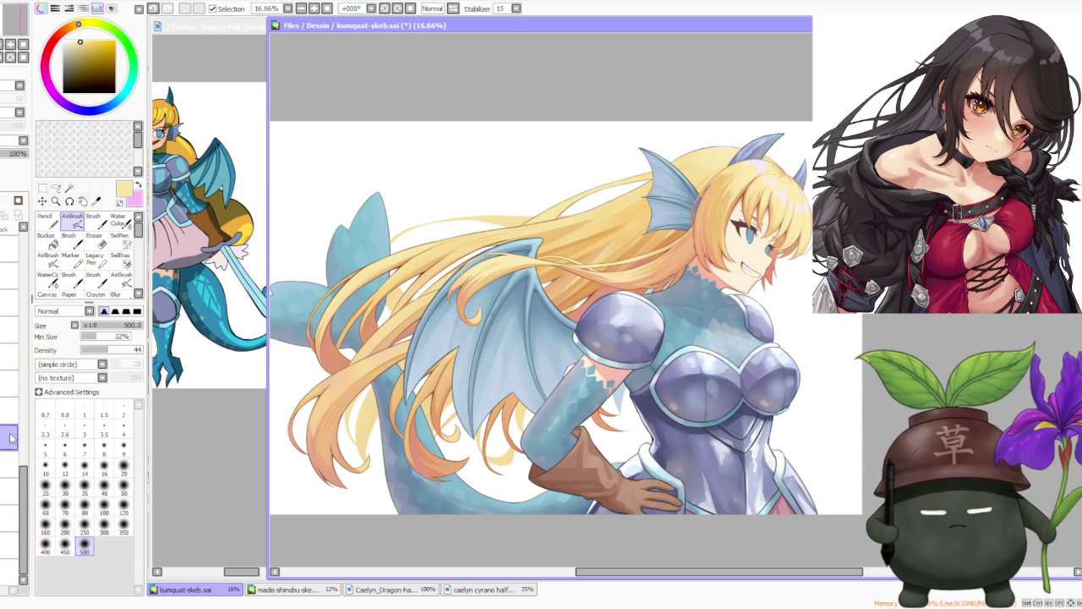
drag(28, 499, 25, 279)
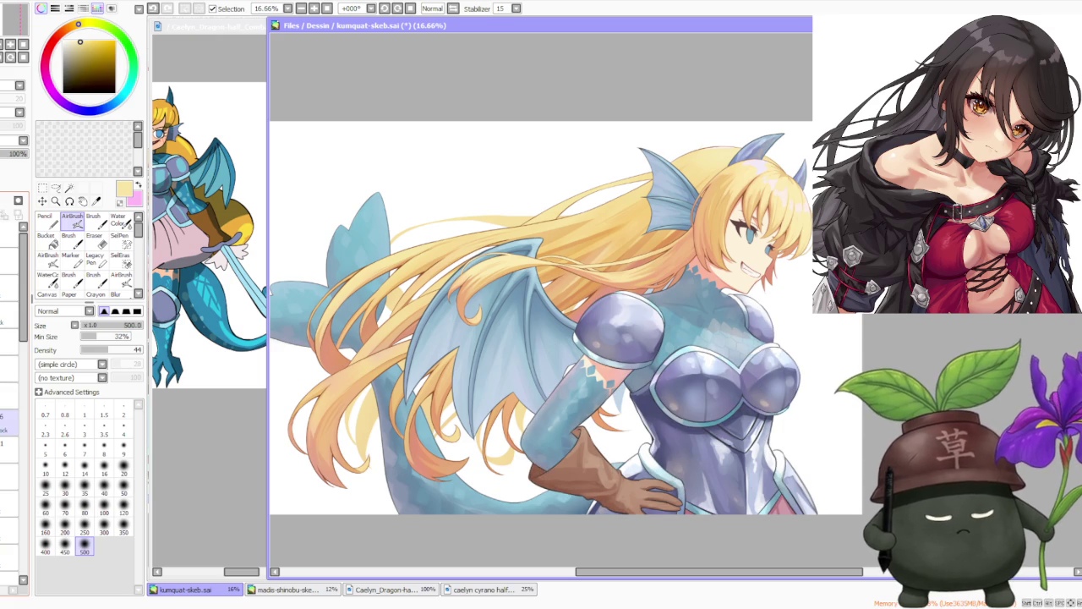
click(8, 422)
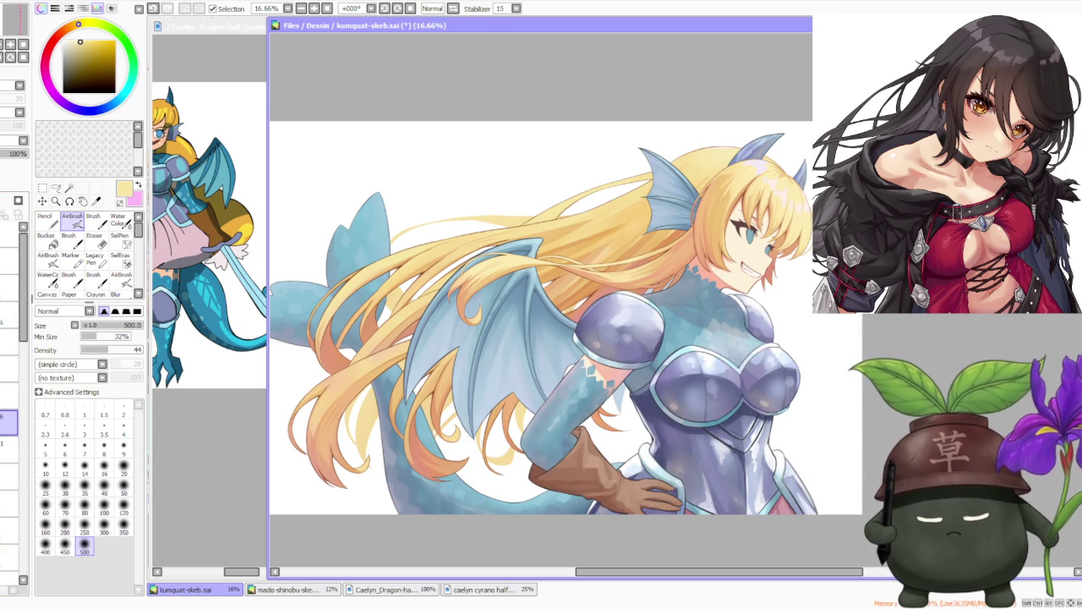
- Ready a smaller Brush, zoom in on the lower armor bodice, then zoom back out to 16.66%
key(b)
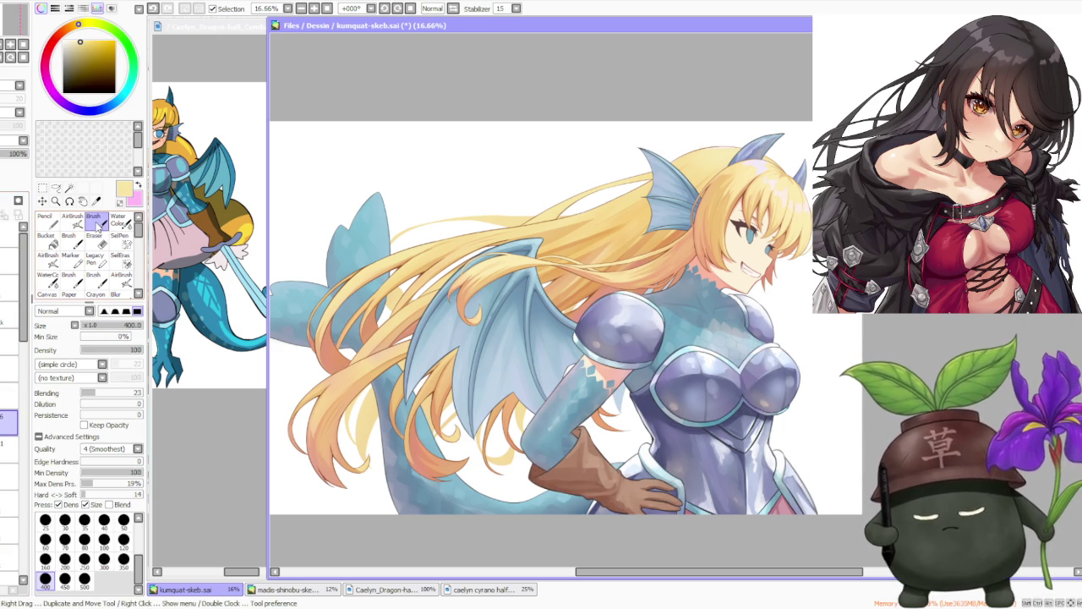
scroll(741, 373, up, 2)
scroll(741, 373, up, 1)
scroll(728, 398, up, 2)
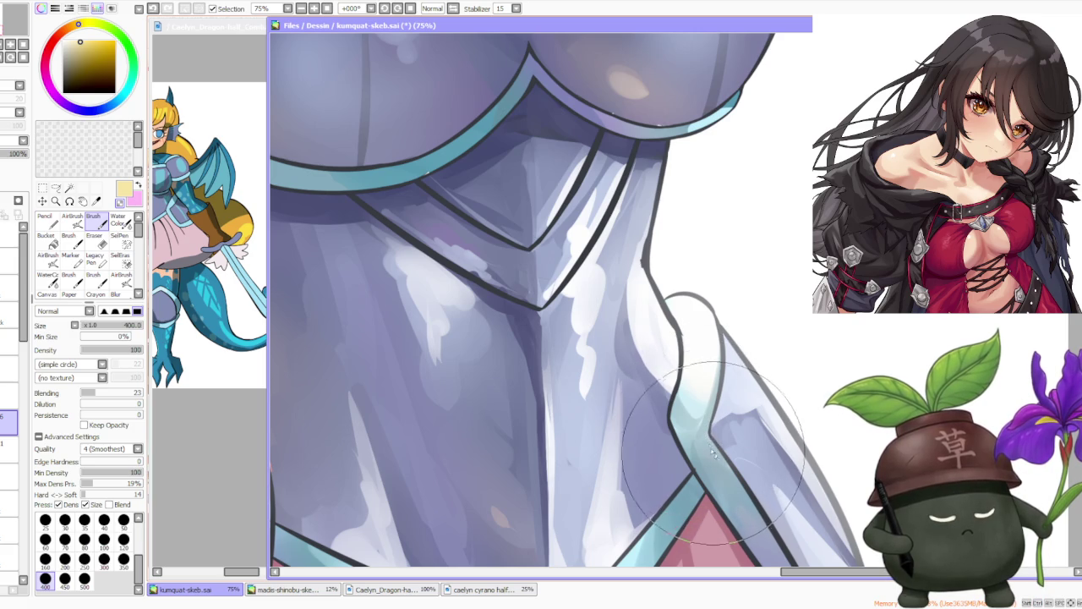
key(bracketleft)
key(bracketleft)
key(bracketleft)
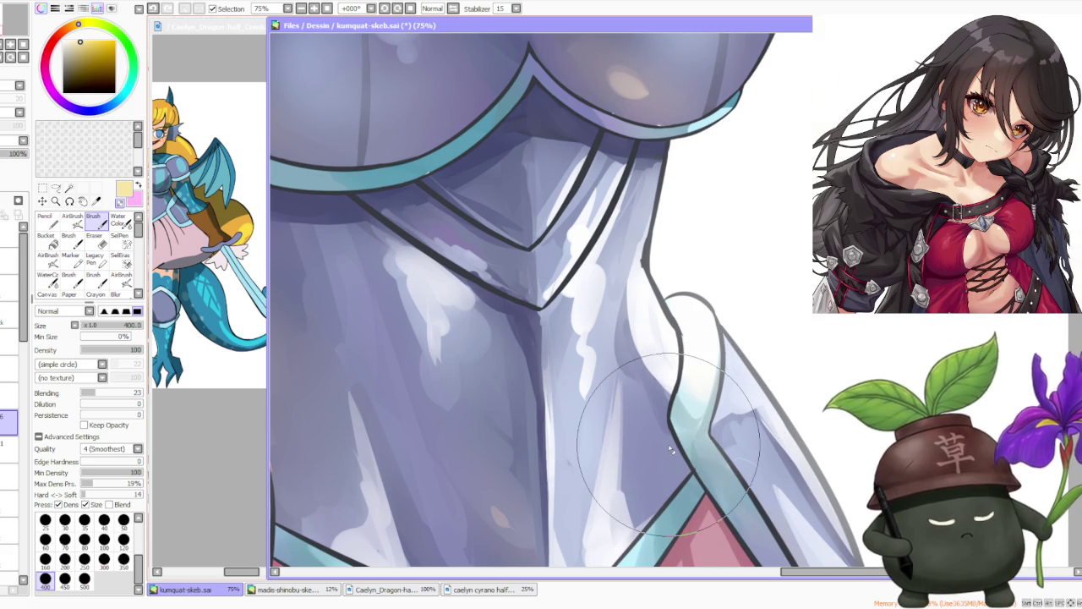
scroll(706, 465, up, 1)
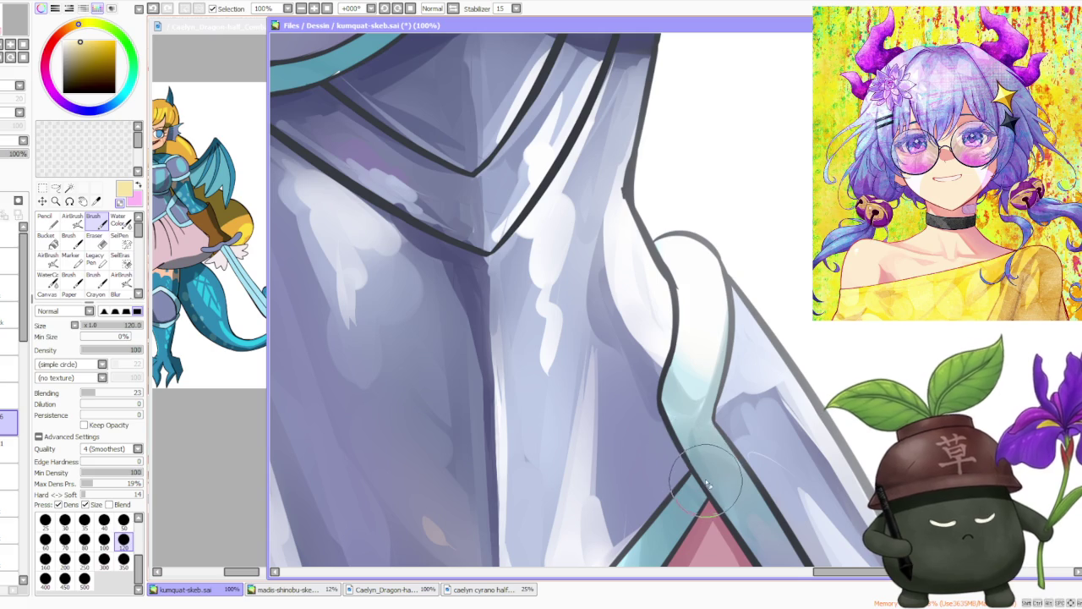
scroll(676, 338, up, 2)
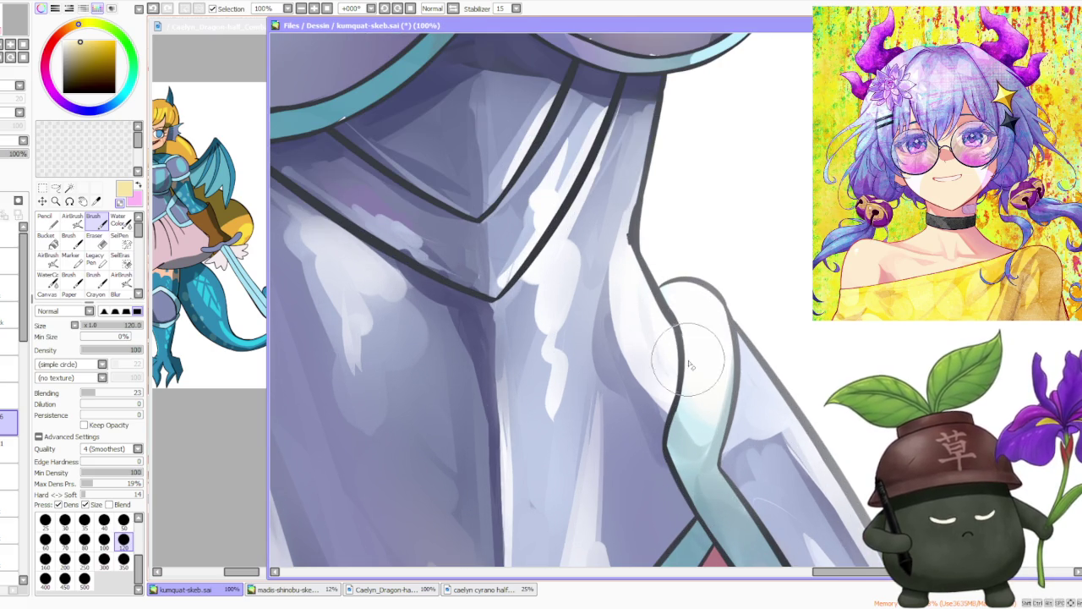
scroll(668, 338, up, 1)
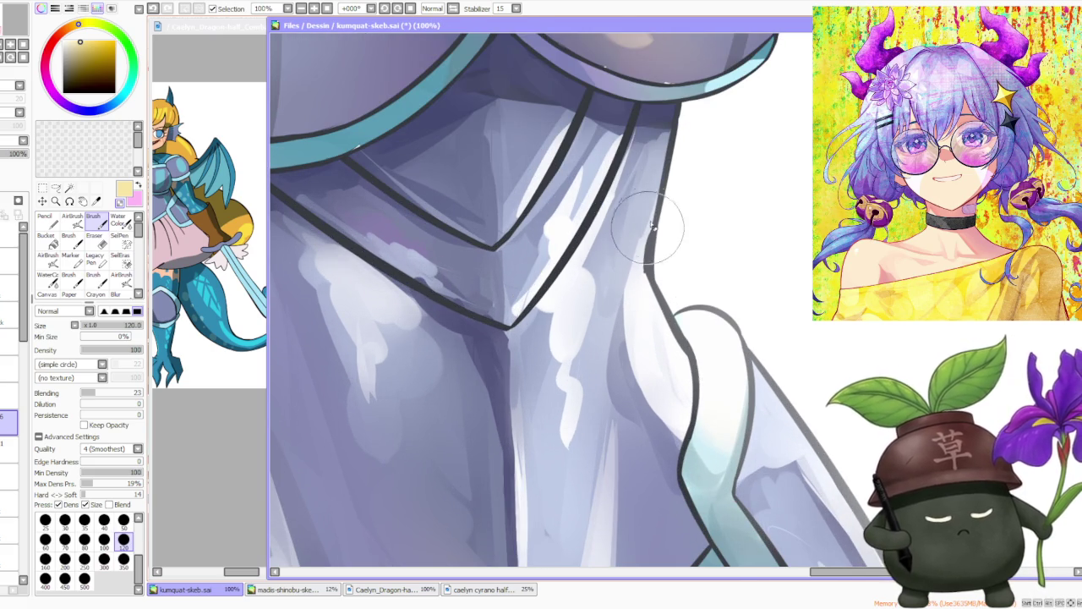
scroll(643, 269, down, 3)
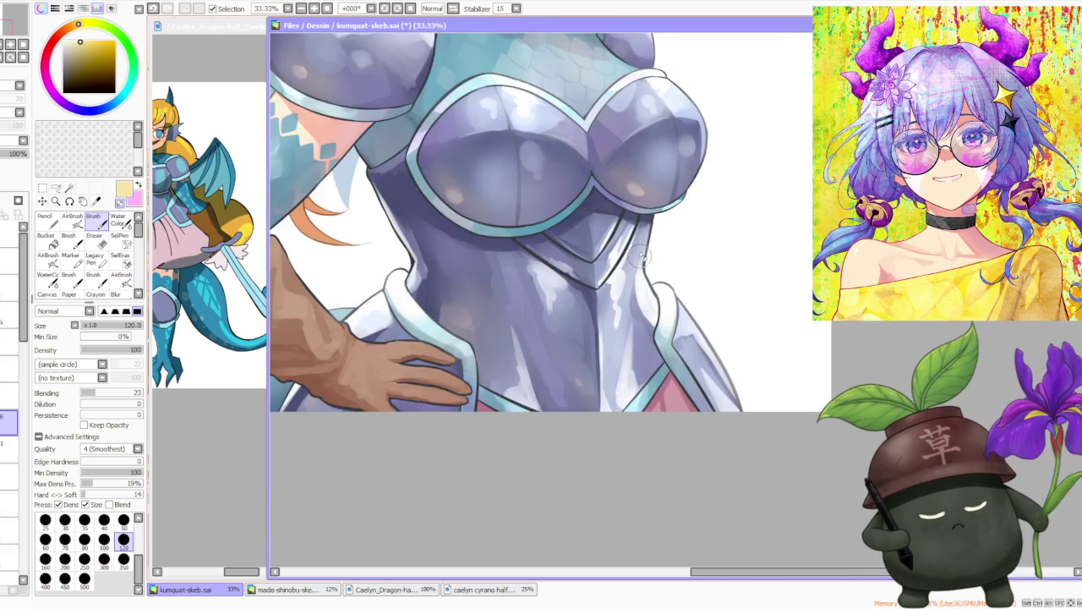
scroll(642, 254, down, 2)
scroll(640, 233, down, 1)
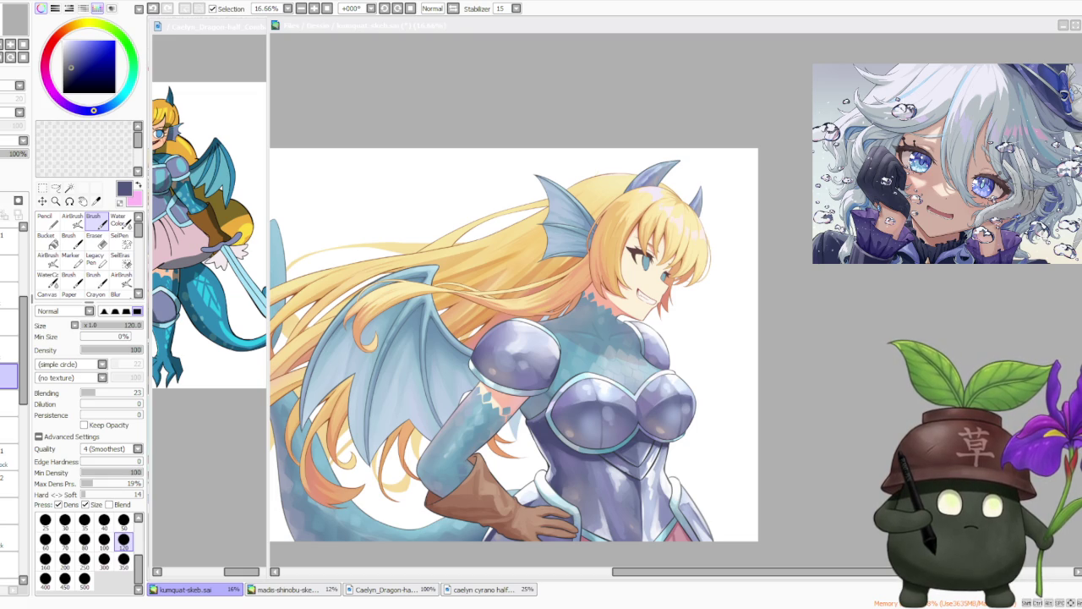
key(alt+Tab)
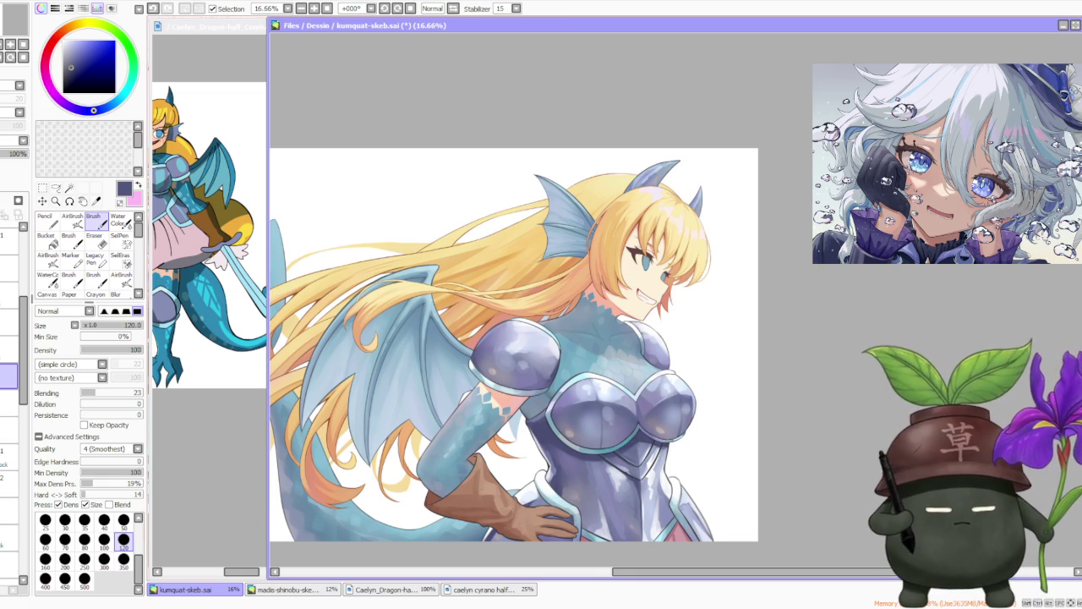
scroll(709, 320, down, 2)
scroll(603, 263, up, 1)
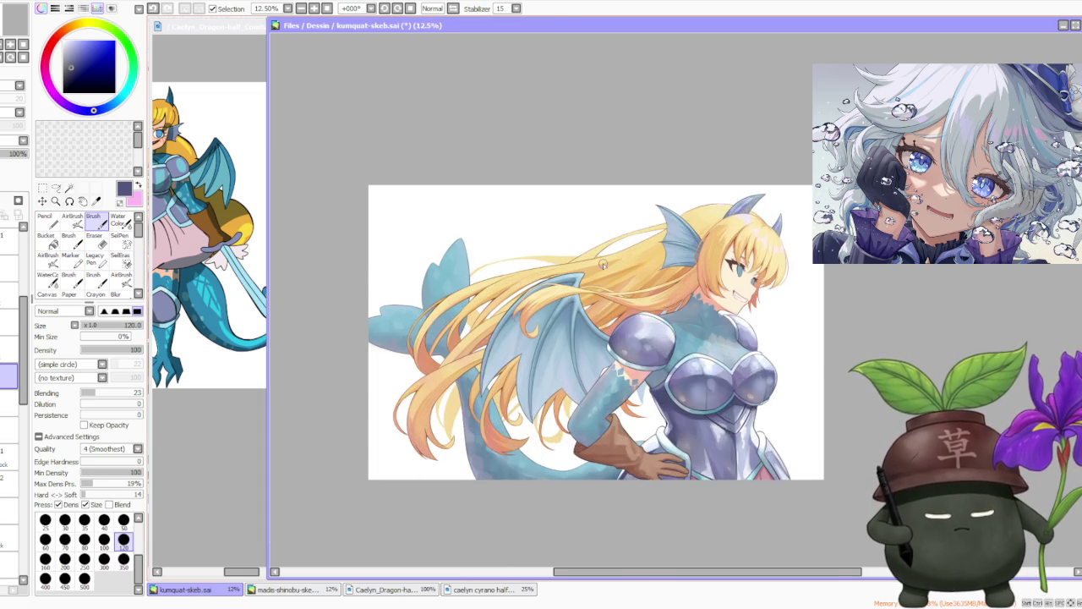
scroll(603, 264, up, 1)
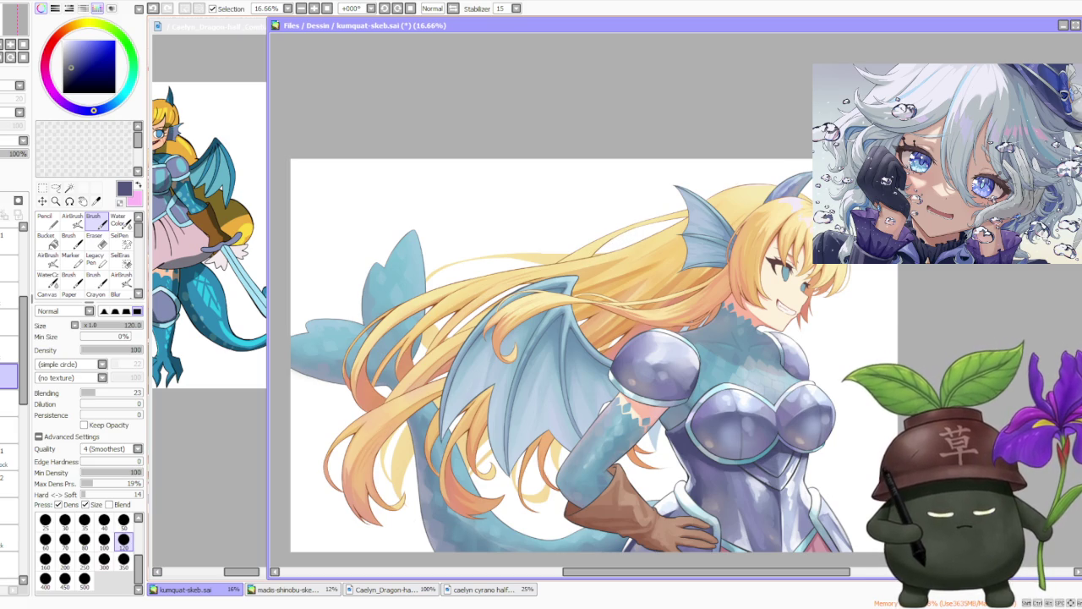
scroll(790, 169, up, 3)
scroll(790, 169, down, 3)
scroll(790, 169, down, 1)
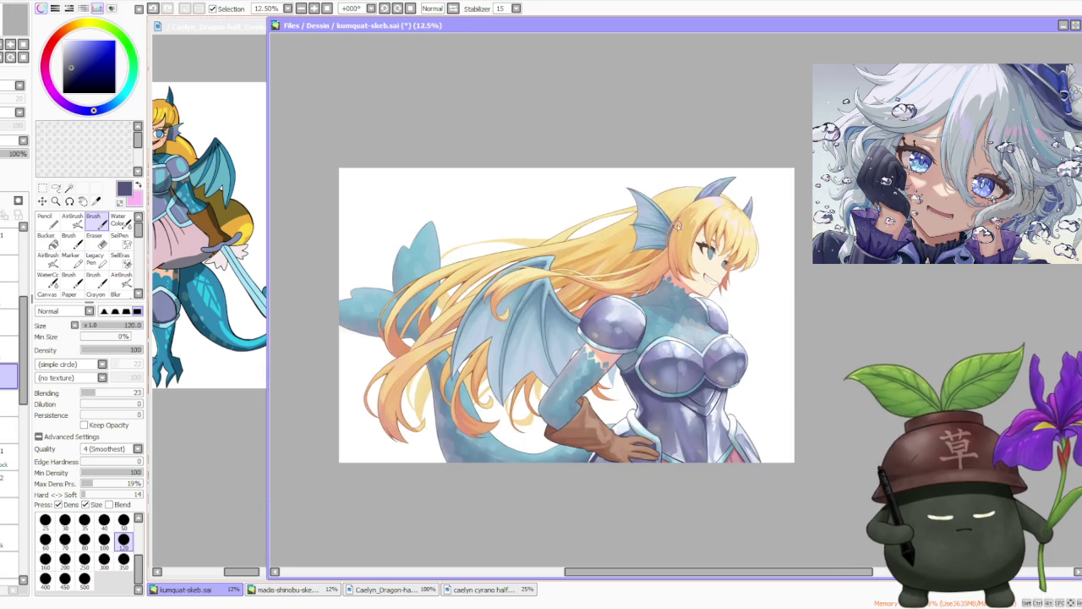
scroll(661, 200, up, 4)
scroll(617, 224, up, 3)
scroll(618, 224, down, 4)
scroll(614, 224, down, 2)
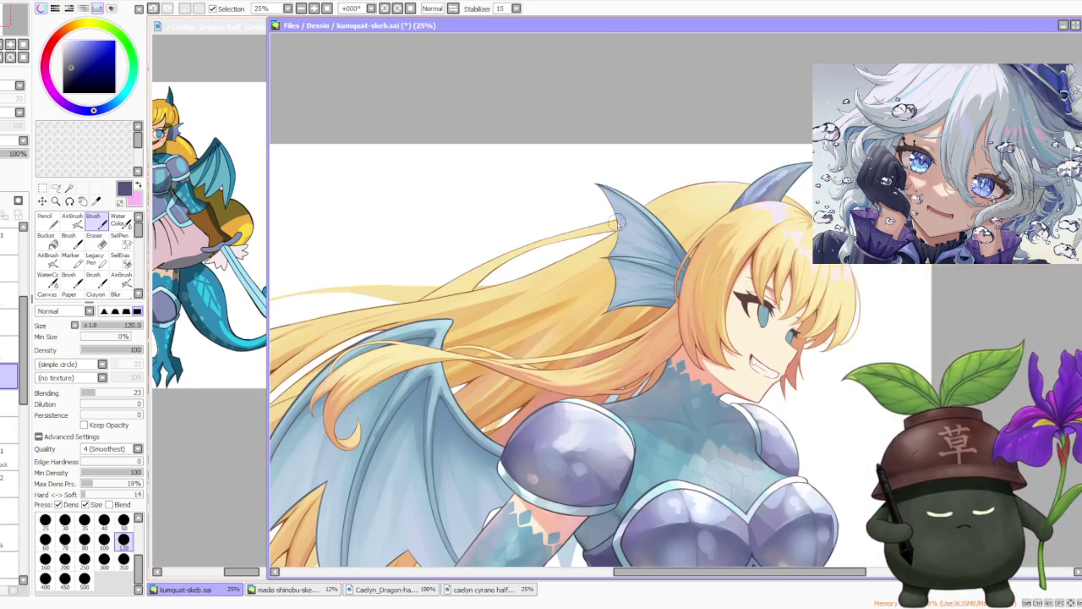
scroll(612, 222, up, 4)
scroll(643, 270, down, 5)
scroll(643, 271, down, 2)
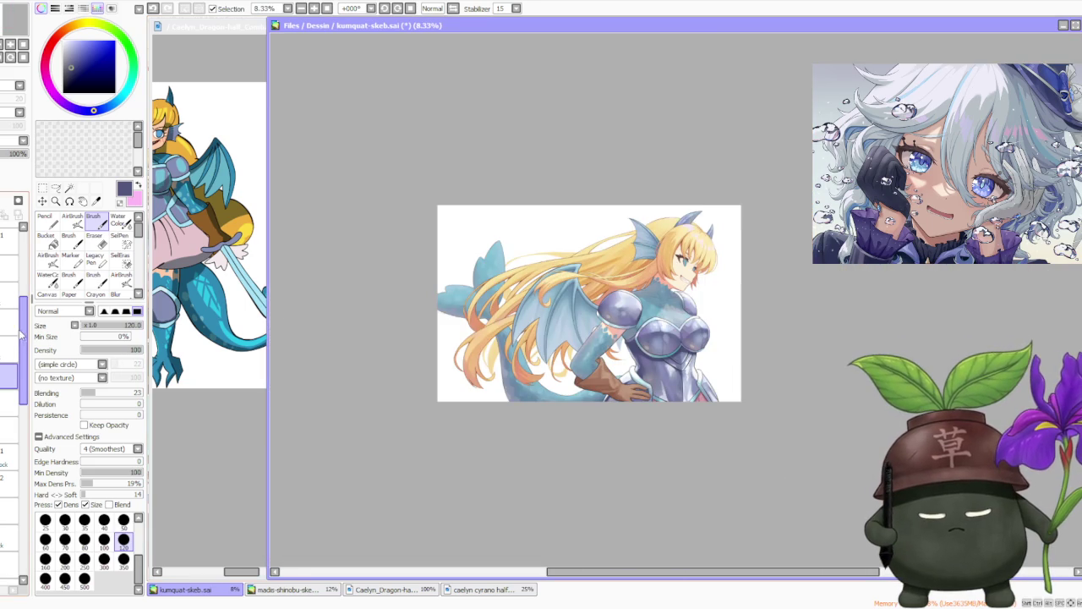
scroll(13, 380, down, 2)
scroll(13, 406, down, 2)
scroll(11, 431, down, 2)
scroll(11, 431, down, 2)
scroll(11, 406, down, 2)
scroll(11, 389, down, 2)
scroll(11, 372, down, 1)
scroll(11, 345, down, 1)
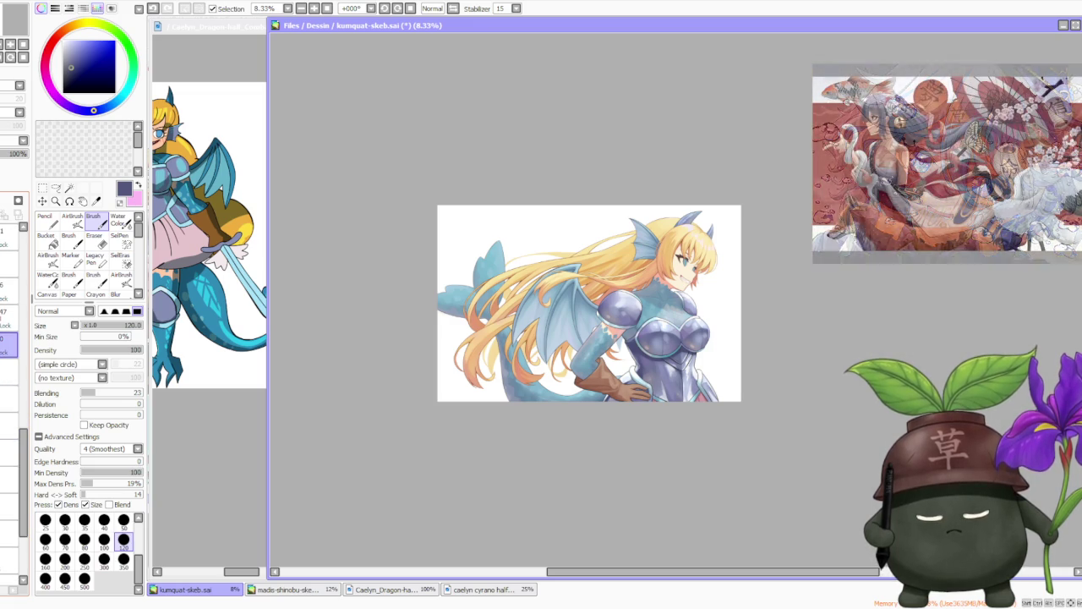
scroll(11, 331, down, 1)
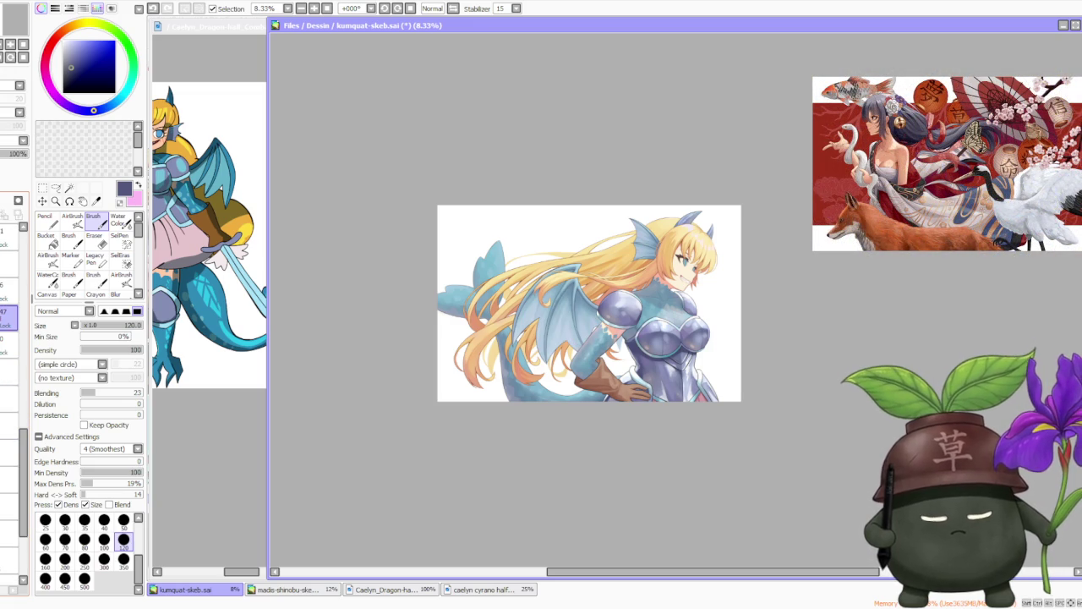
scroll(607, 341, up, 3)
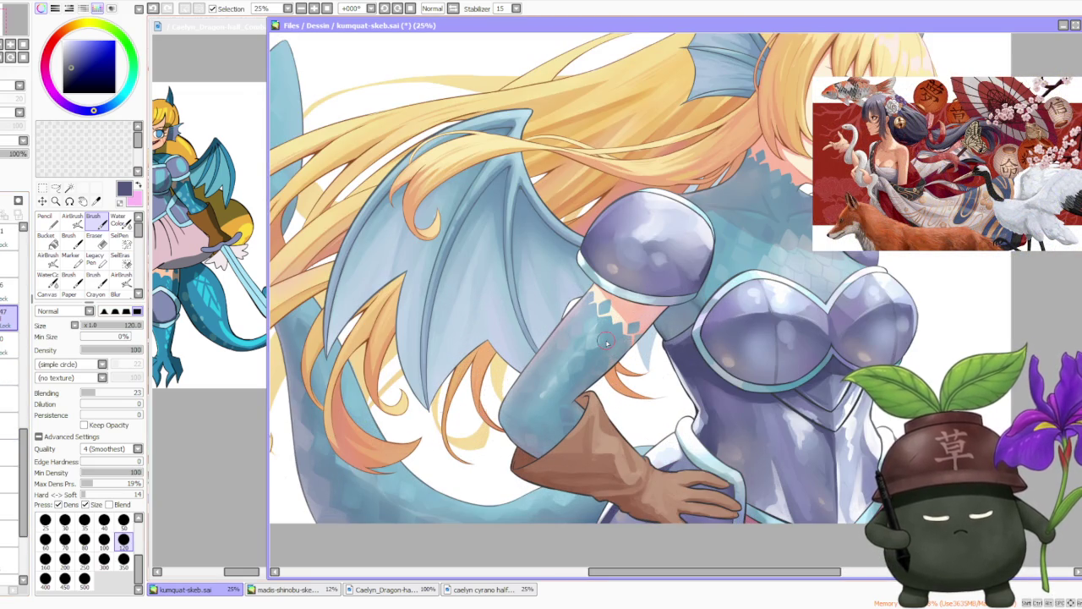
- Sample the wing's light blue and set the AirBrush to size 50 over the wing
alt+click(517, 182)
alt+click(519, 186)
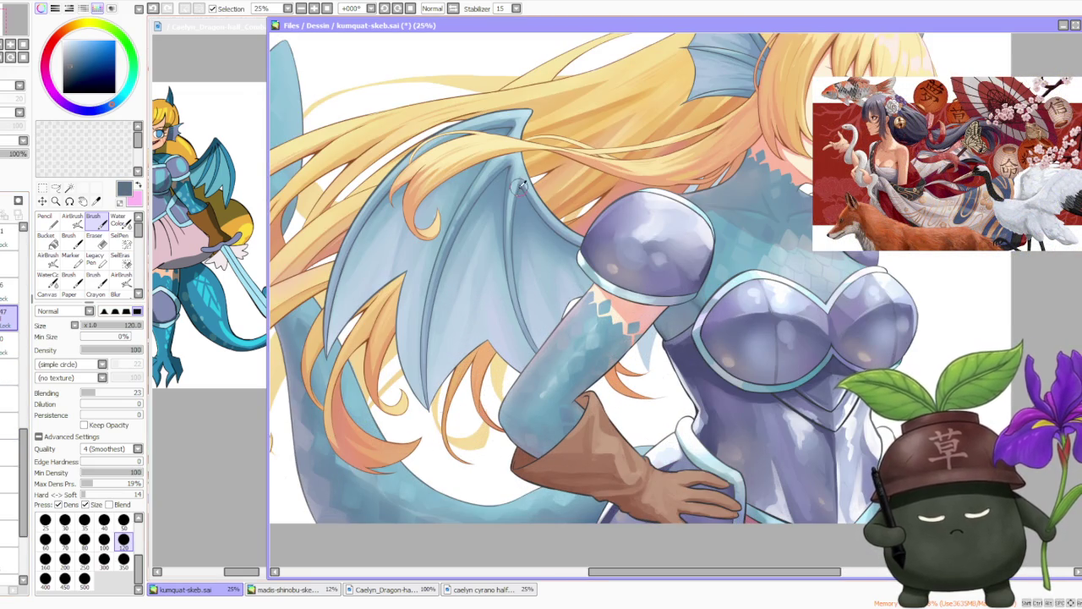
scroll(519, 188, down, 2)
scroll(372, 151, down, 1)
click(72, 217)
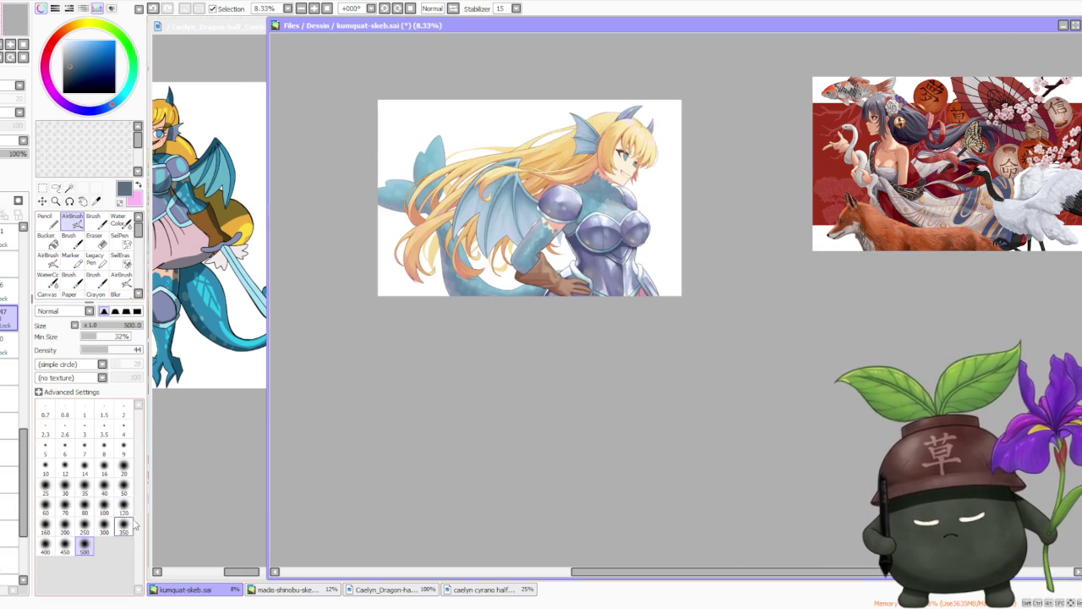
click(124, 490)
scroll(533, 203, up, 3)
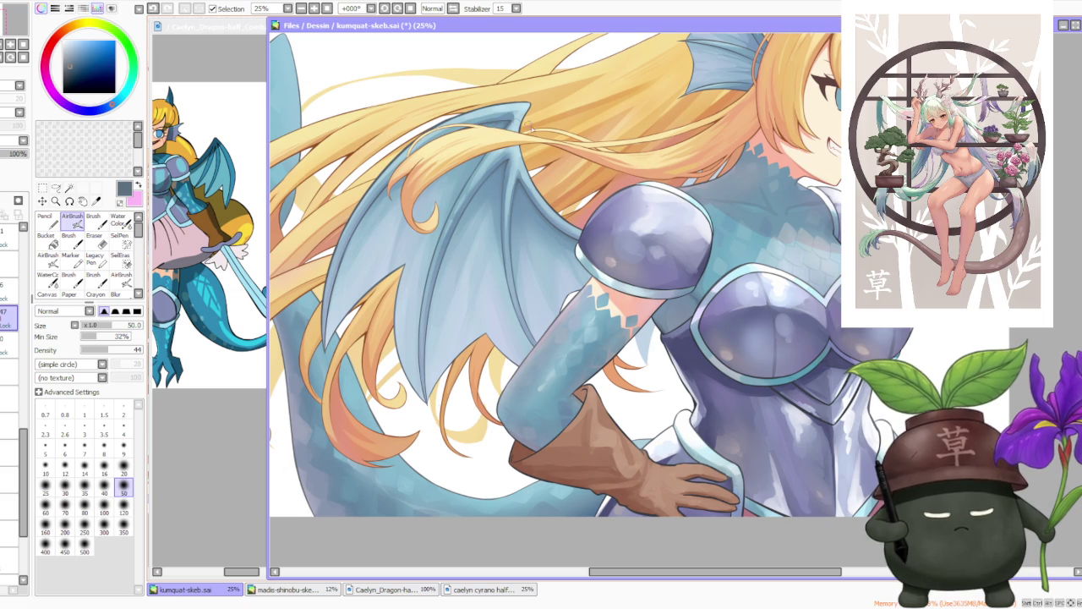
scroll(541, 135, down, 3)
scroll(567, 156, down, 1)
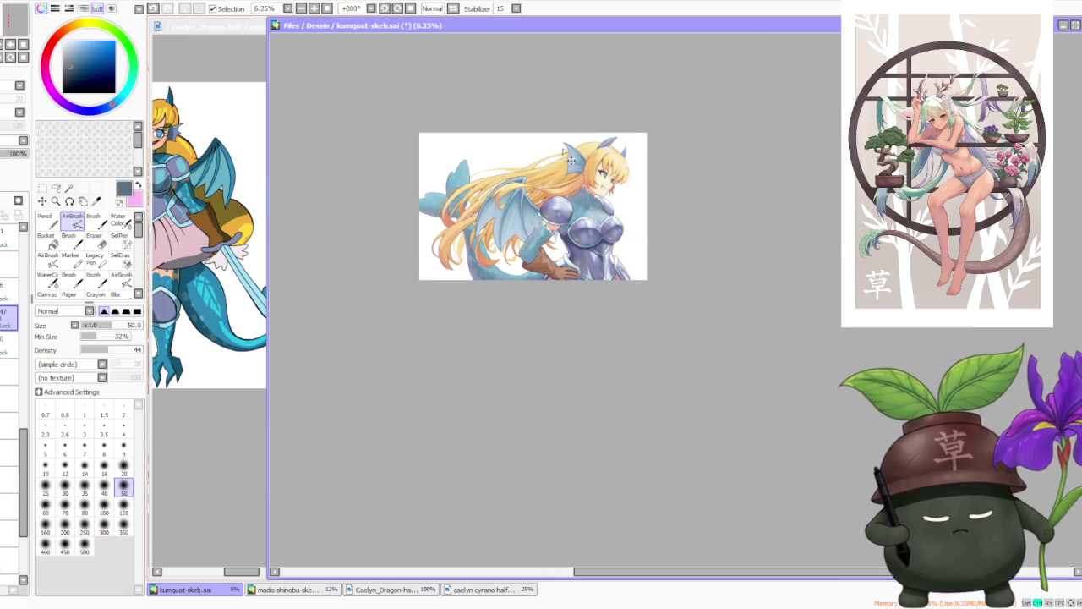
scroll(575, 198, up, 1)
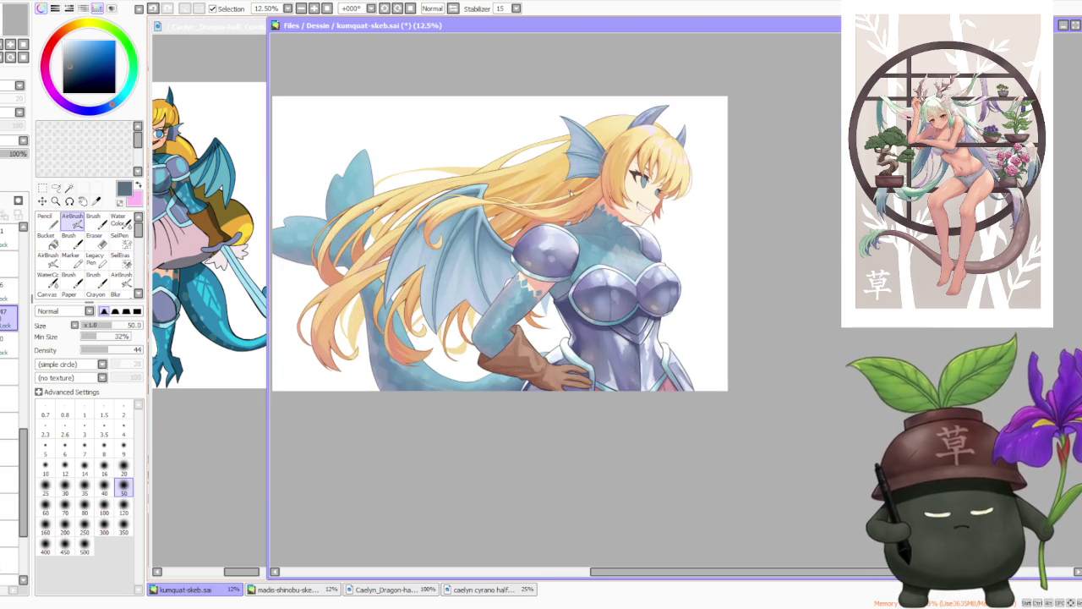
scroll(572, 192, down, 1)
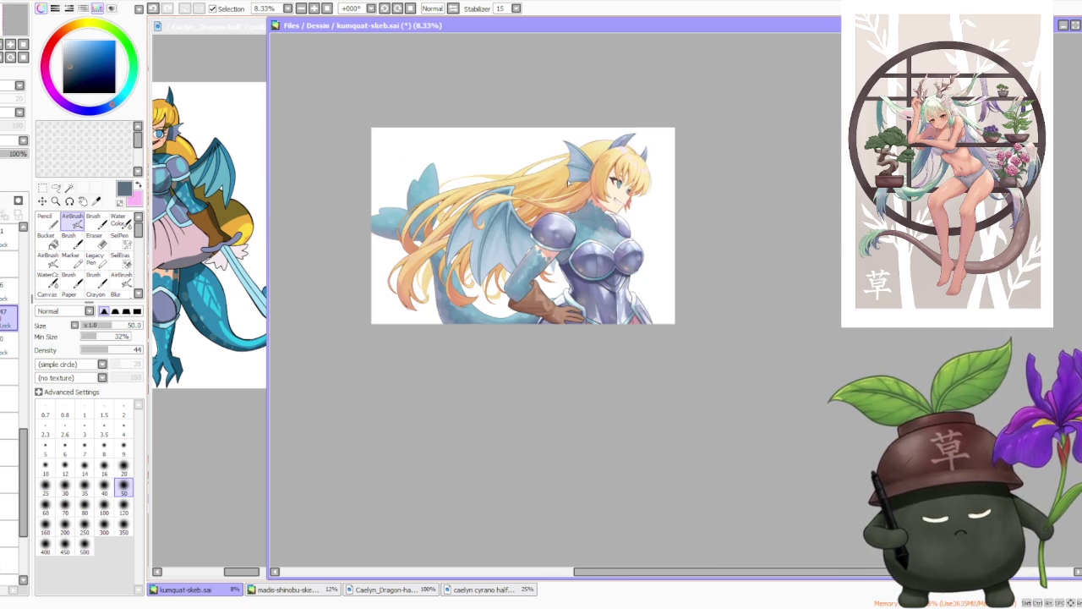
scroll(563, 127, up, 1)
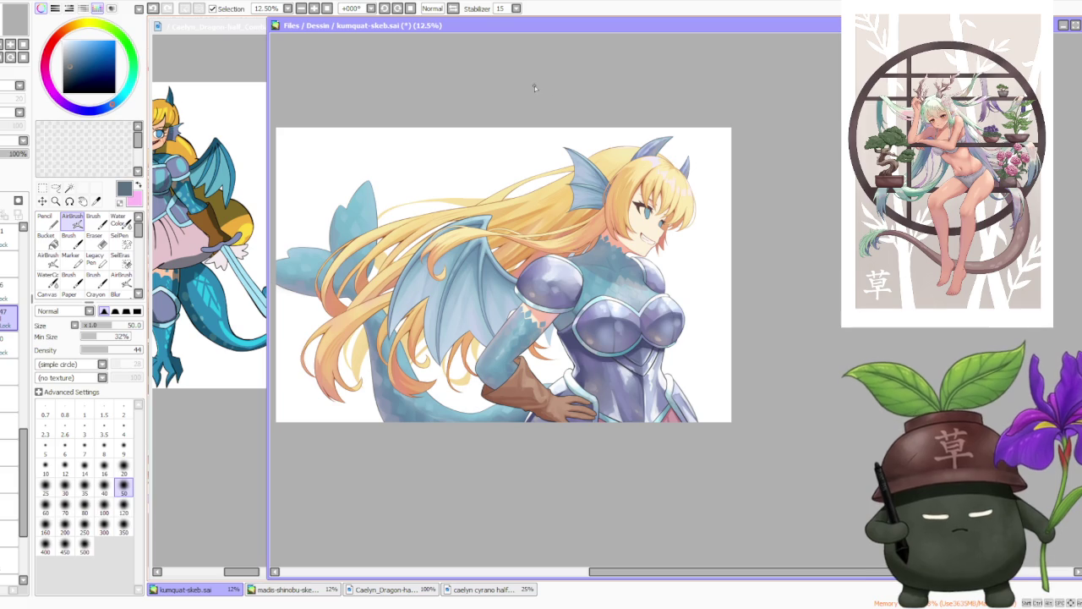
scroll(14, 491, down, 2)
scroll(14, 497, down, 1)
scroll(15, 497, down, 2)
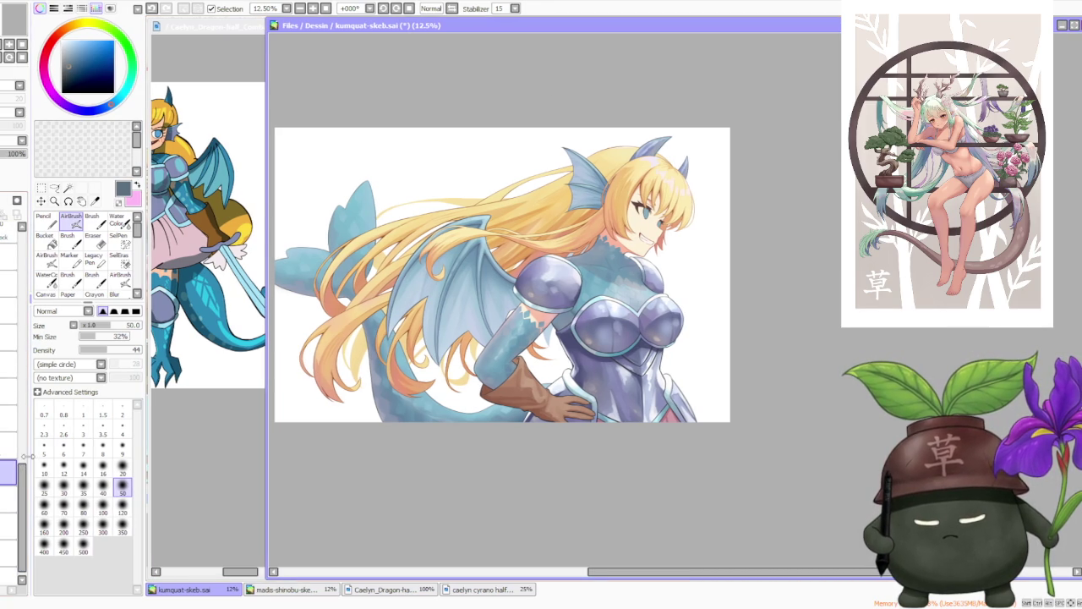
scroll(14, 490, up, 2)
scroll(14, 491, up, 2)
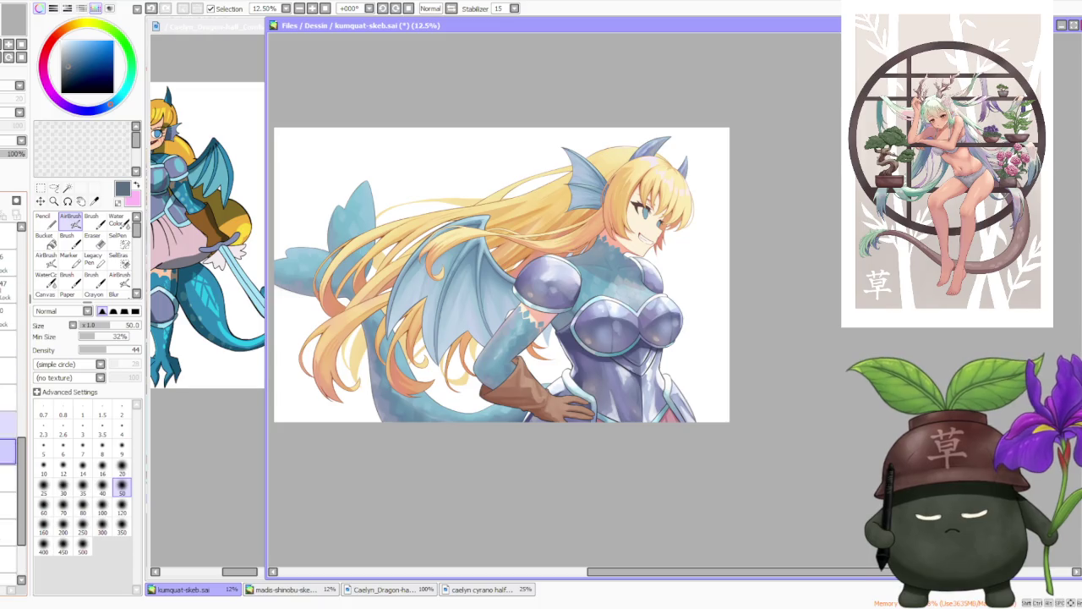
scroll(14, 490, down, 2)
scroll(14, 490, down, 1)
scroll(15, 490, down, 1)
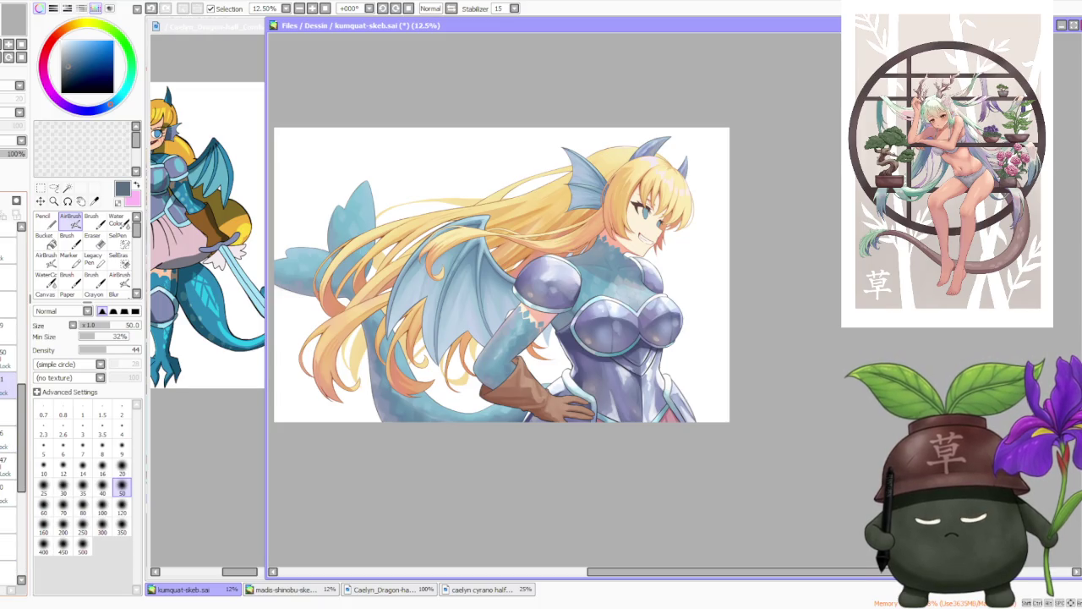
scroll(15, 491, down, 1)
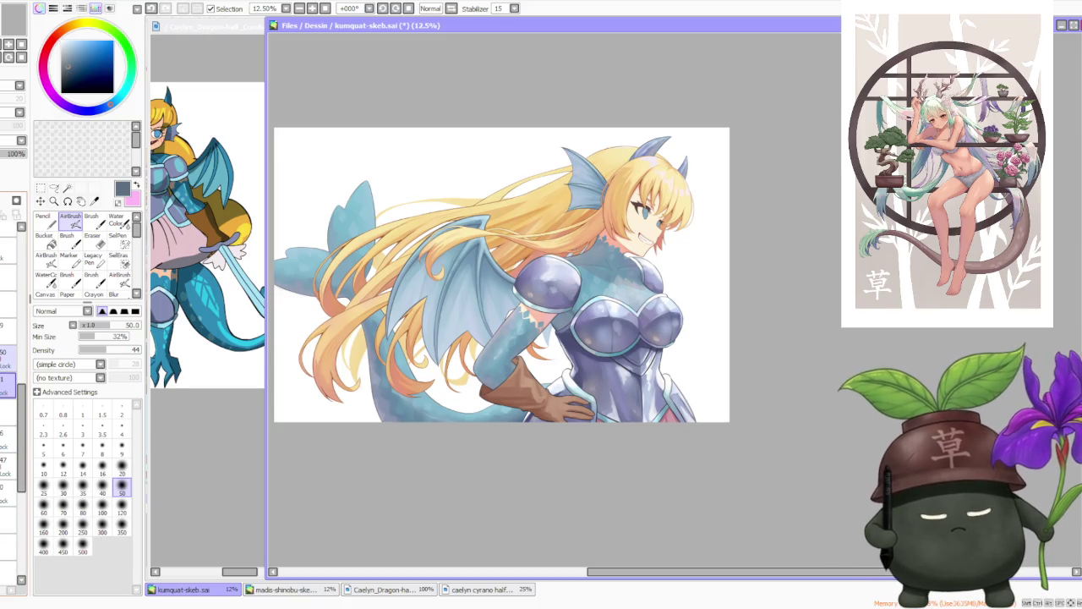
scroll(661, 141, up, 1)
scroll(661, 141, down, 1)
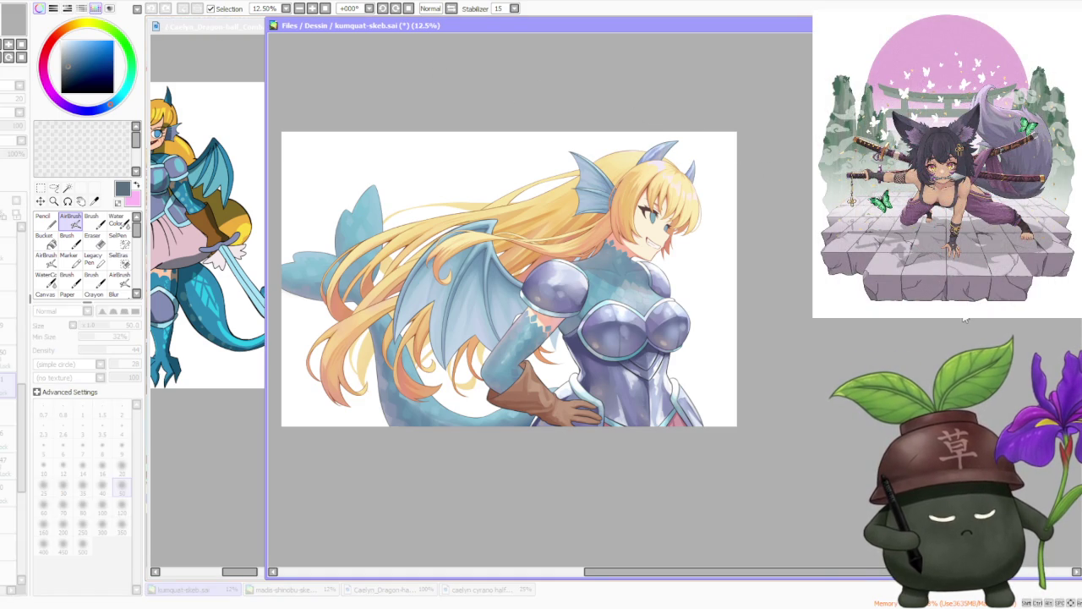
scroll(734, 129, down, 1)
scroll(733, 131, down, 1)
scroll(671, 101, up, 3)
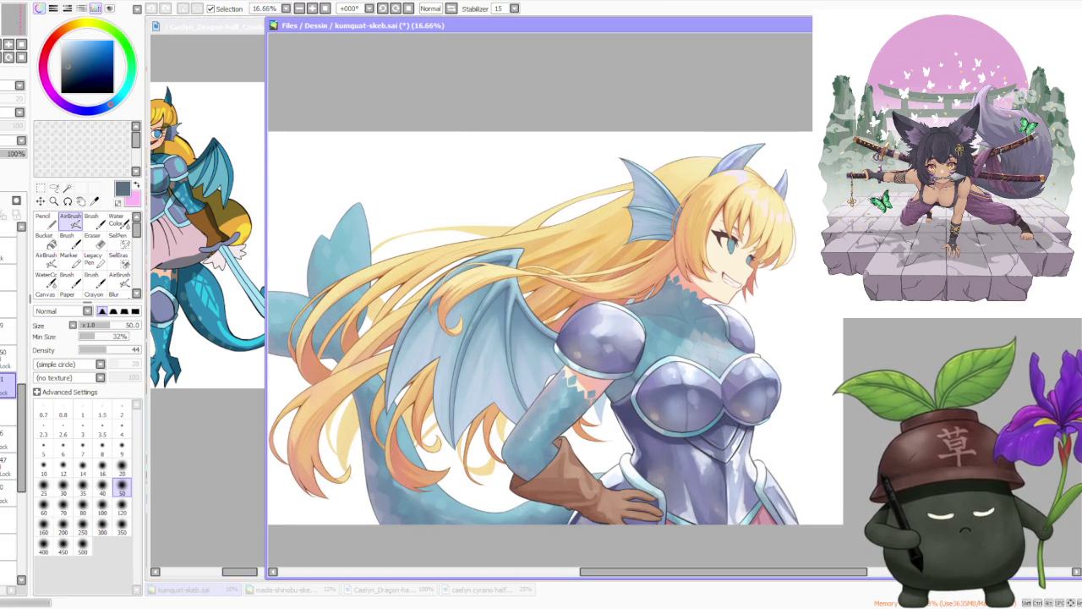
scroll(837, 391, down, 2)
scroll(837, 390, up, 1)
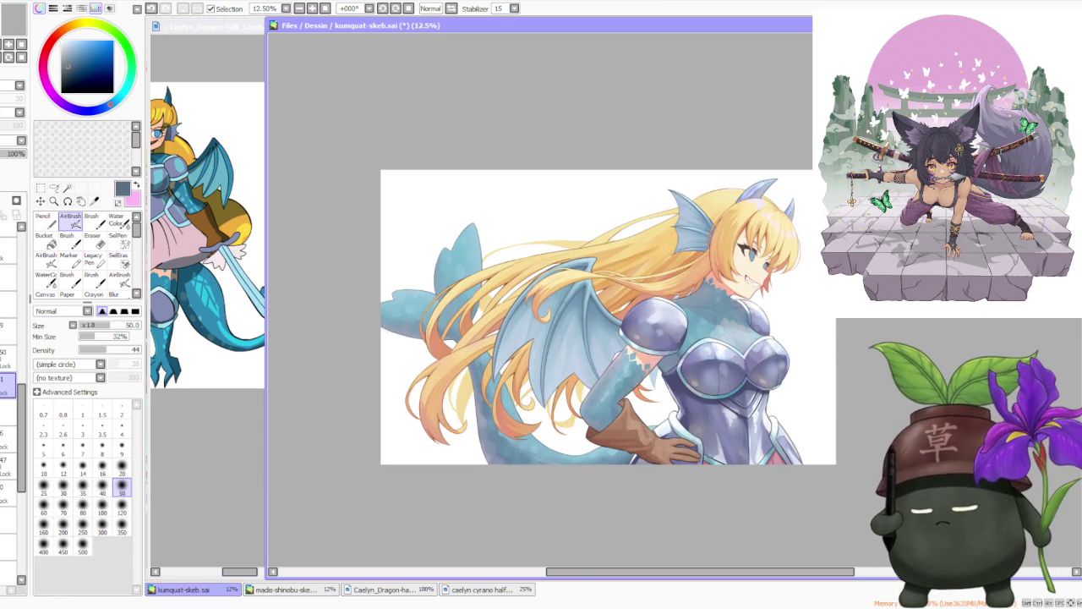
key(alt+Tab)
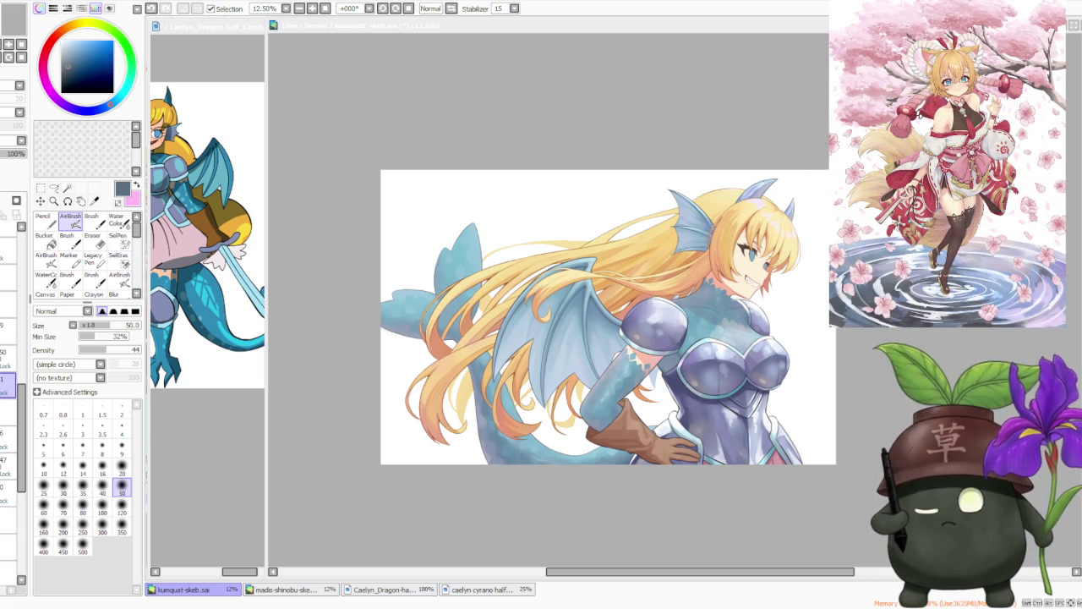
- Zoom in to 50% on the dragon girl's face, then back out to 33.33%
scroll(609, 330, up, 1)
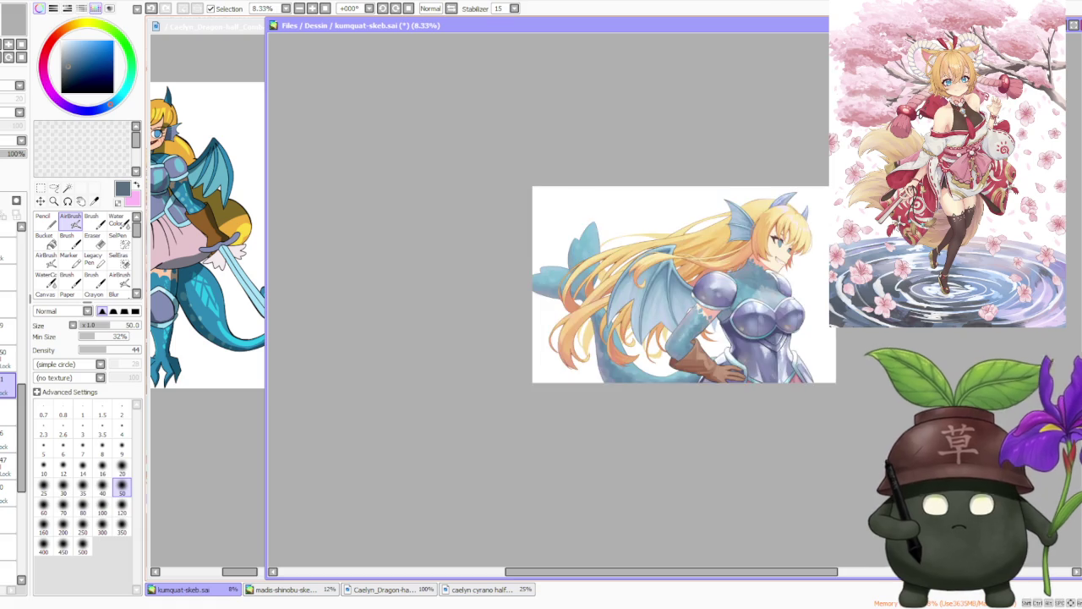
scroll(773, 245, up, 1)
scroll(773, 245, up, 1)
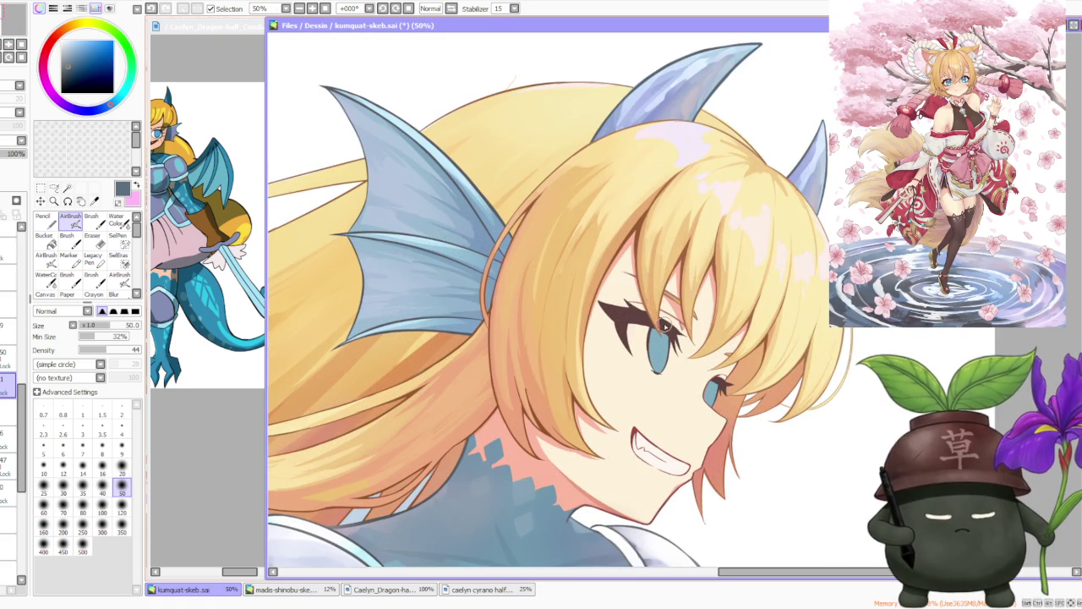
scroll(611, 278, down, 1)
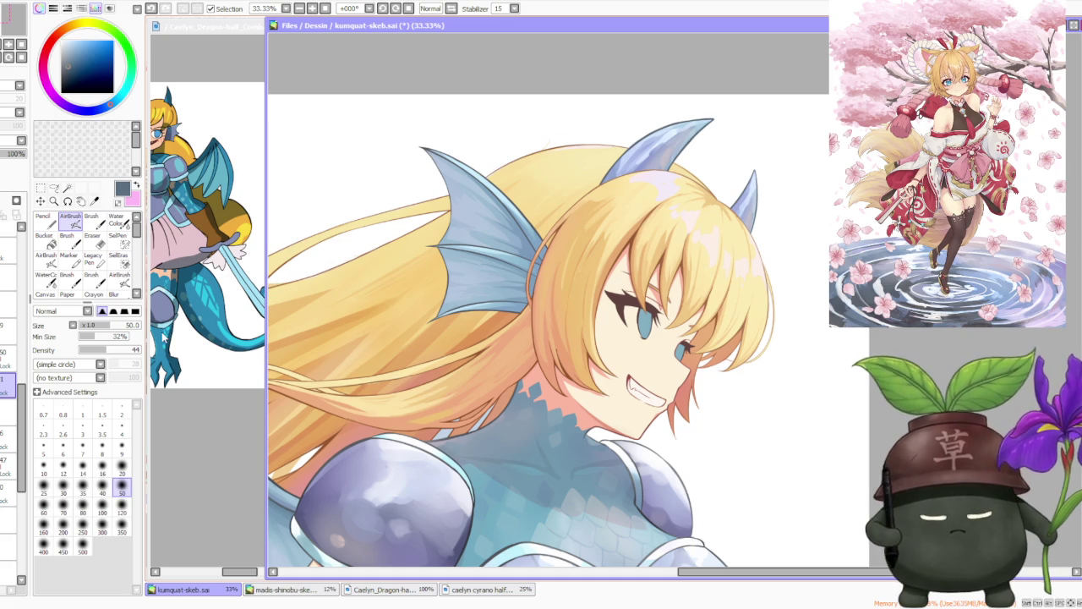
- Check a layer's contents by toggling its visibility, then make the target layer active
click(8, 369)
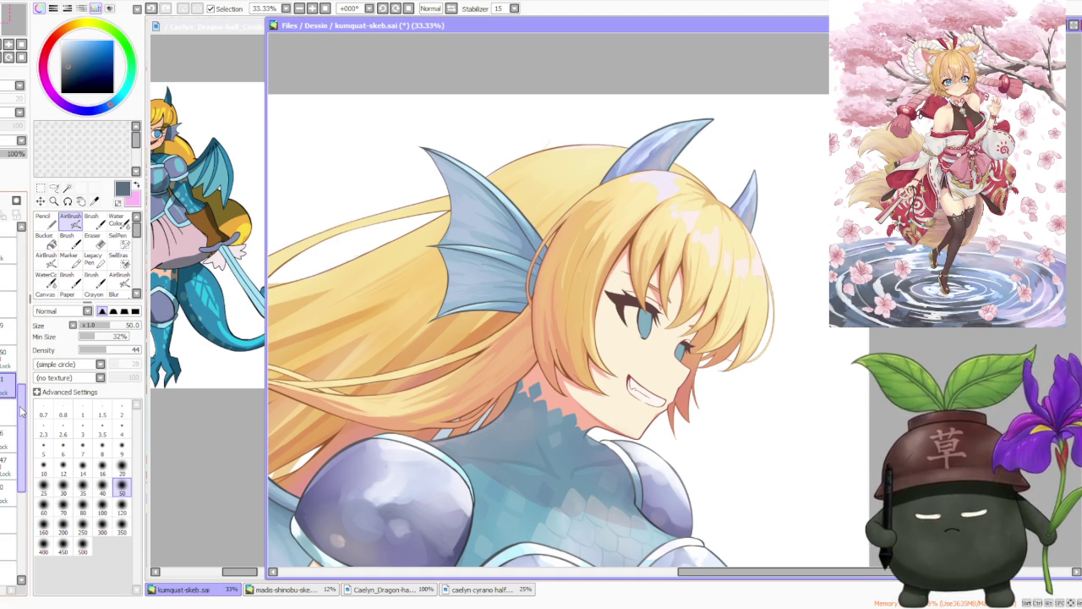
drag(21, 414, 24, 478)
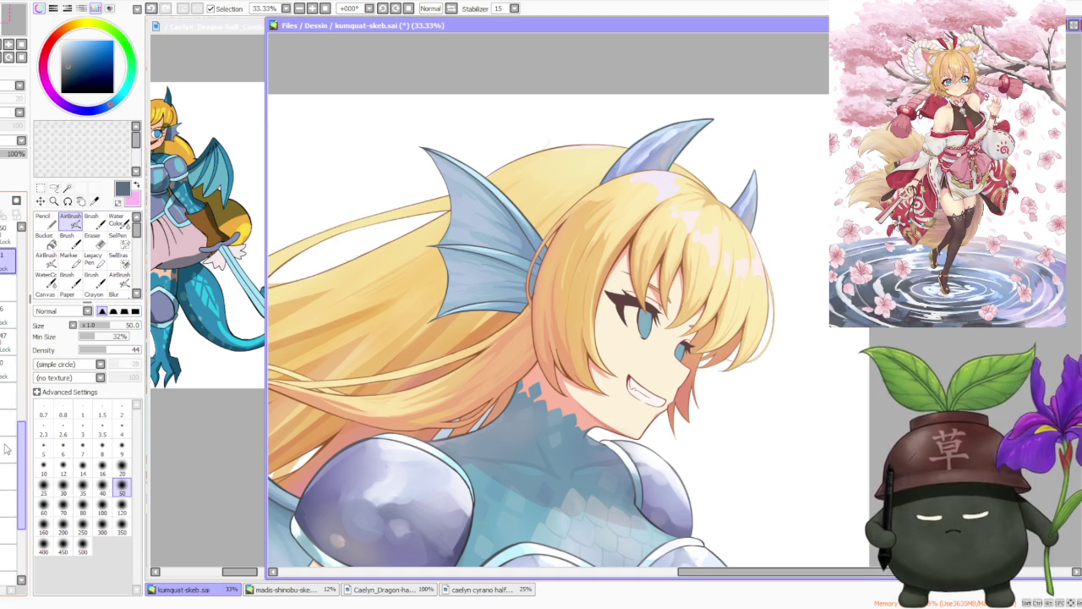
mouse_move(24, 478)
mouse_down()
mouse_move(48, 310)
mouse_move(24, 254)
mouse_up()
click(8, 397)
click(8, 397)
scroll(13, 381, up, 2)
scroll(13, 363, down, 2)
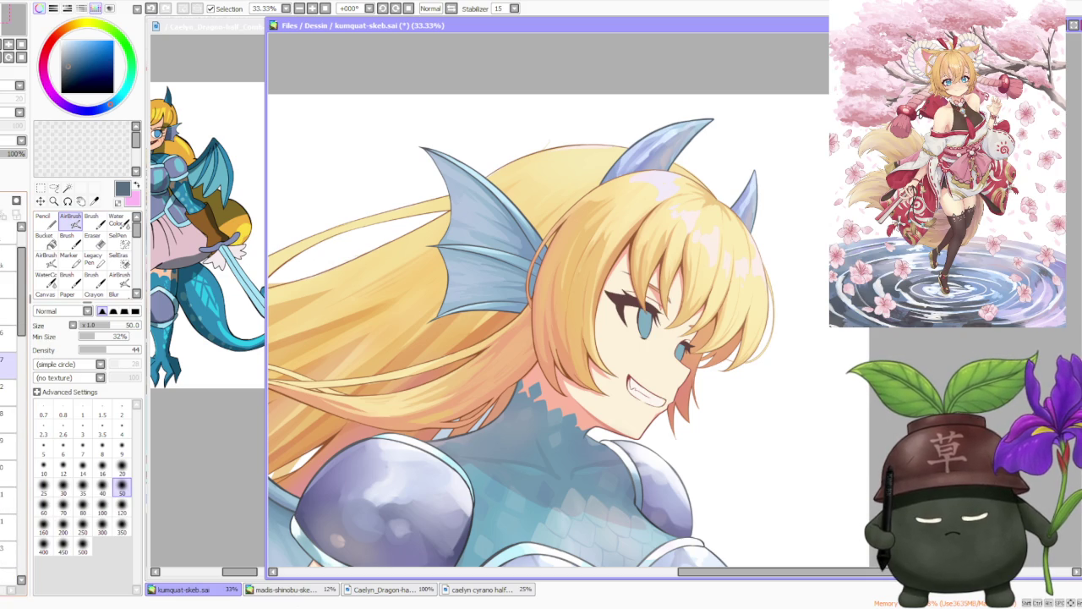
click(8, 335)
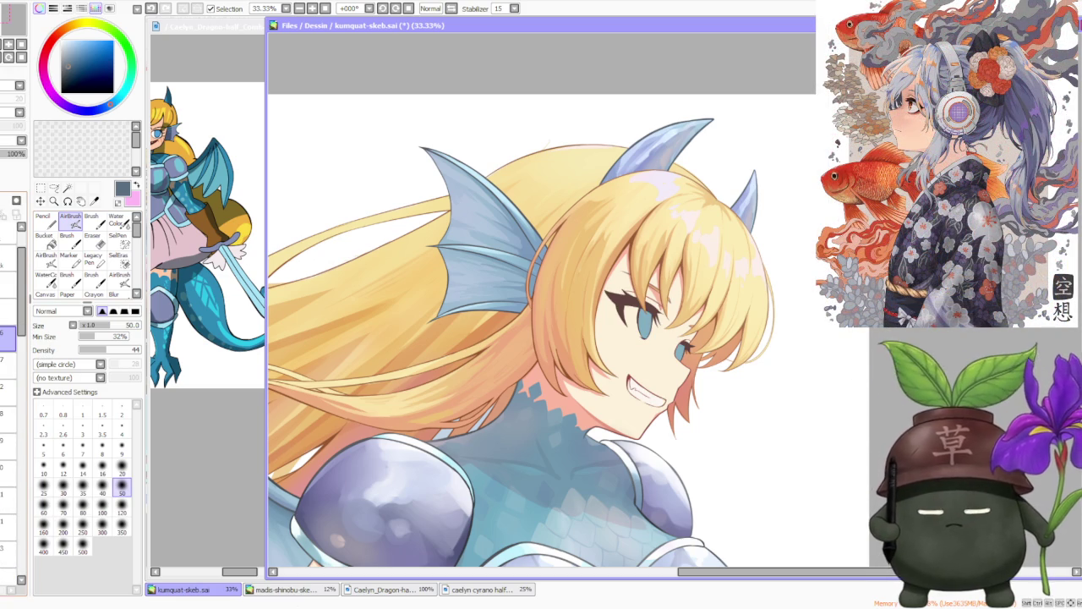
- Pick a dark reddish-brown on the colour wheel and switch to the Pencil
alt+click(619, 301)
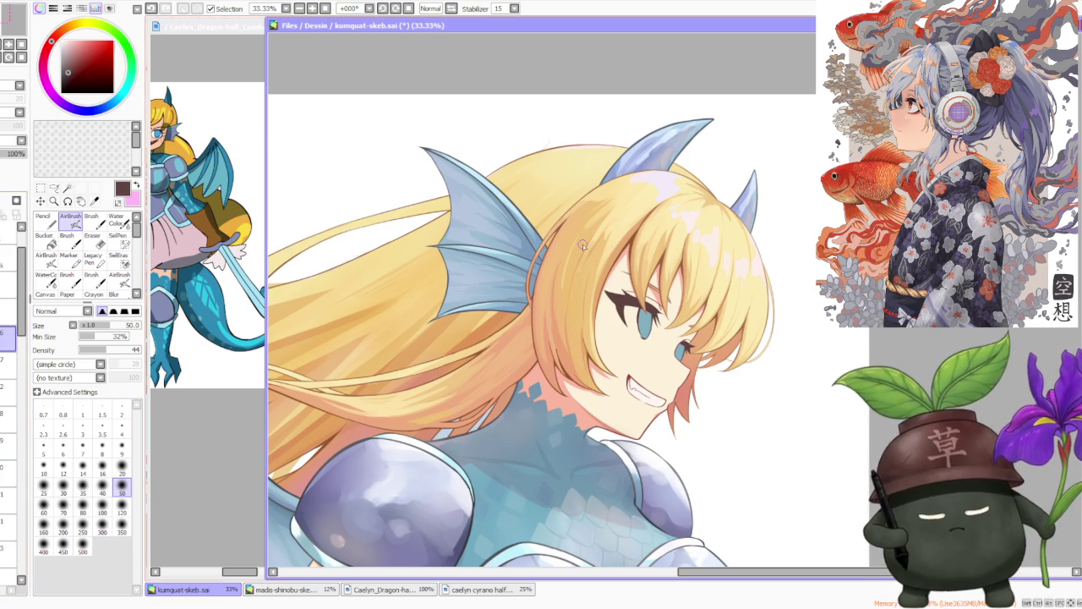
alt+click(619, 301)
alt+click(619, 301)
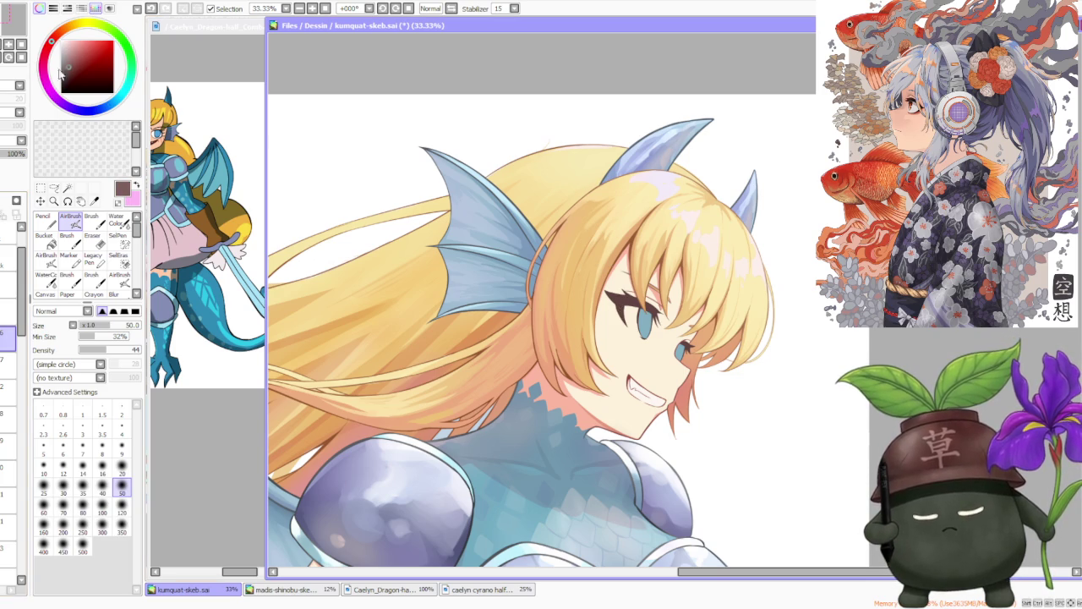
click(43, 222)
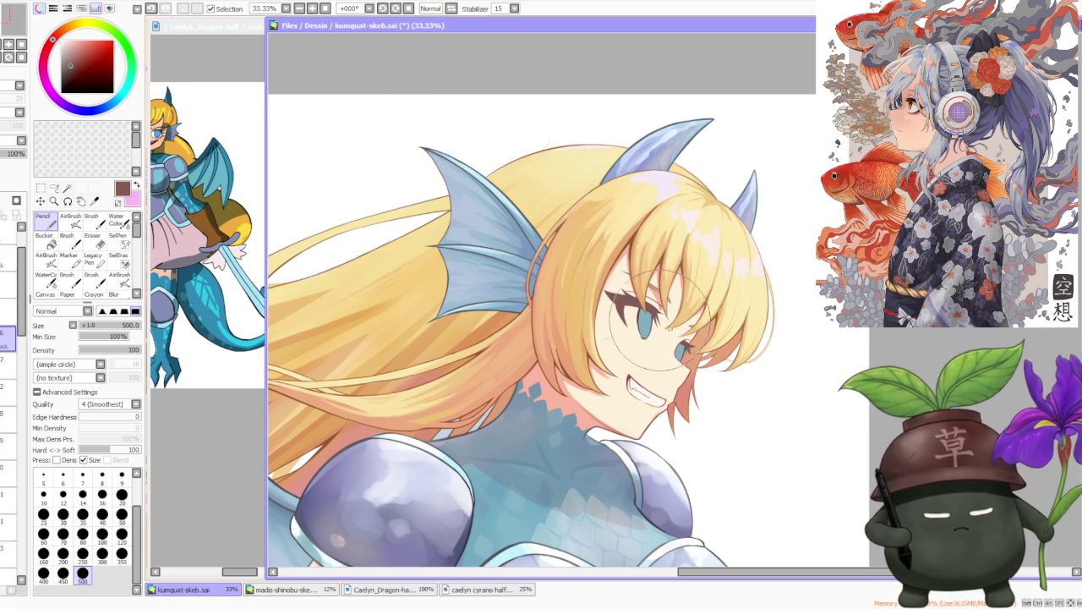
- Darken the brown painting colour and set the AirBrush to size 120
click(74, 66)
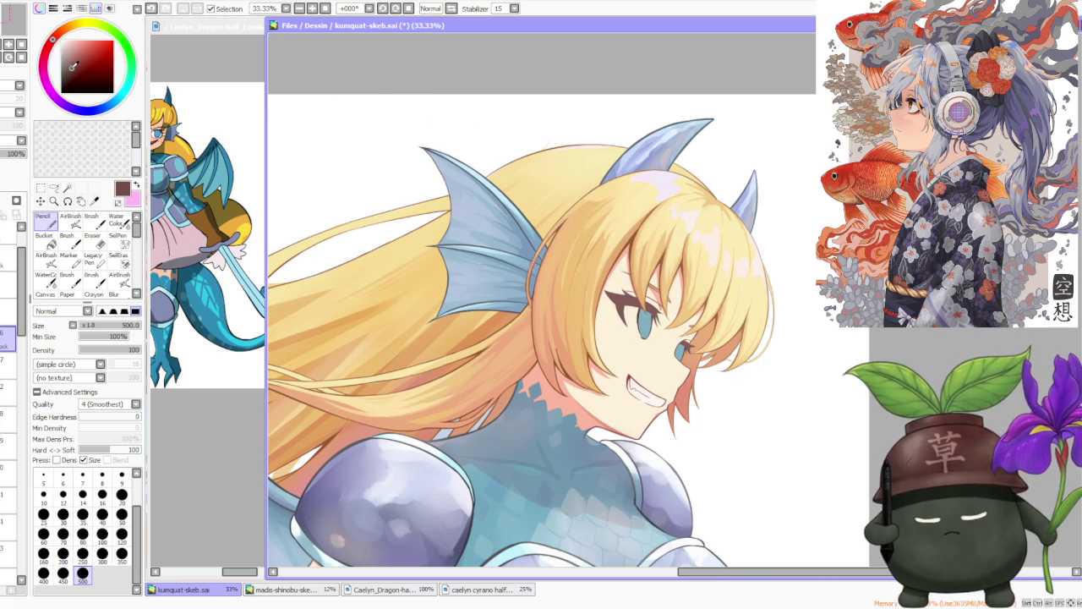
scroll(660, 222, down, 3)
scroll(653, 241, up, 4)
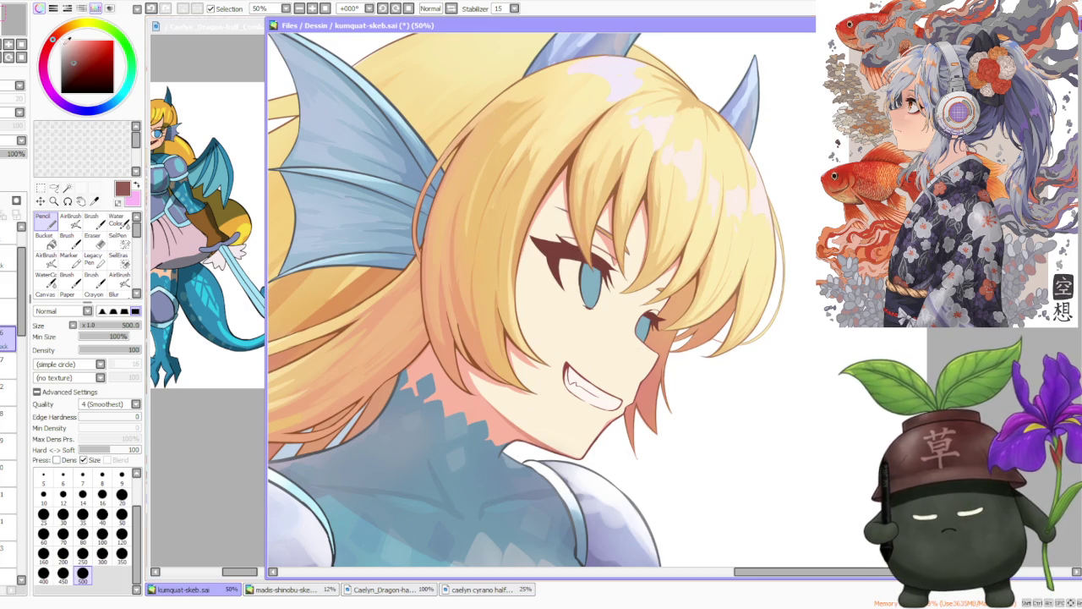
click(74, 220)
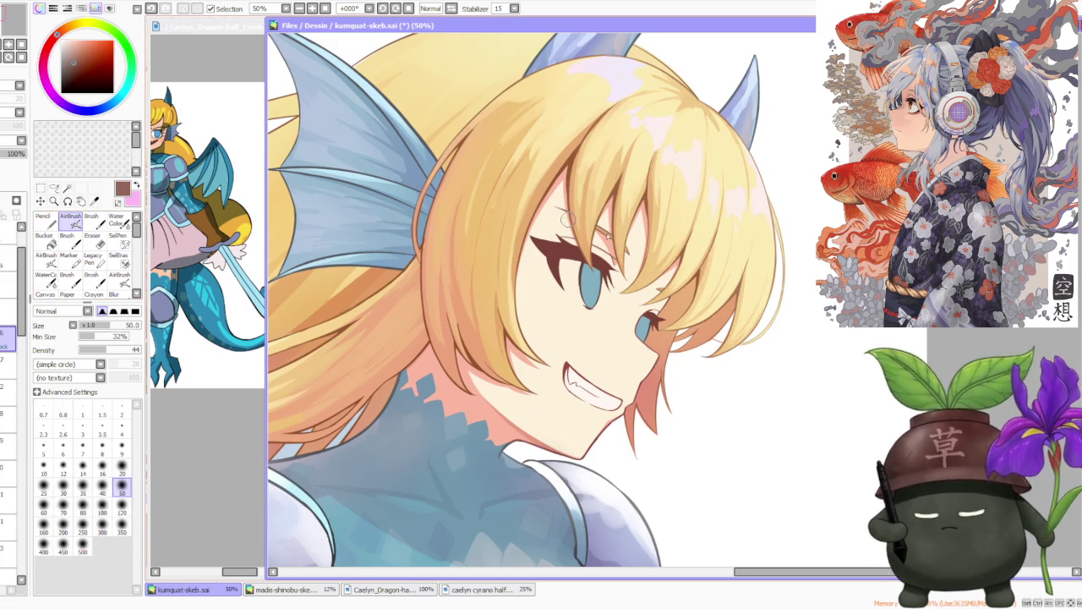
click(122, 506)
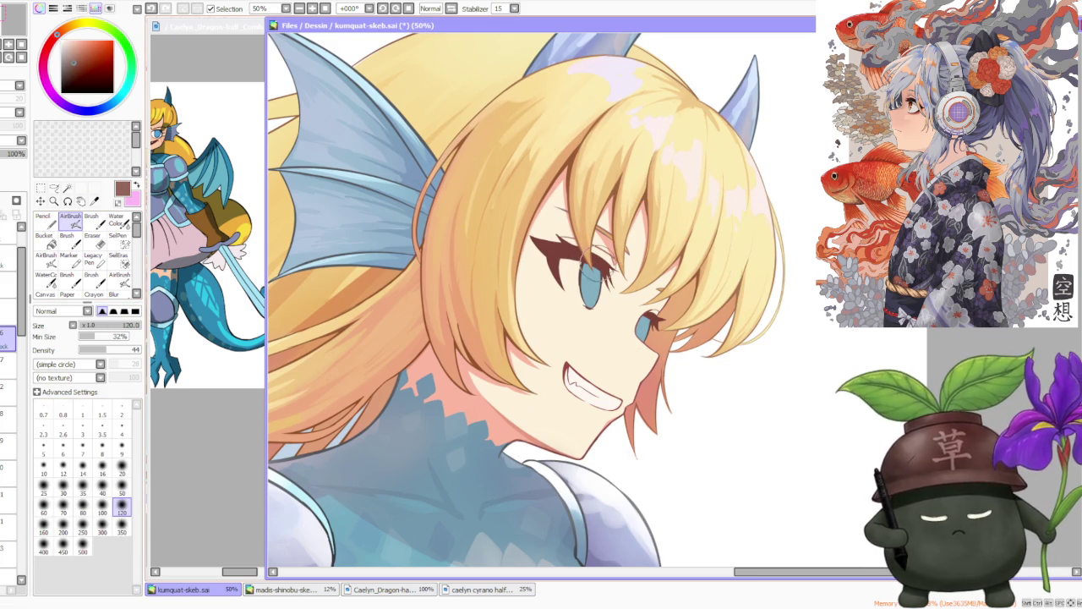
- Undo the stray mark and airbrush near-black brown over the upper eyelashes, then take the Brush
key(ctrl+z)
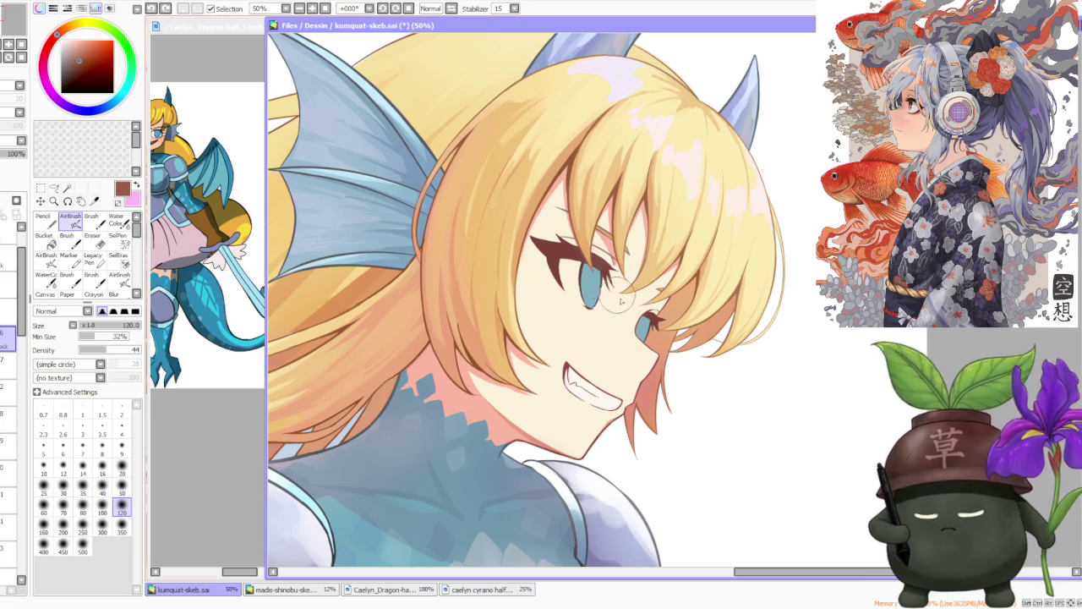
drag(592, 253, 605, 280)
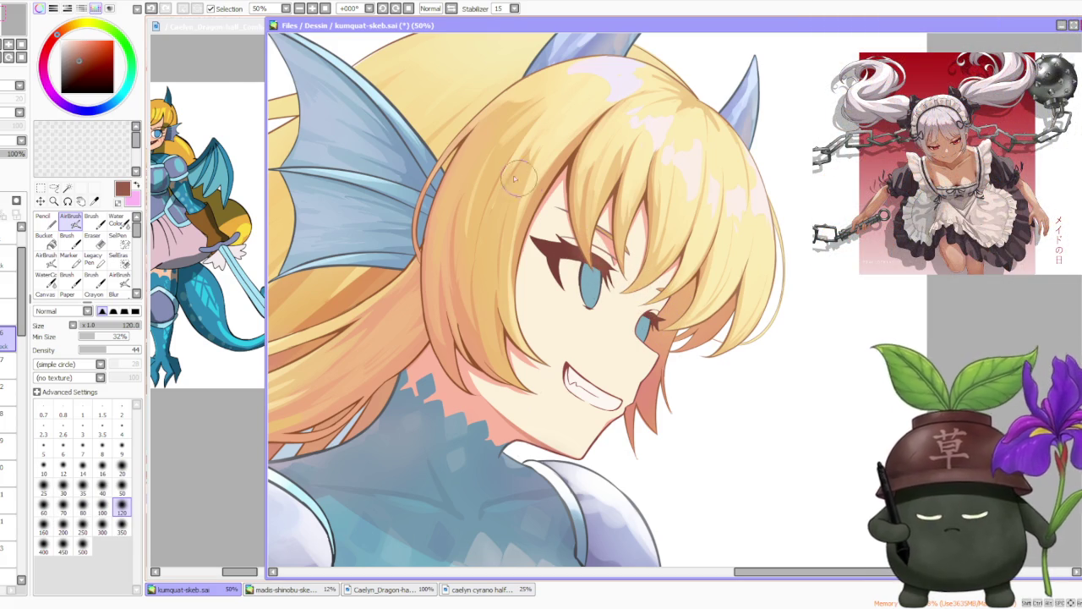
click(80, 59)
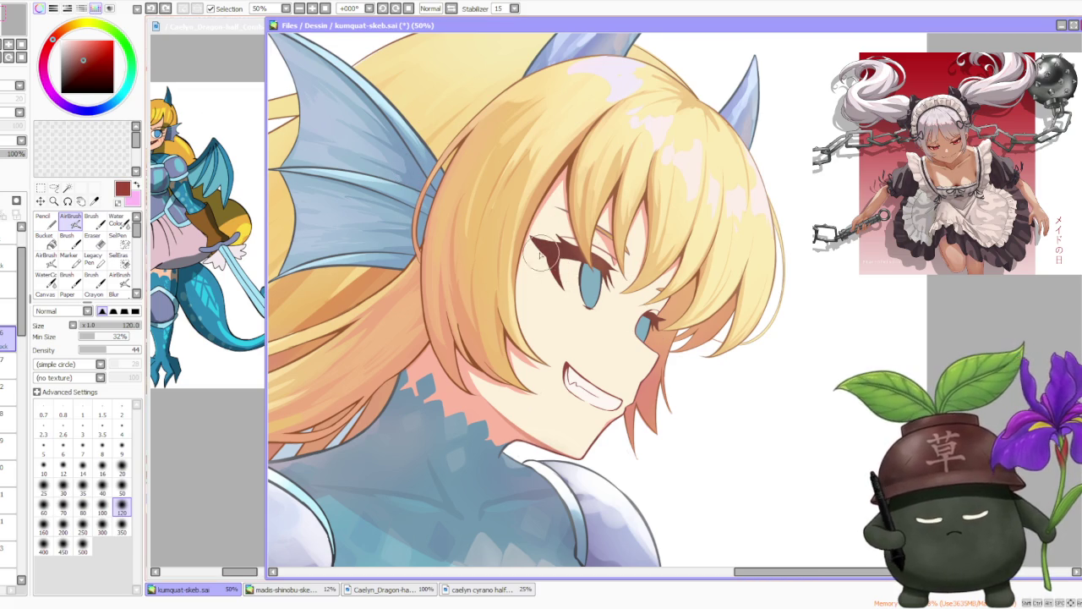
drag(537, 268, 551, 284)
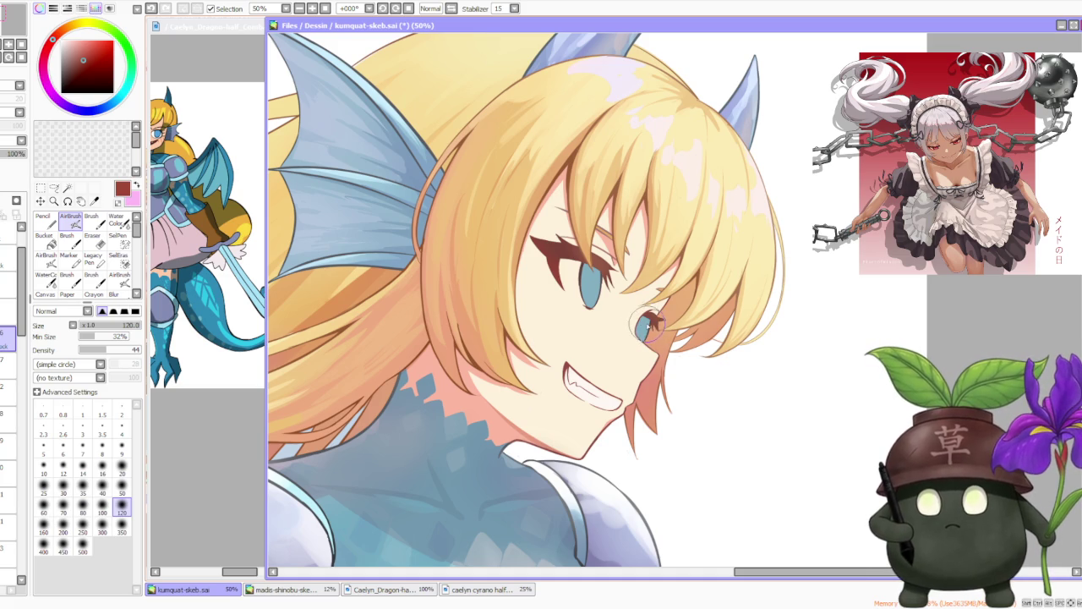
scroll(644, 325, down, 2)
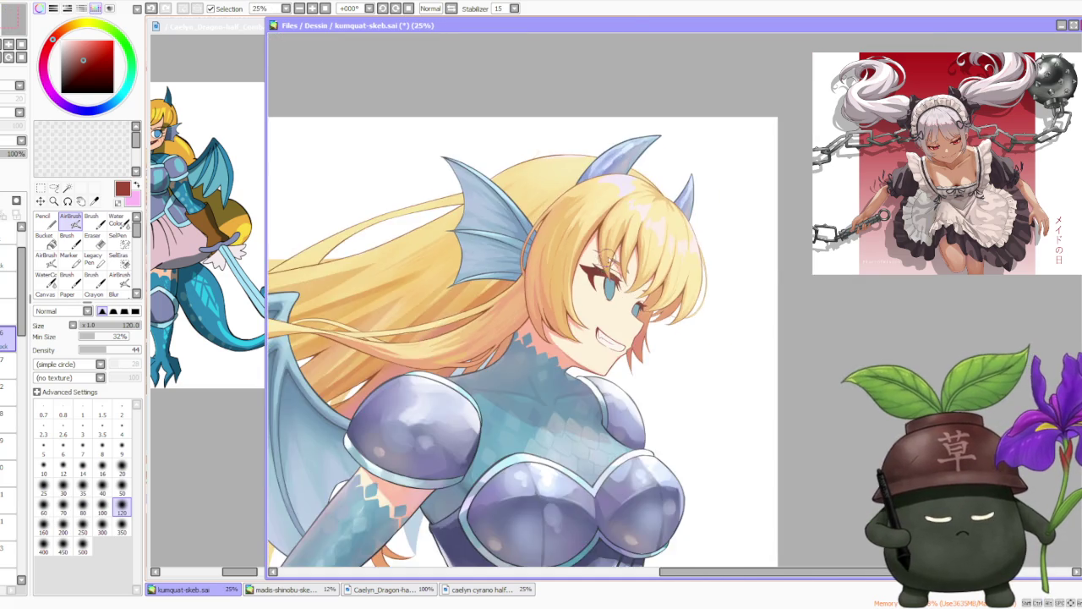
scroll(583, 244, up, 2)
click(93, 218)
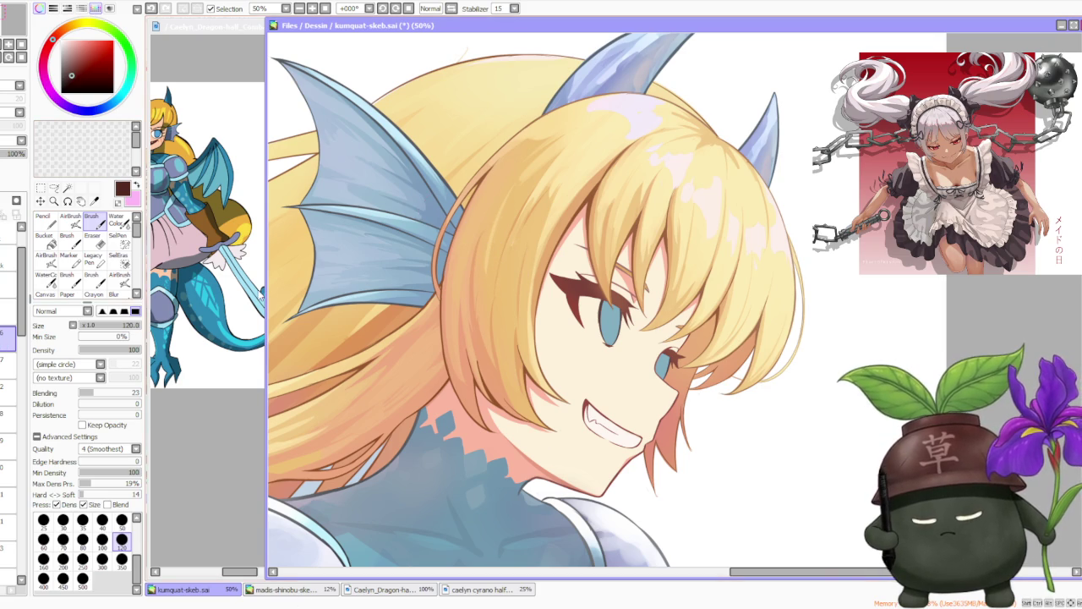
- Zoom to 100%, set the brush to size 80, then zoom to 150% on the eye
scroll(586, 306, up, 2)
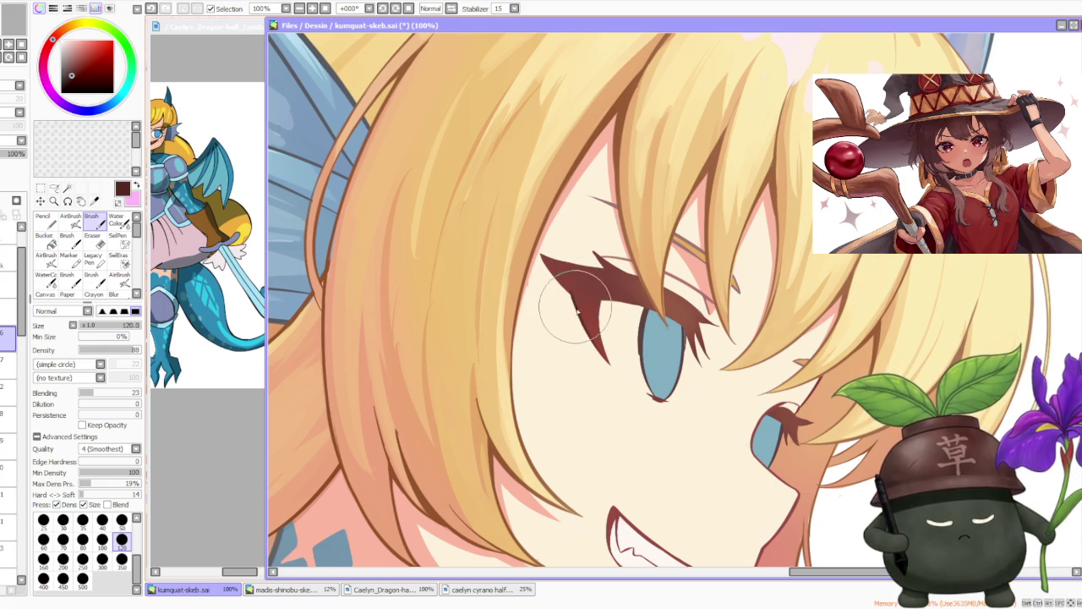
scroll(569, 295, down, 1)
scroll(575, 279, down, 1)
scroll(583, 258, down, 1)
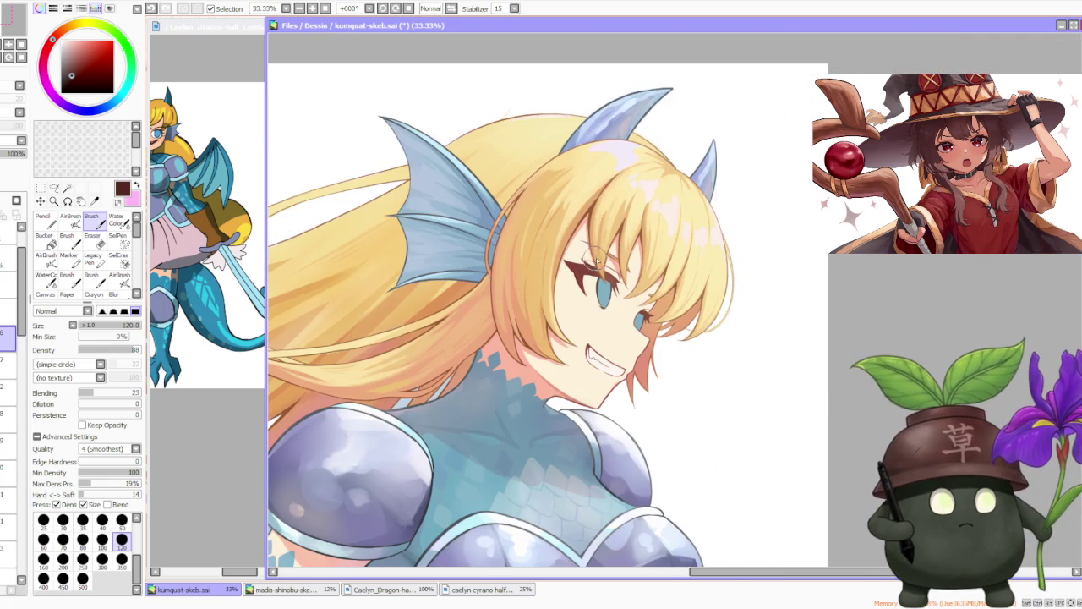
scroll(590, 233, up, 1)
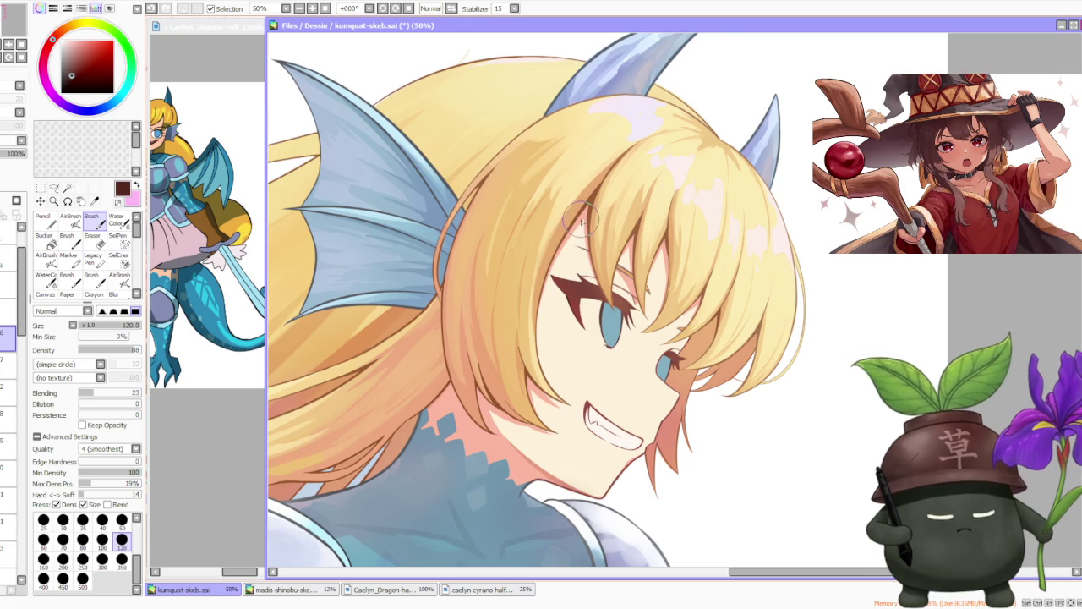
scroll(581, 220, up, 1)
scroll(573, 229, up, 1)
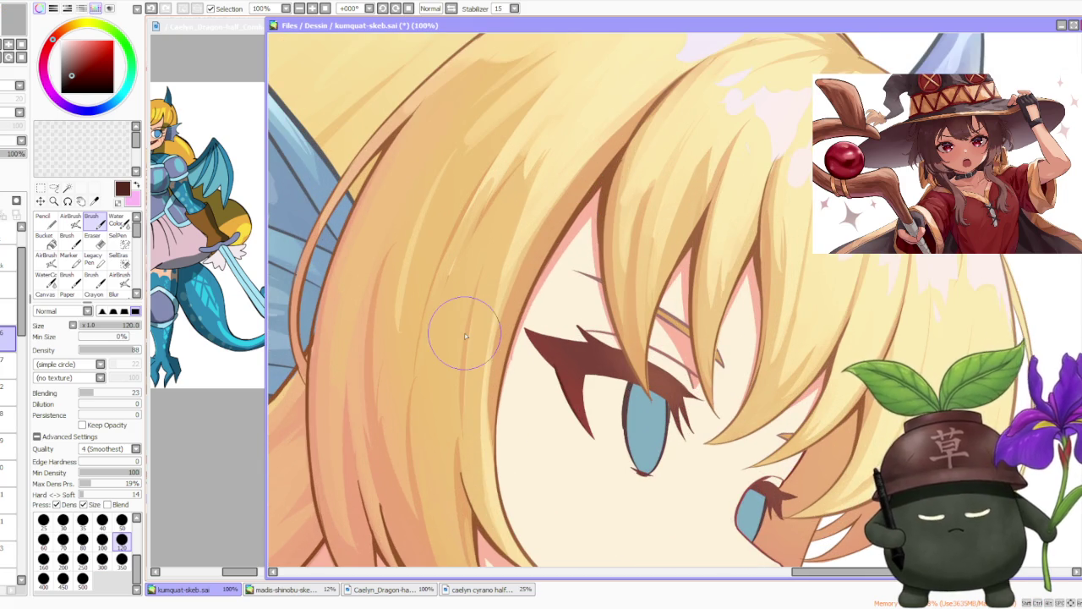
click(82, 538)
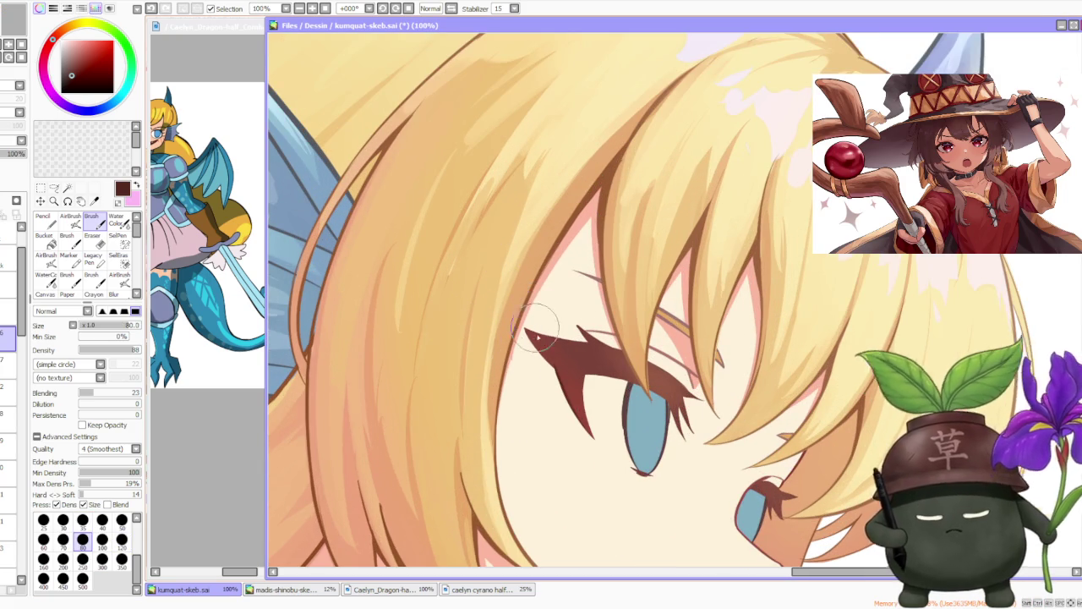
scroll(535, 329, up, 1)
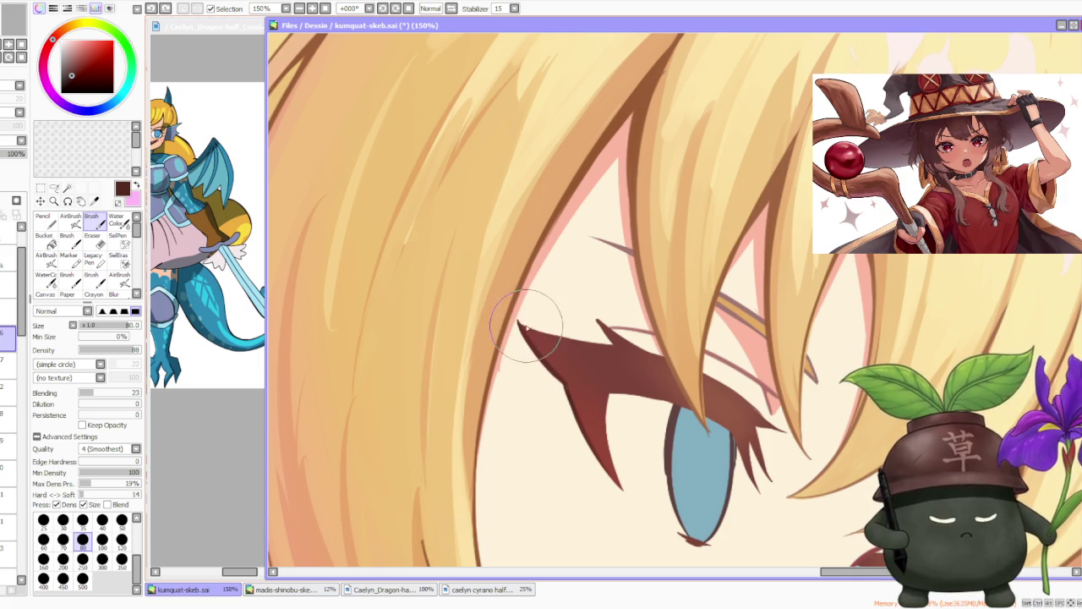
- Paint the eyelash's upper edge, pointed notch tip and fill, sampling red-browns from the lash
drag(583, 344, 516, 322)
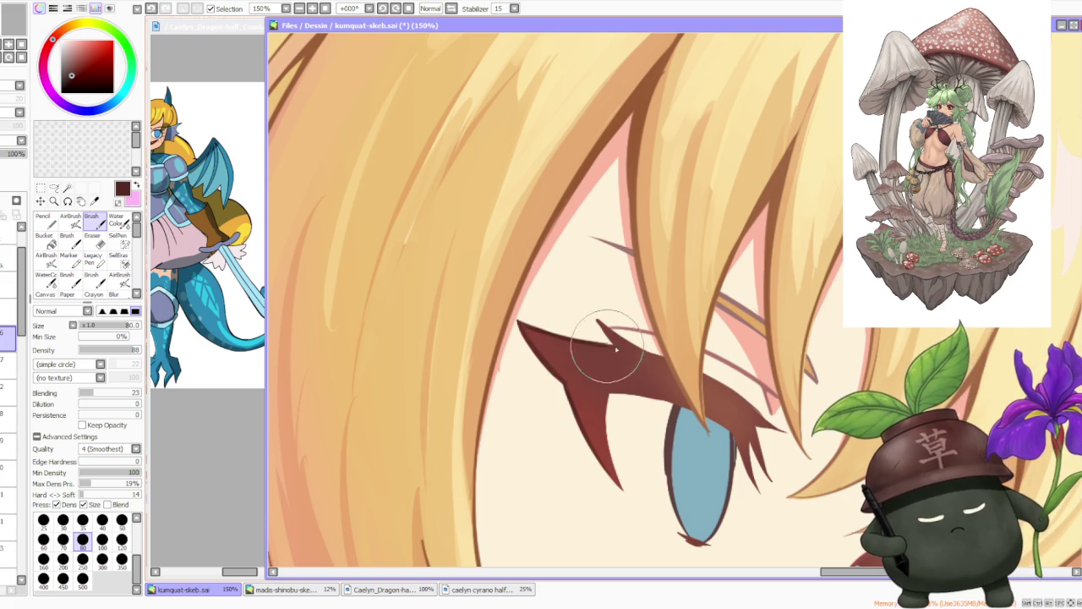
scroll(591, 321, up, 1)
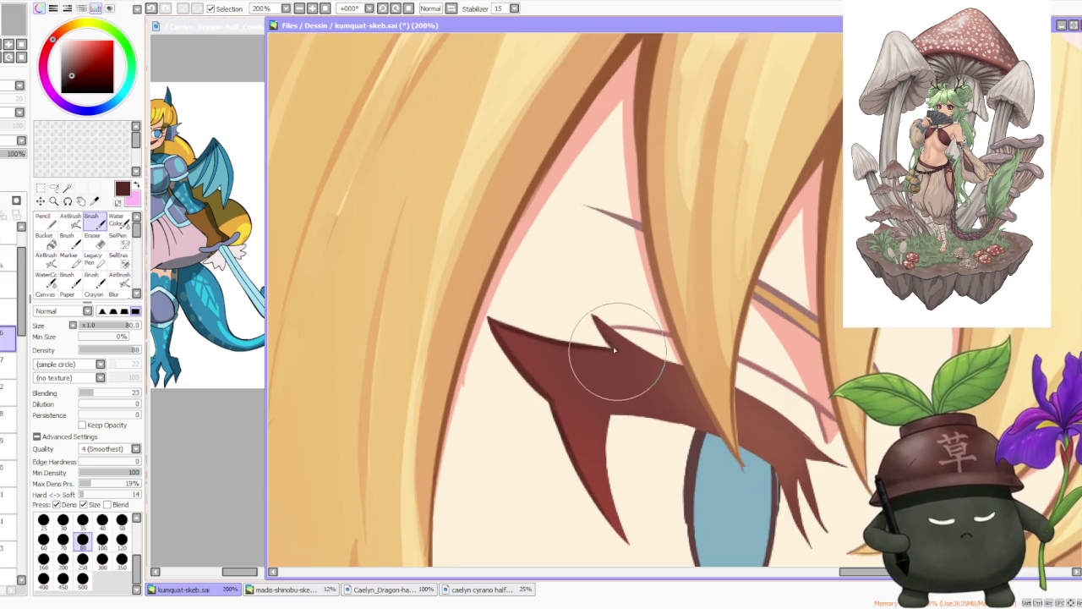
mouse_move(610, 345)
mouse_down()
mouse_move(595, 318)
mouse_move(624, 347)
mouse_move(616, 321)
mouse_up()
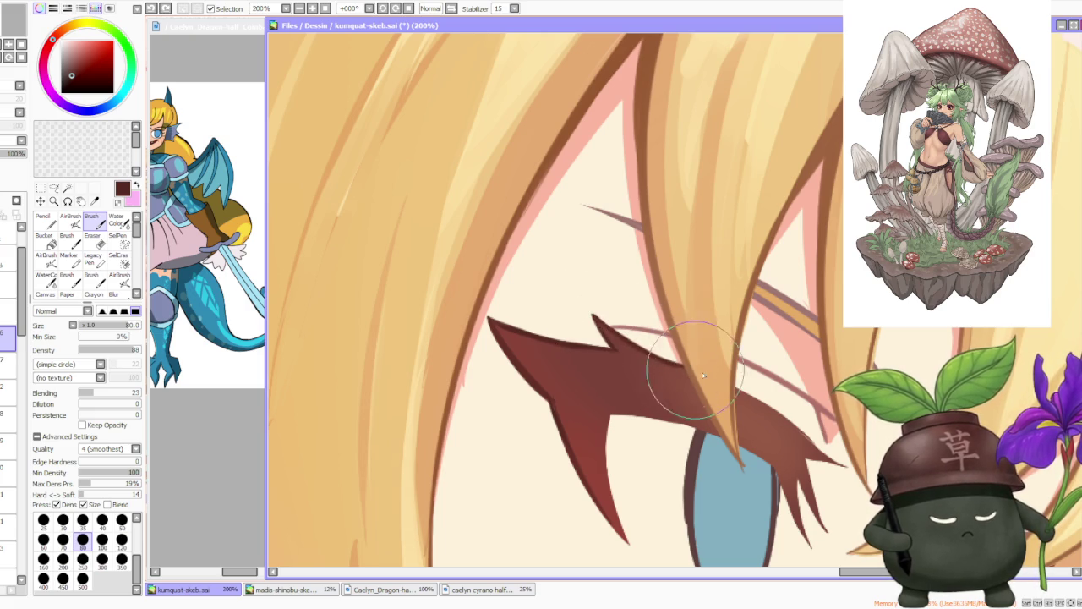
scroll(668, 363, down, 1)
mouse_move(631, 350)
mouse_down()
mouse_move(519, 302)
mouse_move(544, 343)
mouse_up()
alt+click(564, 363)
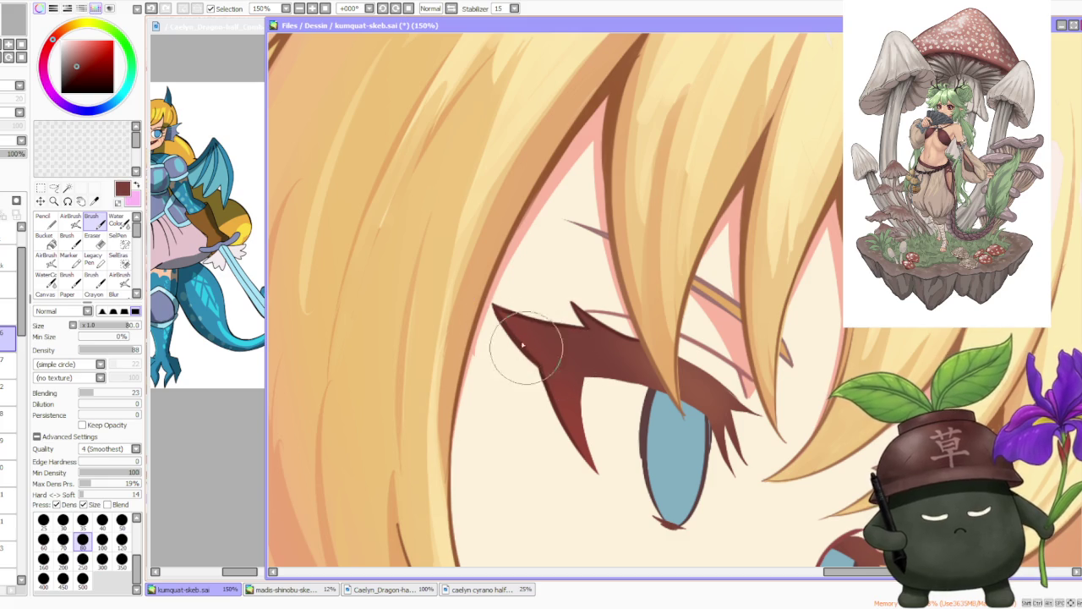
alt+click(499, 317)
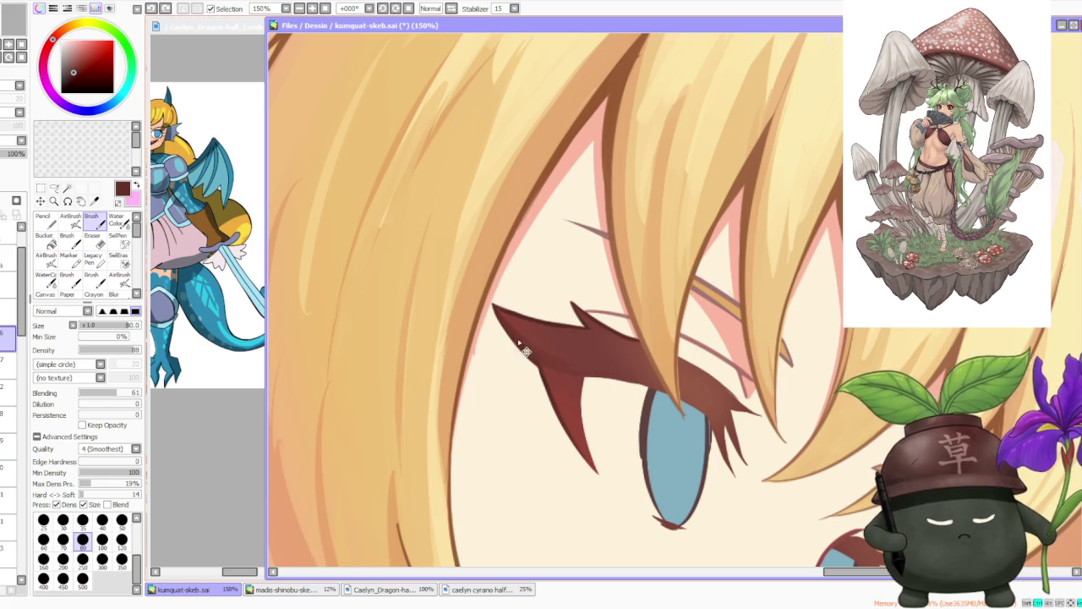
- Compare the eyelash with and without the last stroke, keep it, and zoom out
key(ctrl+z)
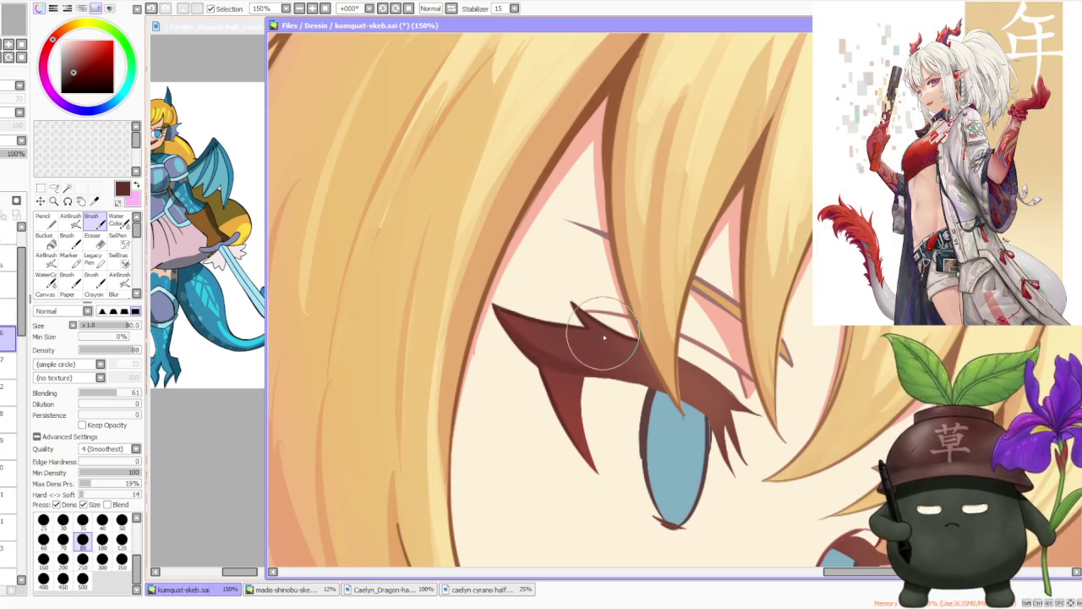
key(ctrl+y)
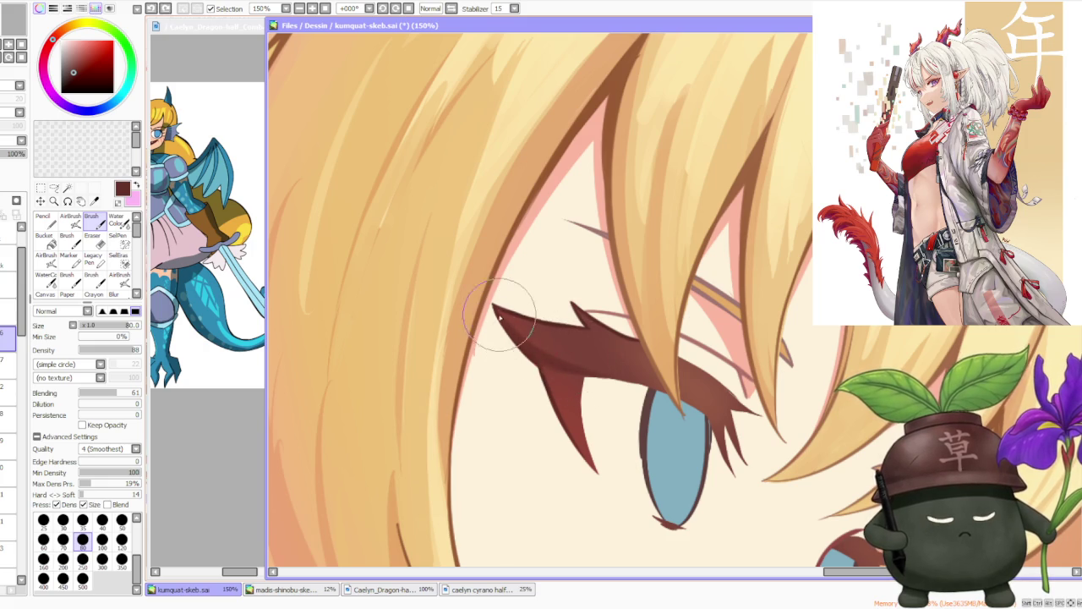
key(ctrl+z)
key(ctrl+y)
key(ctrl+z)
key(ctrl+y)
key(ctrl+z)
key(ctrl+y)
key(ctrl+z)
key(ctrl+y)
key(minus)
key(minus)
scroll(605, 313, down, 2)
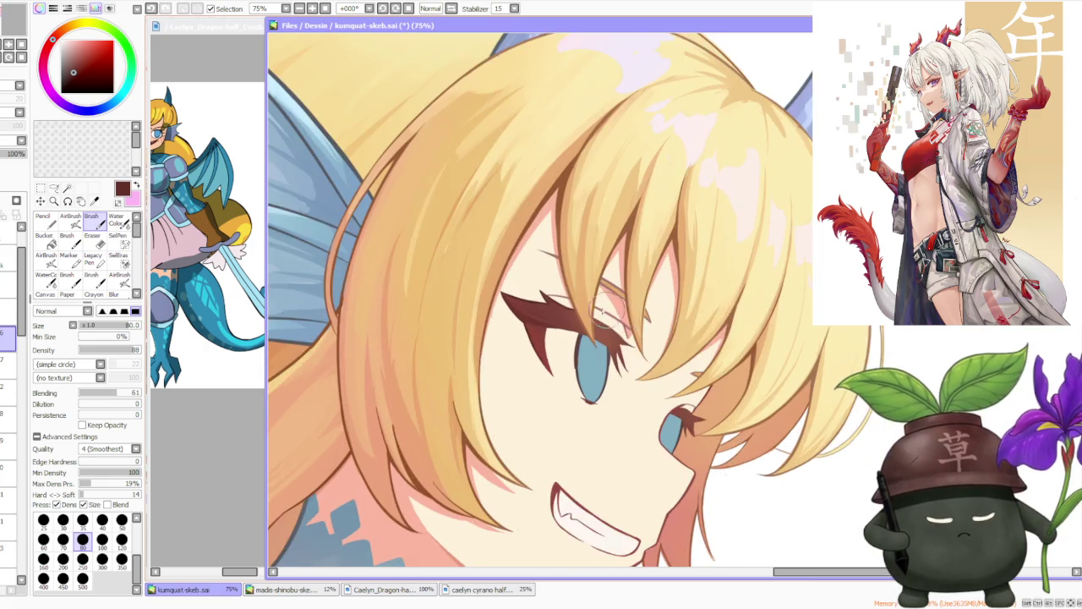
- Zoom in close on the eye and sample a lighter brown from the eyelash
key(plus)
key(plus)
key(plus)
key(plus)
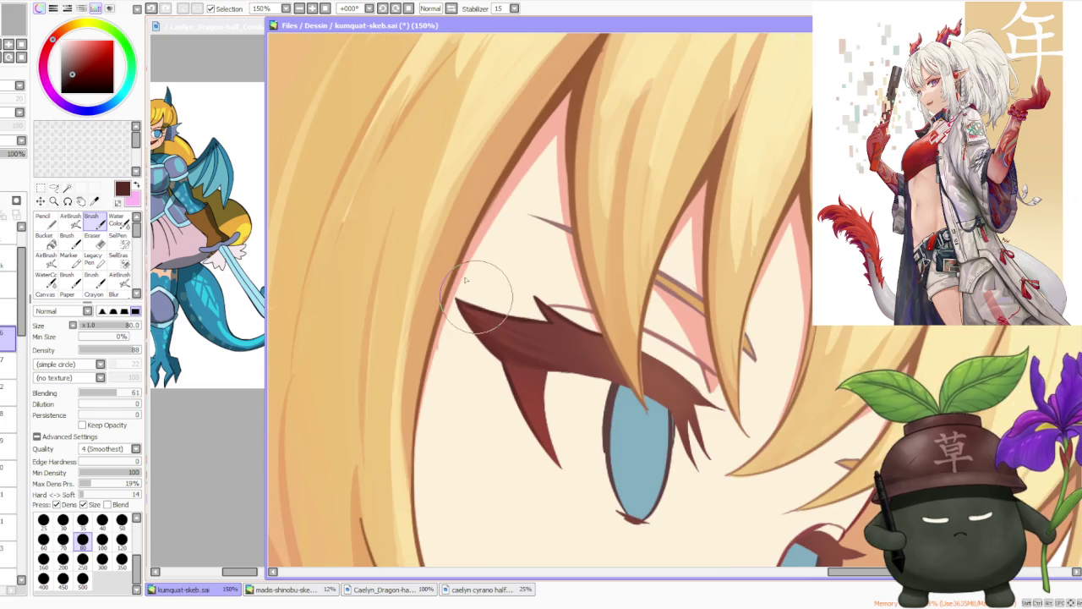
scroll(346, 245, down, 1)
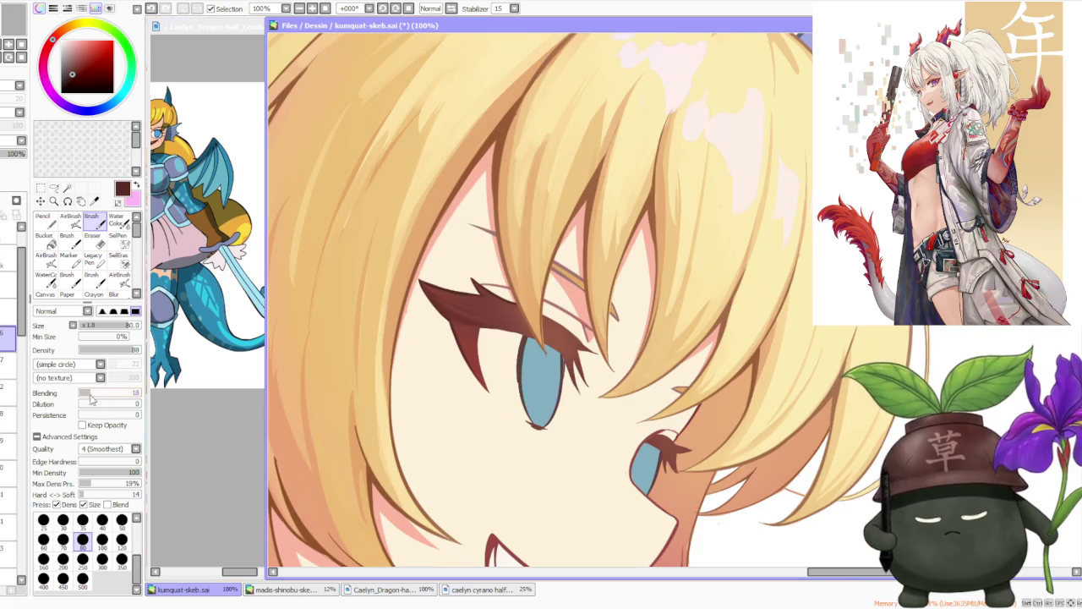
scroll(439, 267, up, 2)
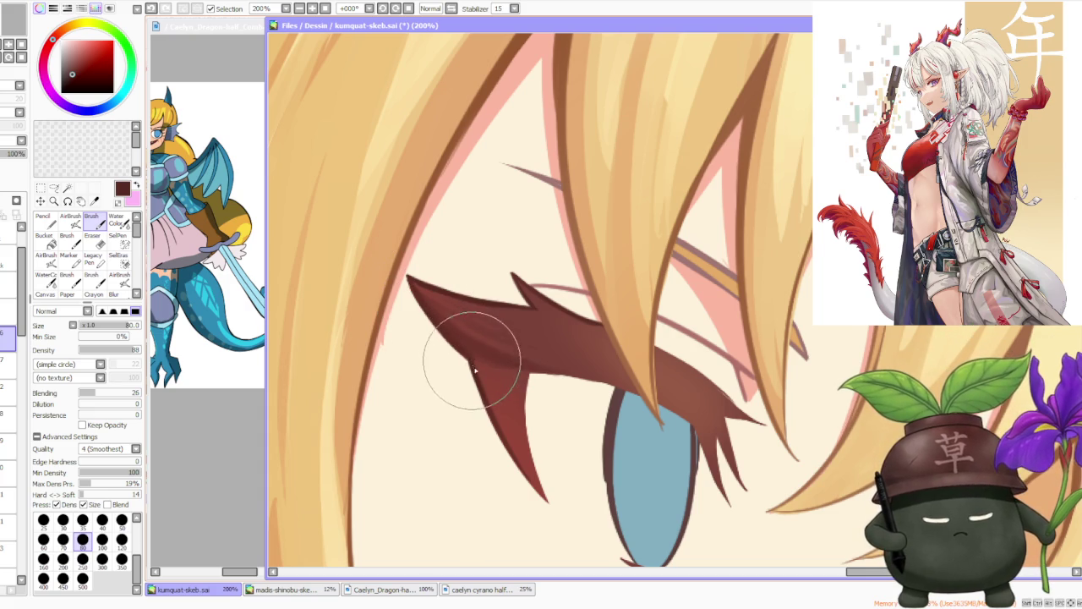
scroll(486, 347, down, 2)
scroll(495, 384, up, 2)
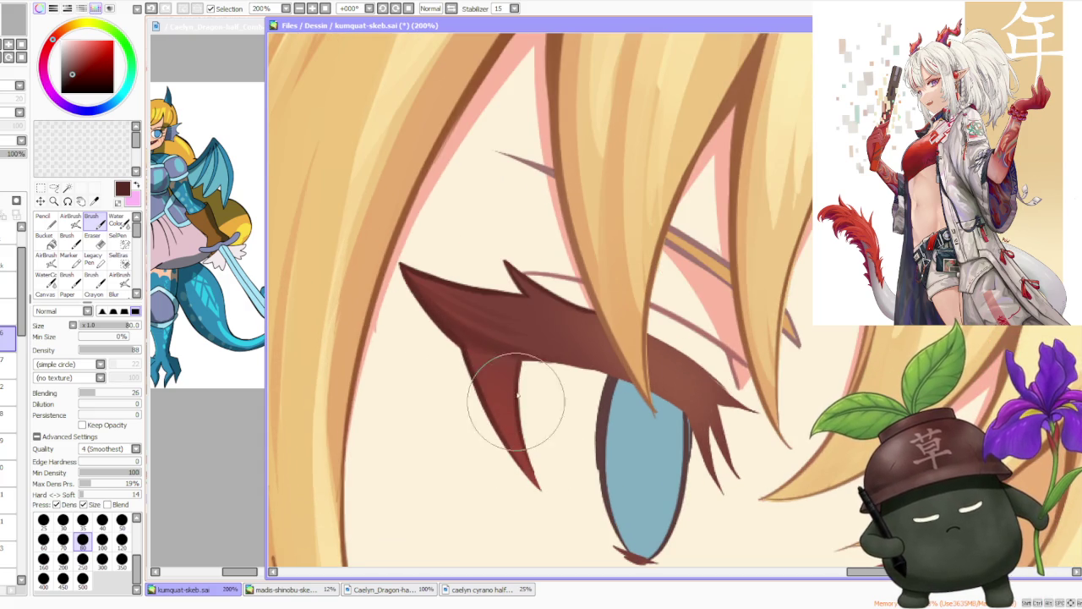
alt+click(495, 342)
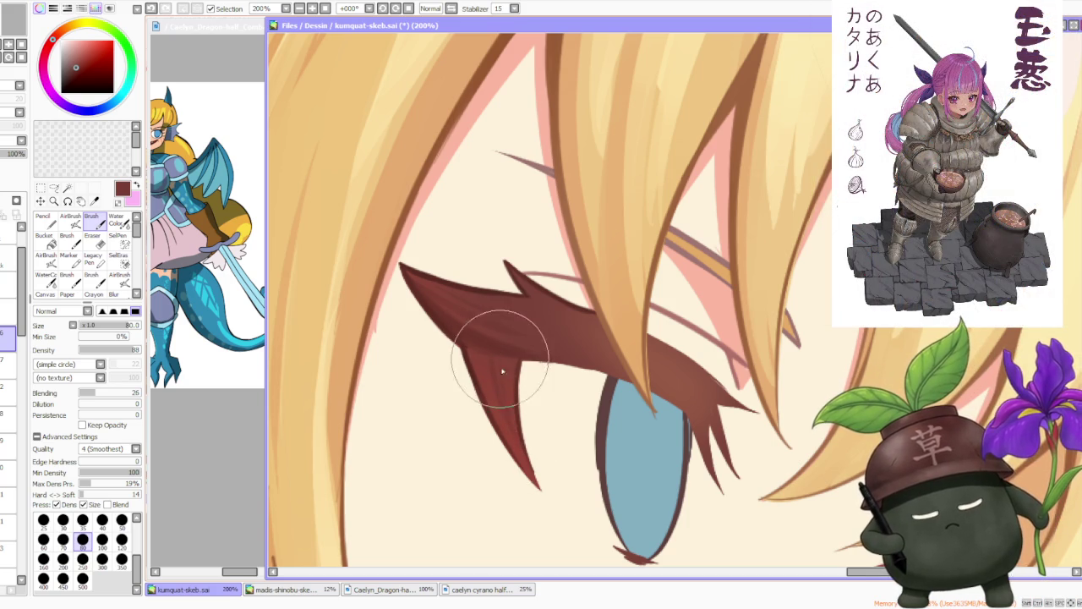
- Paint over the eyelash spikes near the iris, undoing the trial strokes
scroll(531, 287, down, 1)
scroll(541, 270, down, 3)
scroll(557, 253, down, 1)
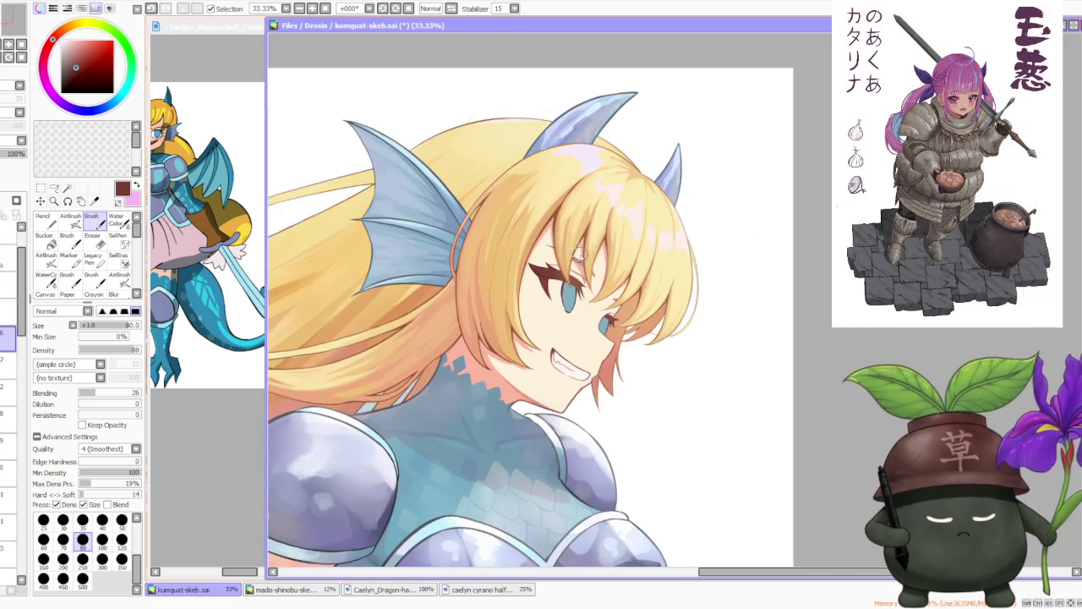
scroll(511, 269, up, 3)
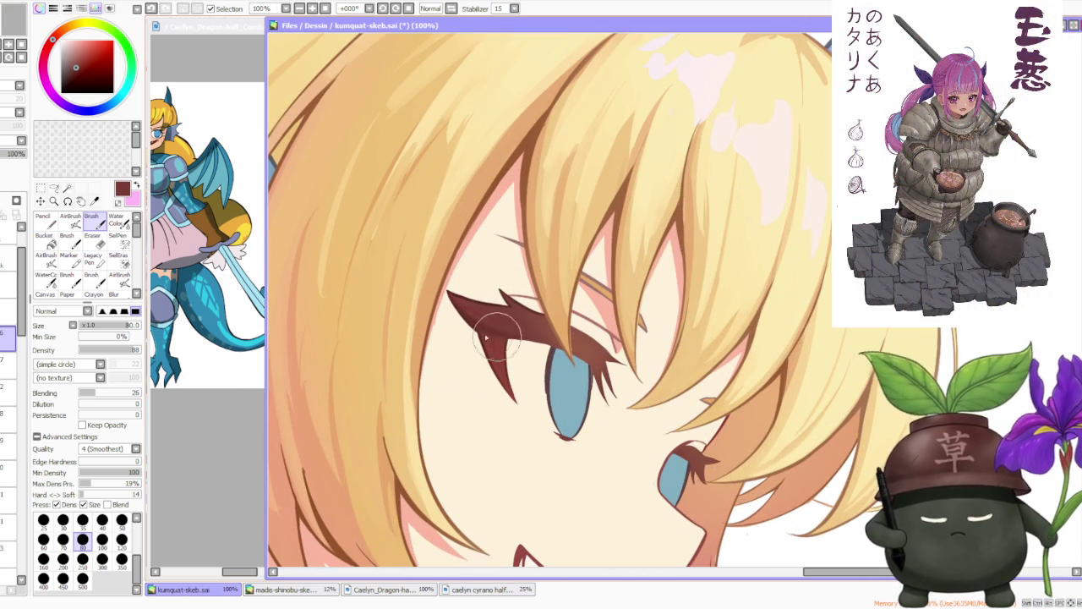
scroll(492, 337, up, 2)
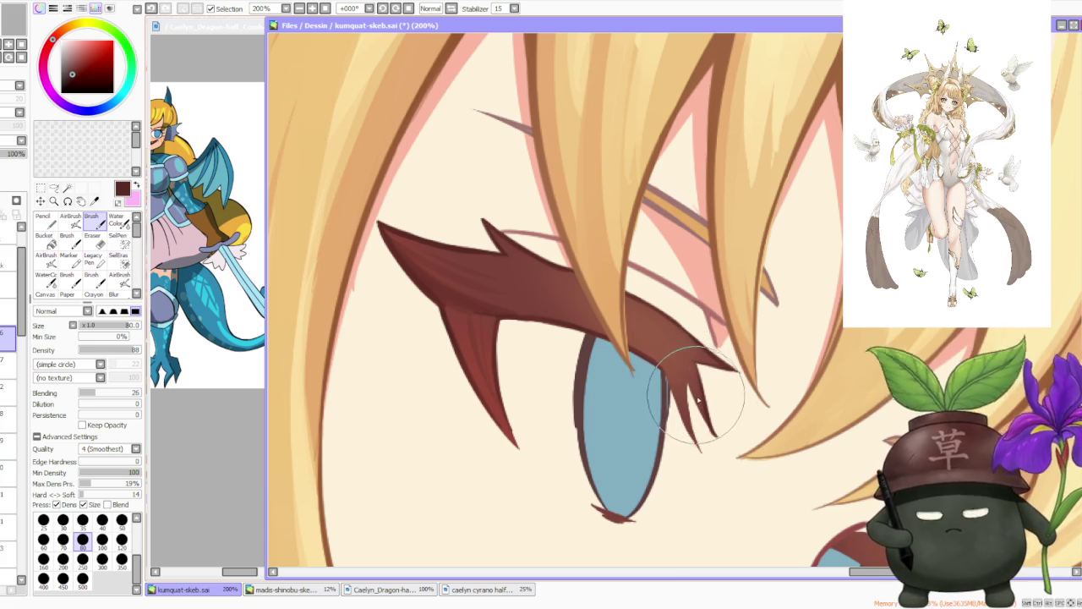
mouse_move(687, 393)
mouse_down()
mouse_move(706, 423)
mouse_move(689, 388)
mouse_up()
key(ctrl+z)
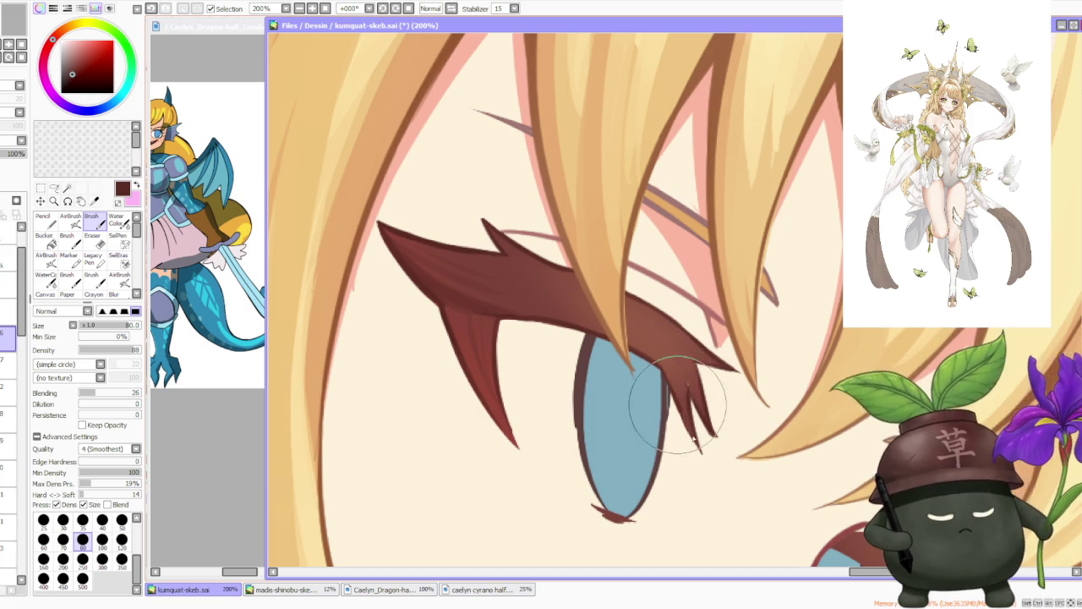
key(ctrl+z)
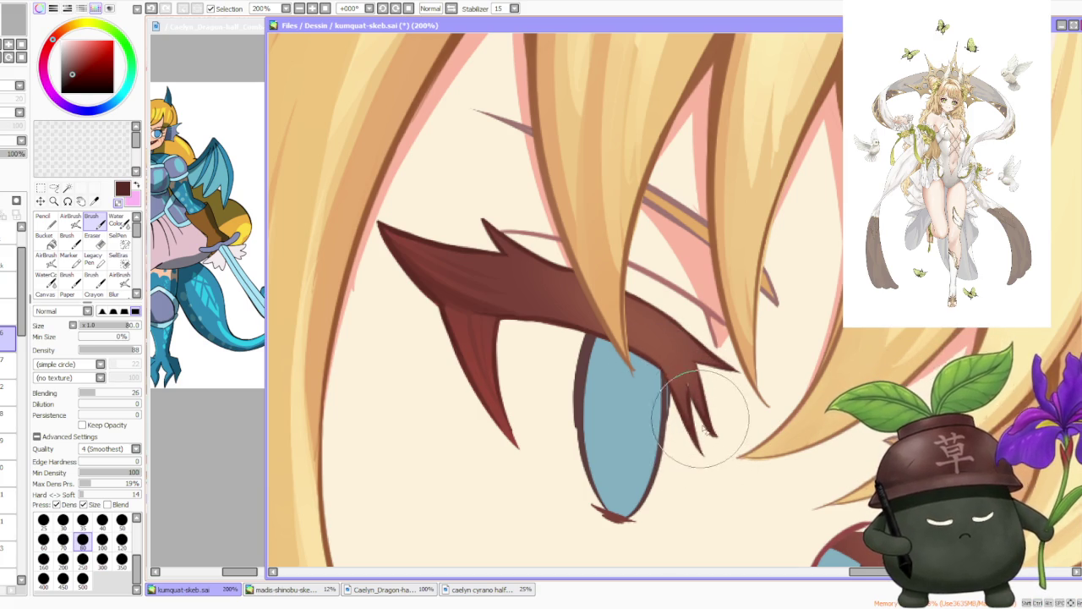
- Resample the lighter brown from the lash and zoom out to view the whole figure
alt+click(689, 384)
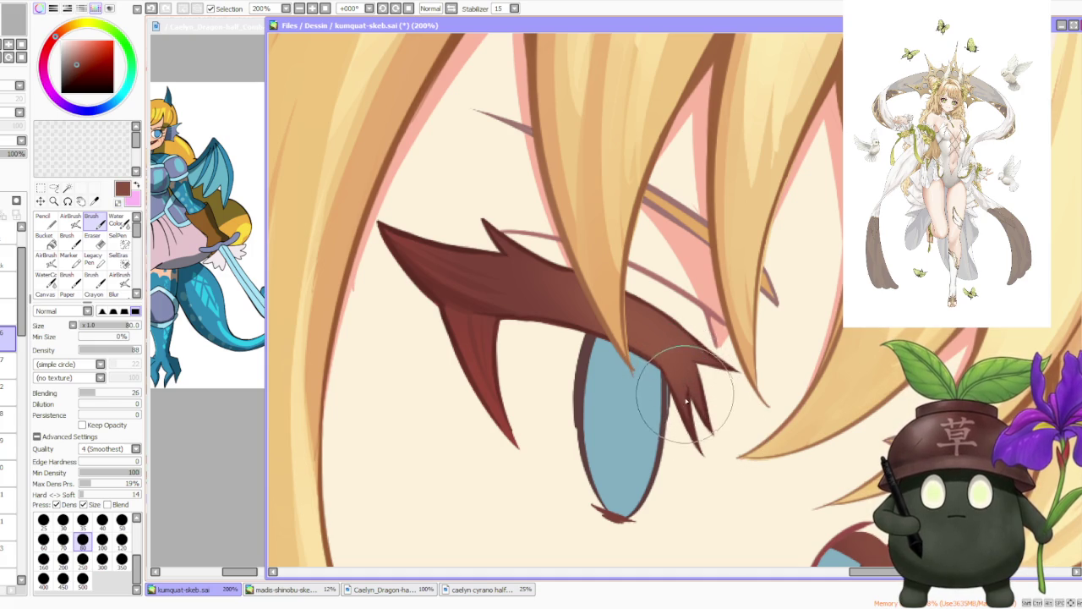
scroll(690, 380, down, 2)
scroll(691, 338, down, 2)
scroll(691, 313, down, 1)
scroll(685, 271, down, 1)
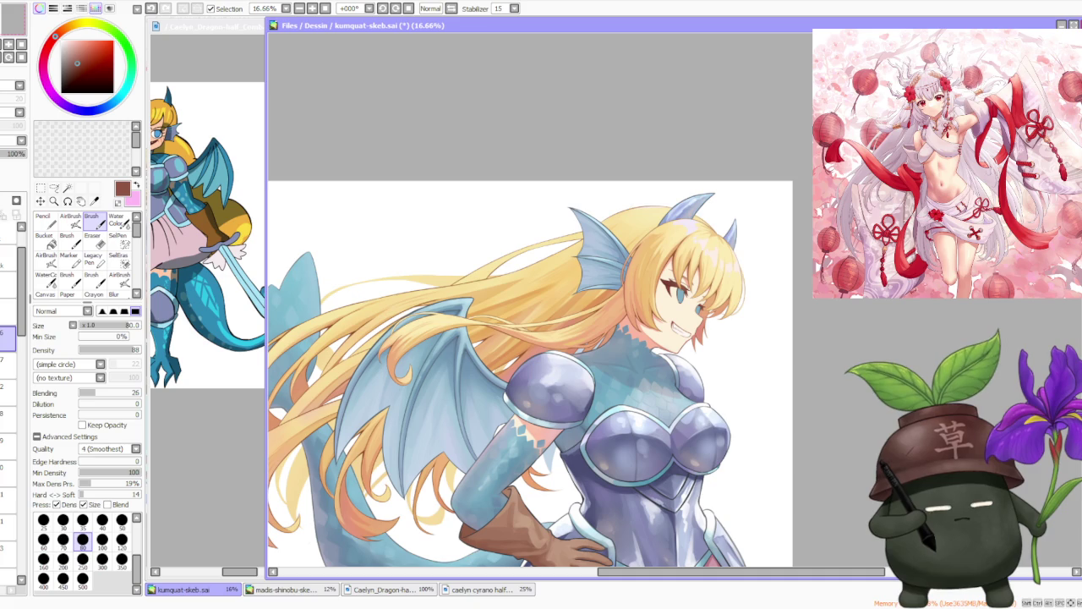
key(alt+Tab)
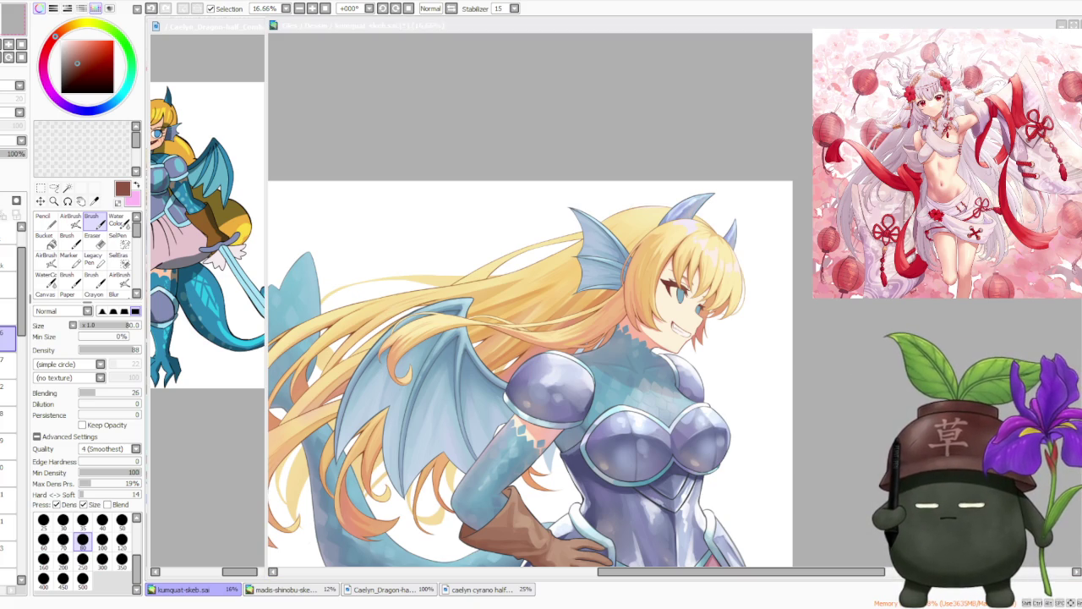
click(569, 143)
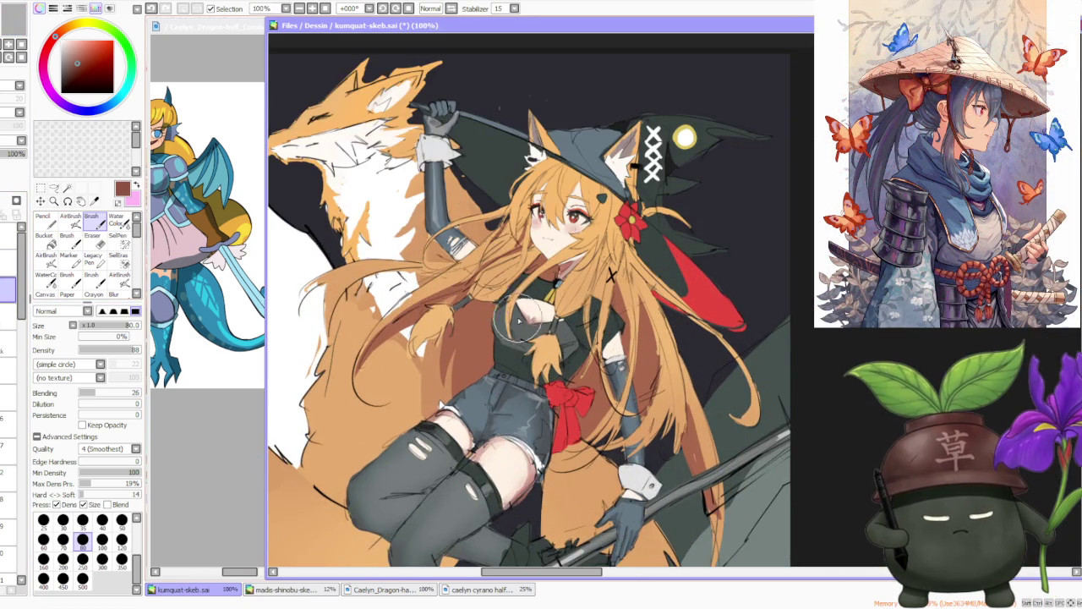
scroll(517, 321, down, 3)
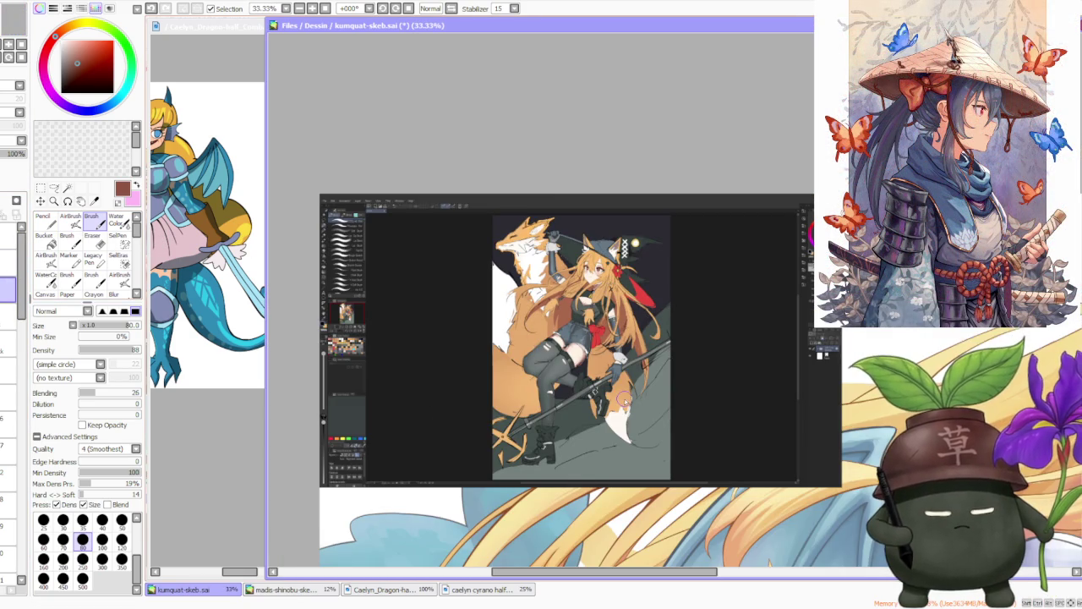
scroll(624, 395, up, 1)
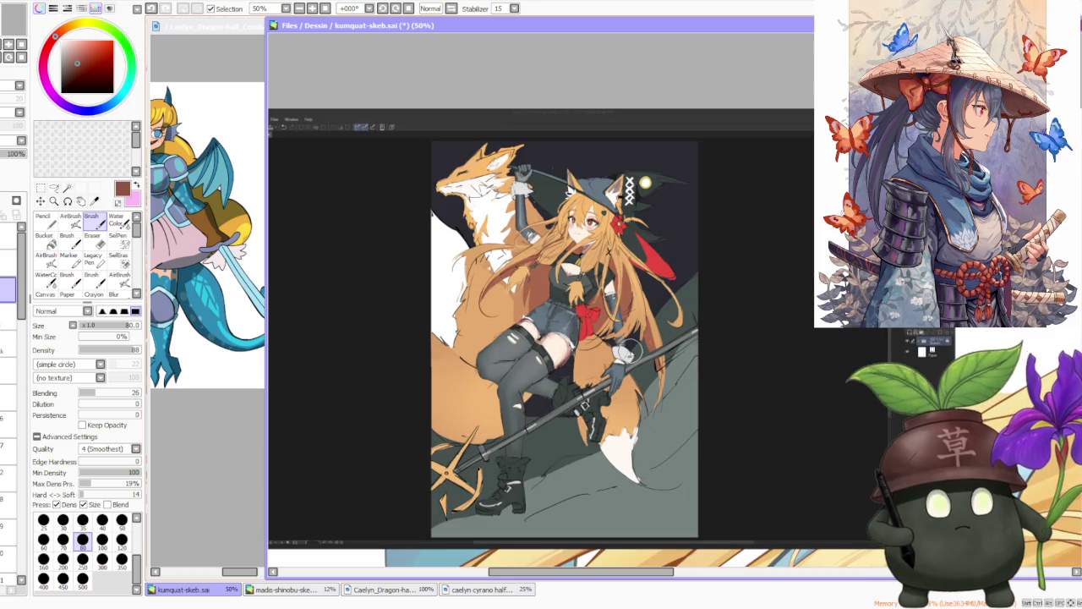
scroll(535, 305, up, 1)
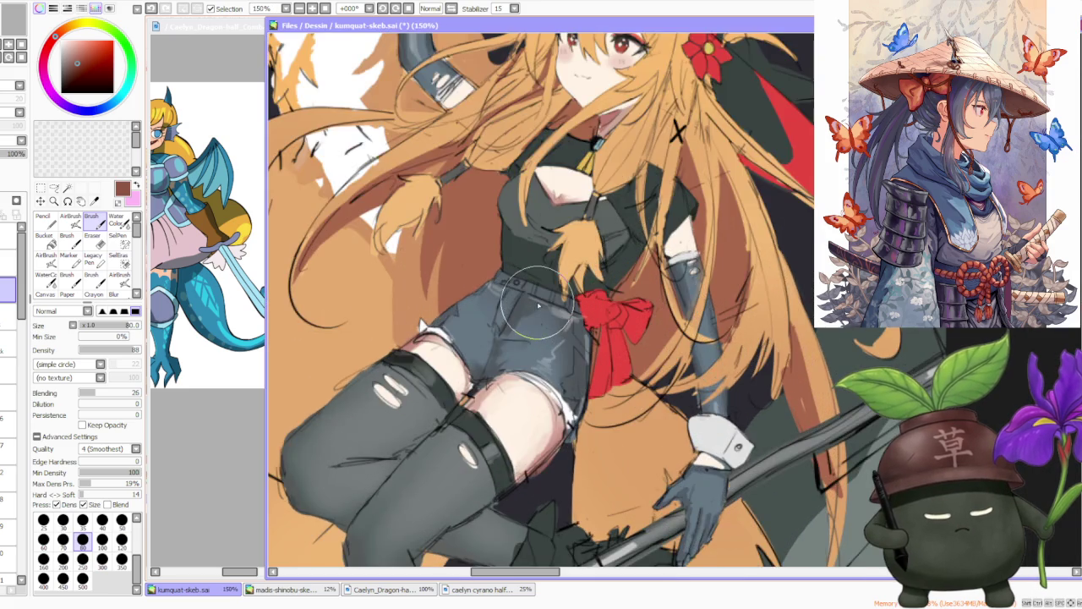
scroll(535, 305, down, 1)
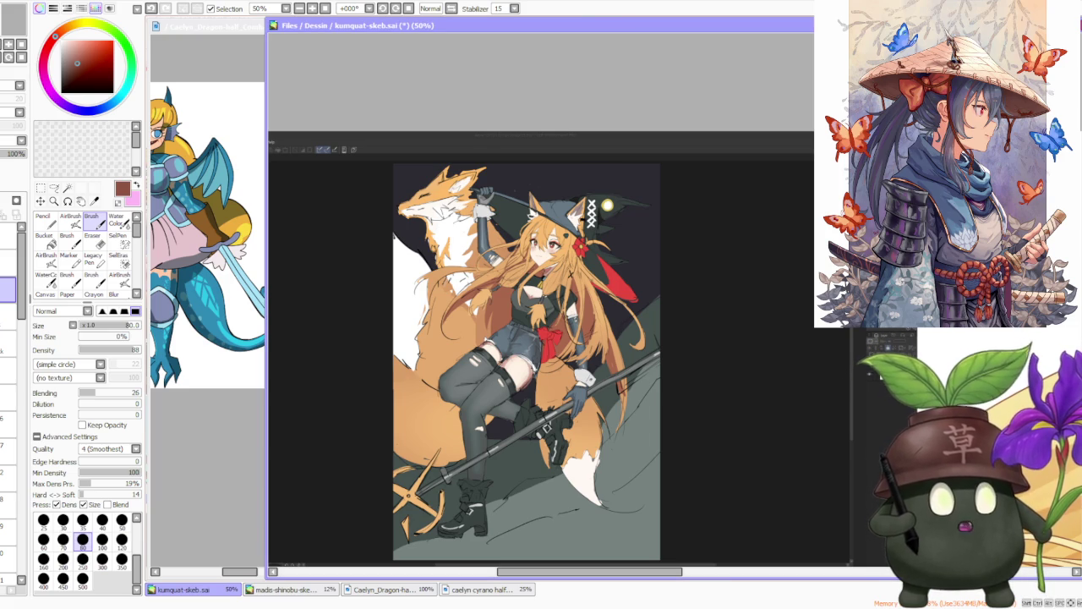
scroll(599, 144, up, 1)
scroll(600, 144, up, 3)
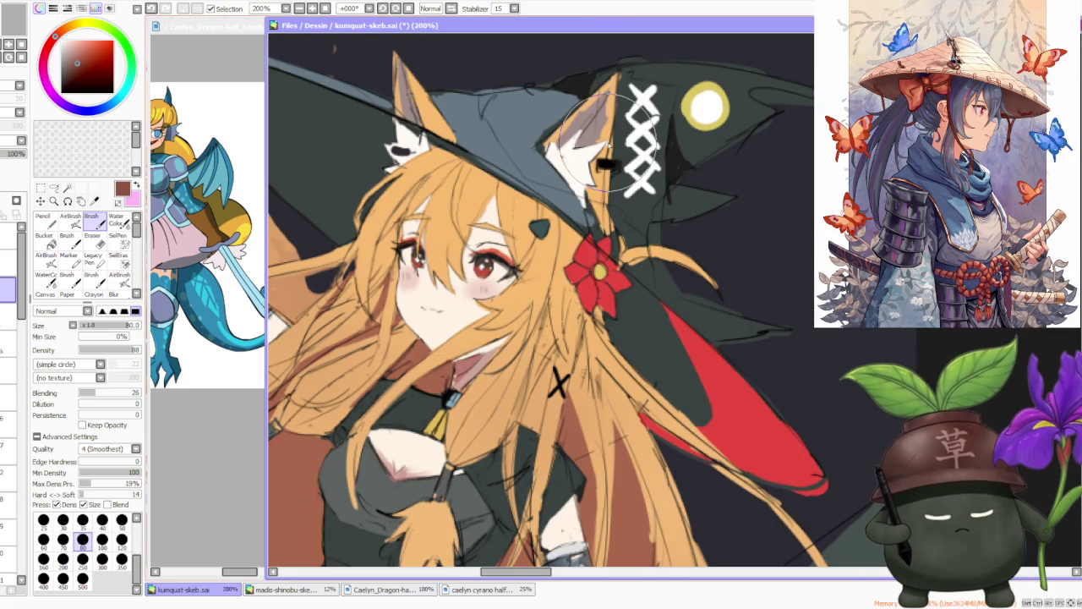
scroll(607, 141, down, 3)
scroll(601, 186, down, 1)
scroll(596, 220, up, 2)
scroll(592, 245, down, 1)
scroll(592, 254, down, 1)
scroll(529, 189, down, 1)
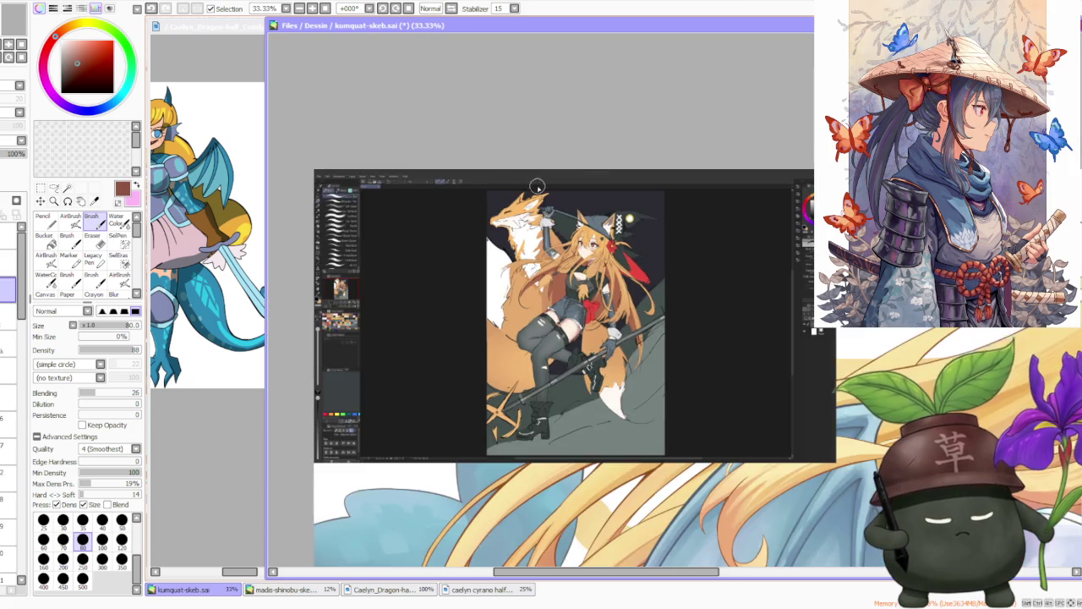
scroll(530, 189, up, 3)
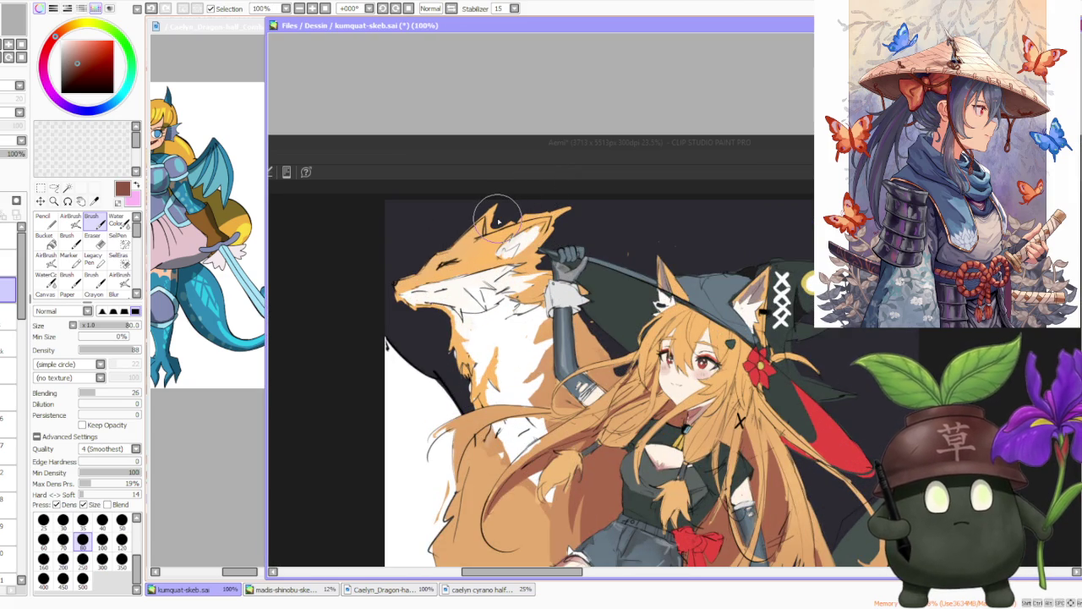
scroll(499, 221, down, 3)
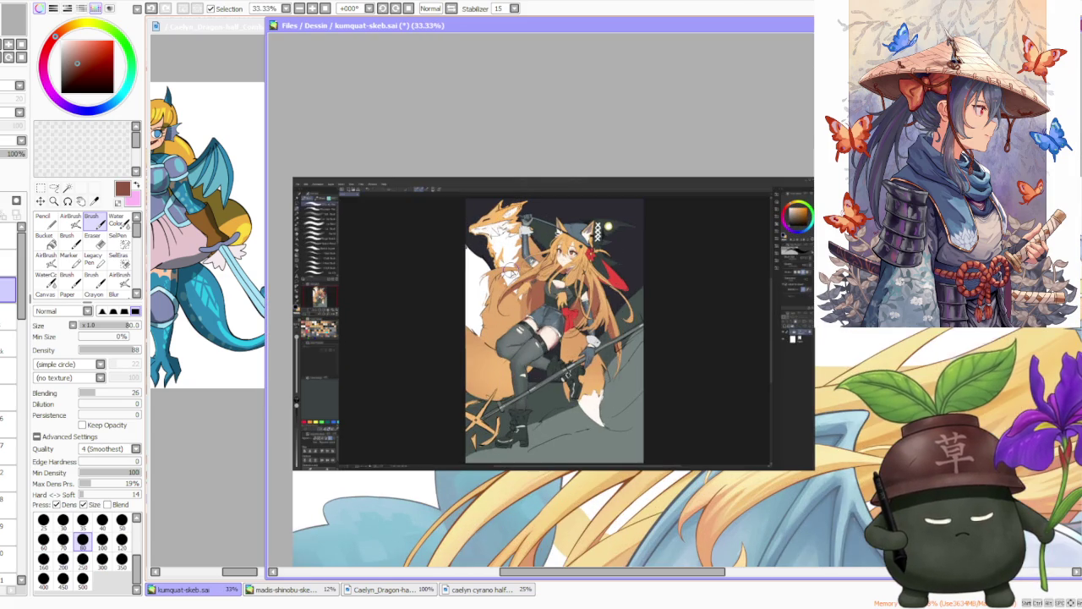
scroll(541, 322, up, 1)
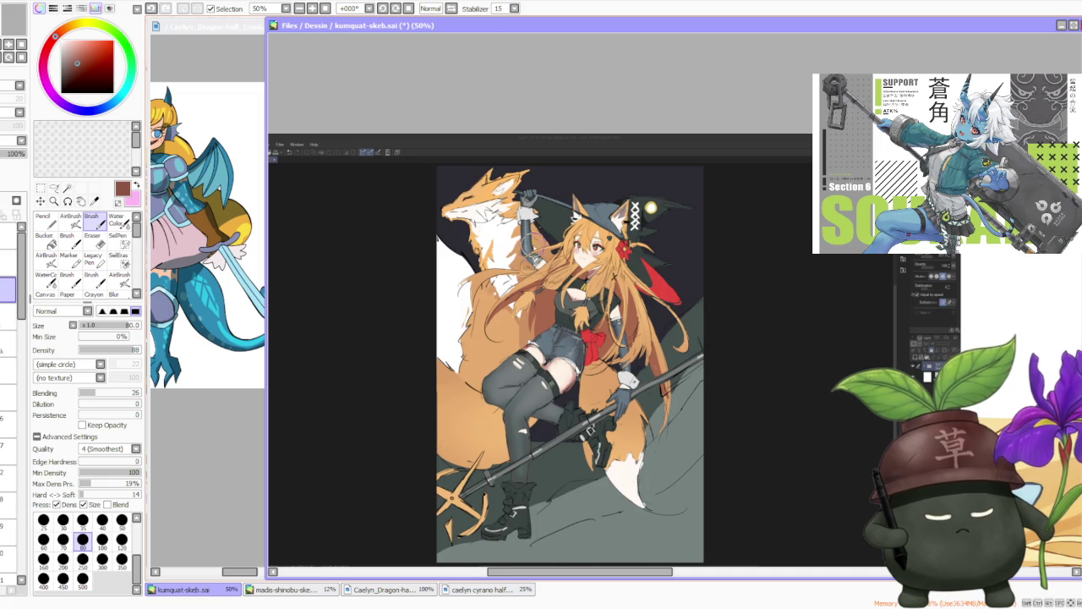
scroll(534, 245, down, 1)
scroll(543, 298, up, 1)
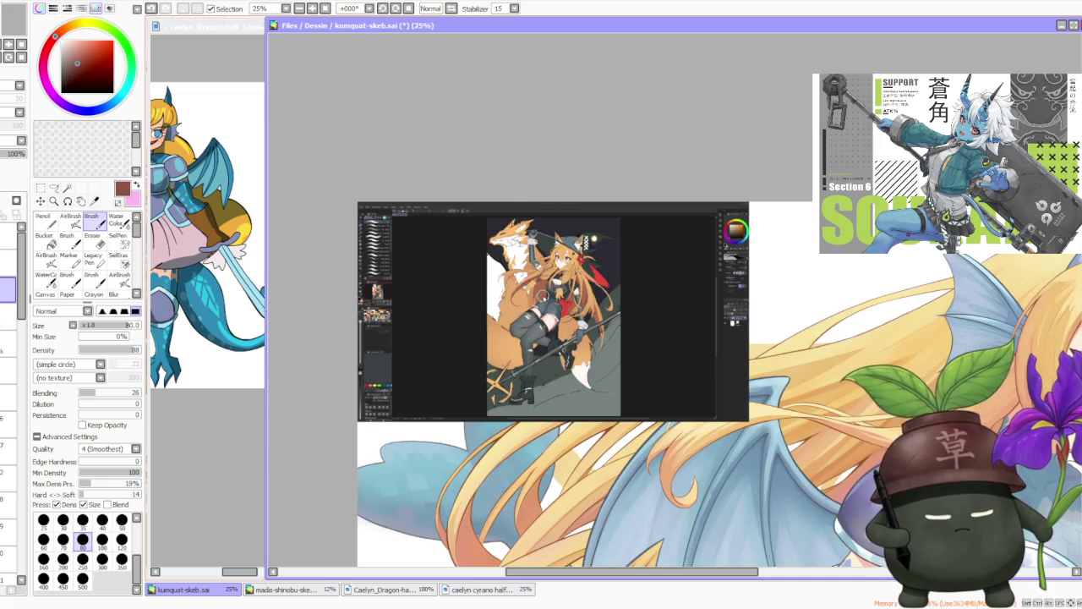
scroll(542, 294, up, 1)
scroll(560, 256, up, 1)
scroll(556, 258, down, 3)
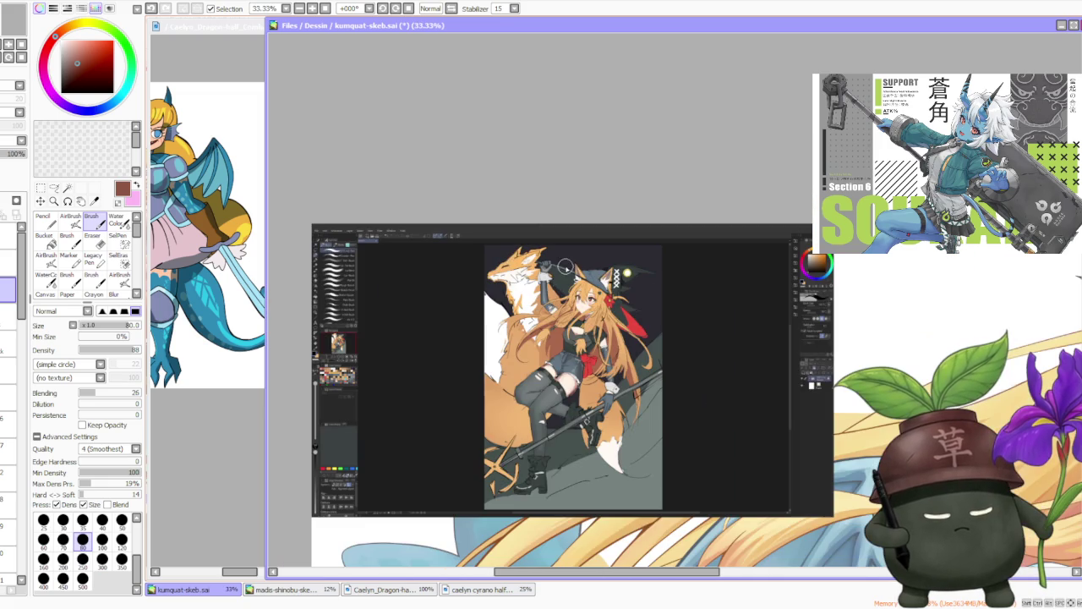
scroll(627, 273, down, 1)
scroll(624, 329, up, 1)
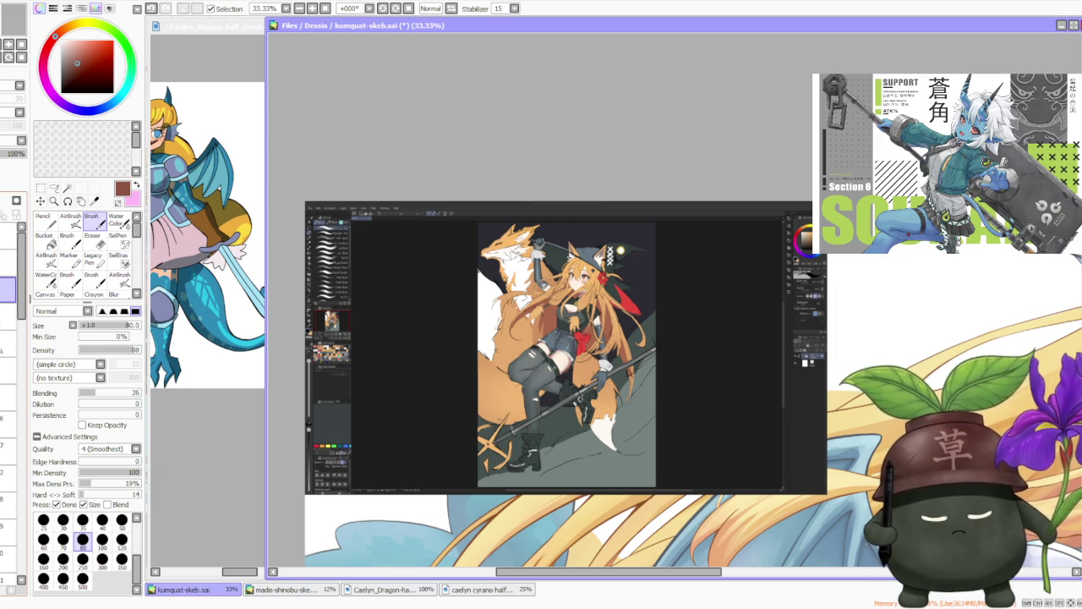
scroll(584, 160, down, 1)
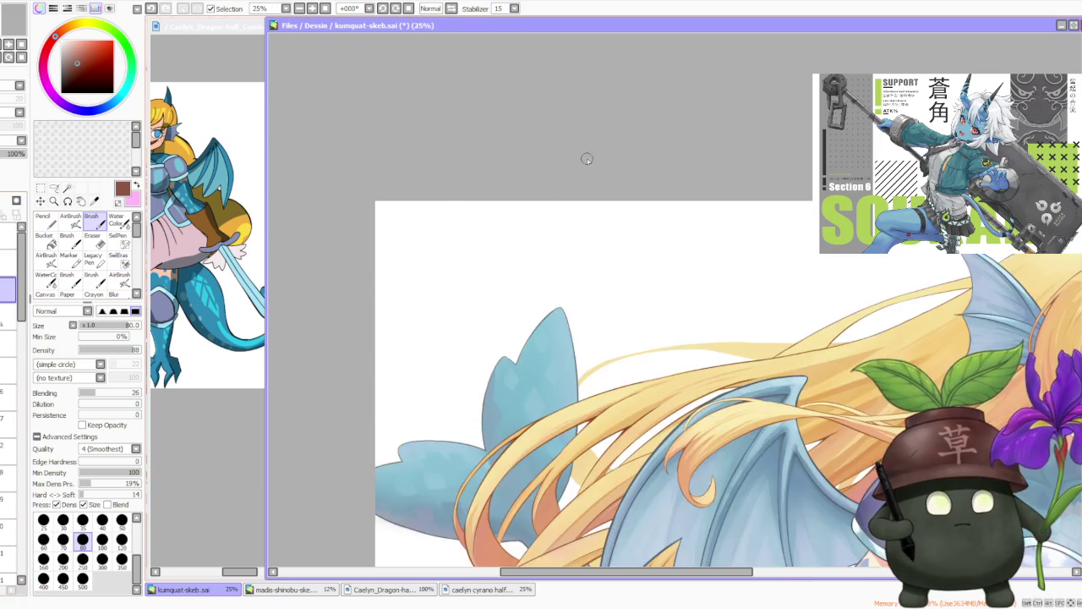
scroll(584, 153, down, 2)
scroll(582, 149, down, 1)
scroll(751, 213, up, 1)
scroll(658, 223, up, 1)
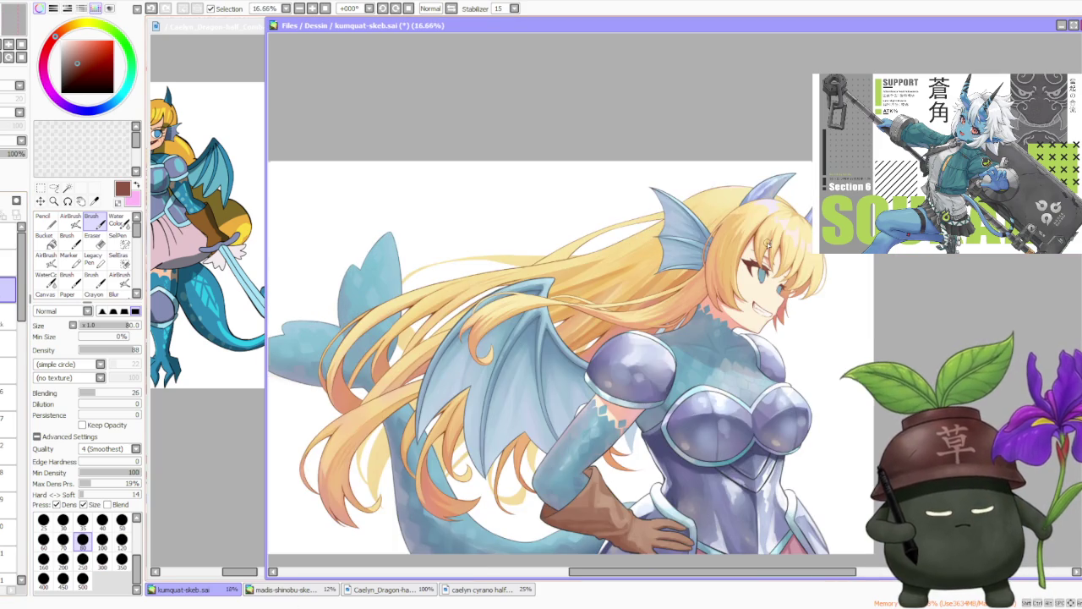
scroll(634, 212, down, 1)
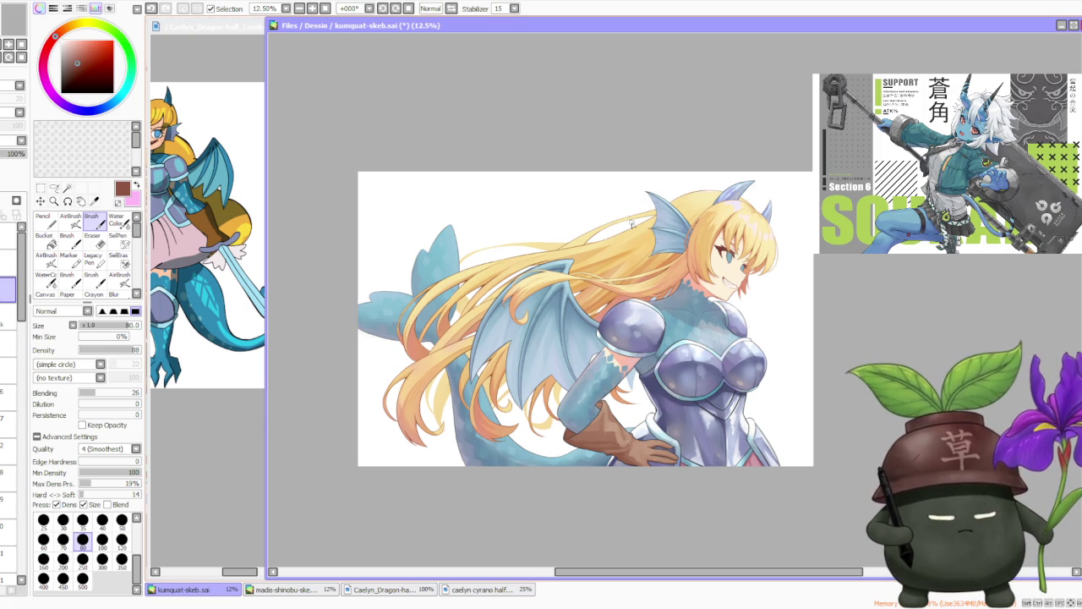
scroll(764, 152, up, 1)
scroll(769, 214, up, 1)
scroll(769, 258, up, 1)
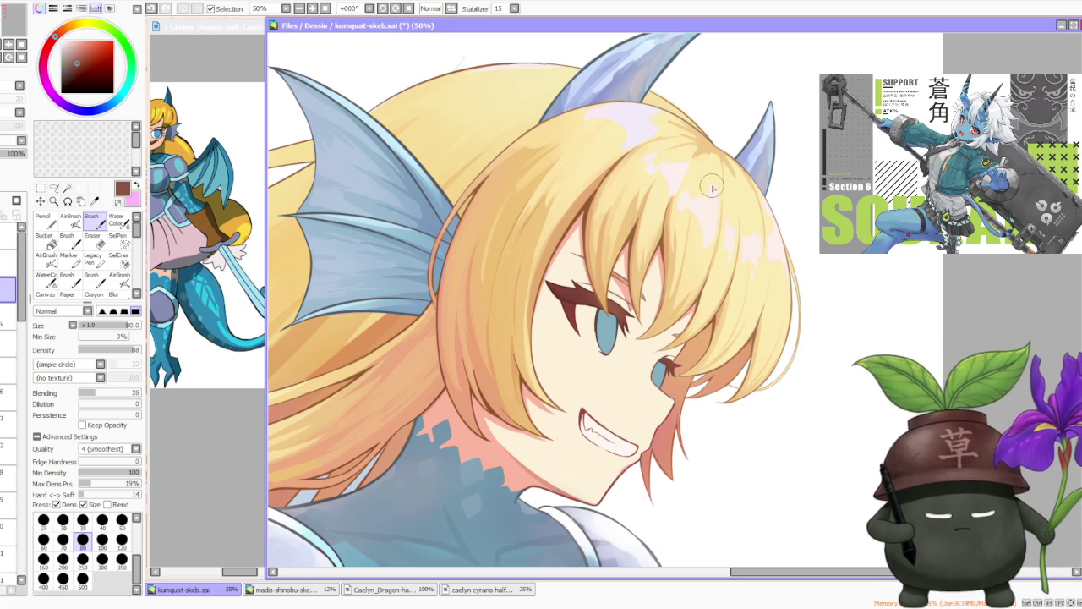
scroll(618, 348, up, 1)
scroll(635, 326, up, 1)
scroll(650, 307, down, 1)
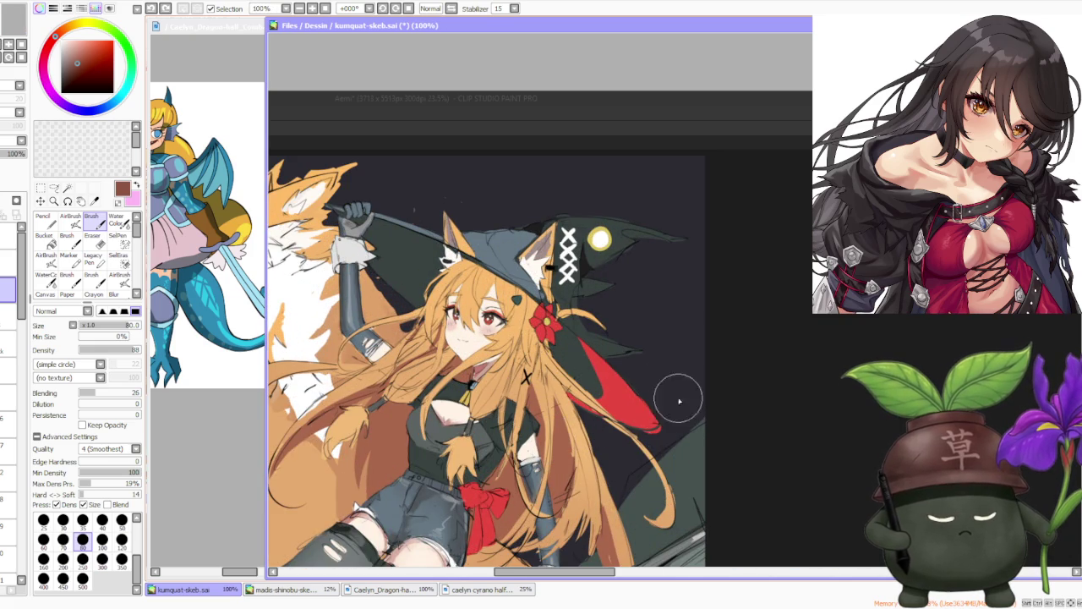
scroll(656, 362, down, 2)
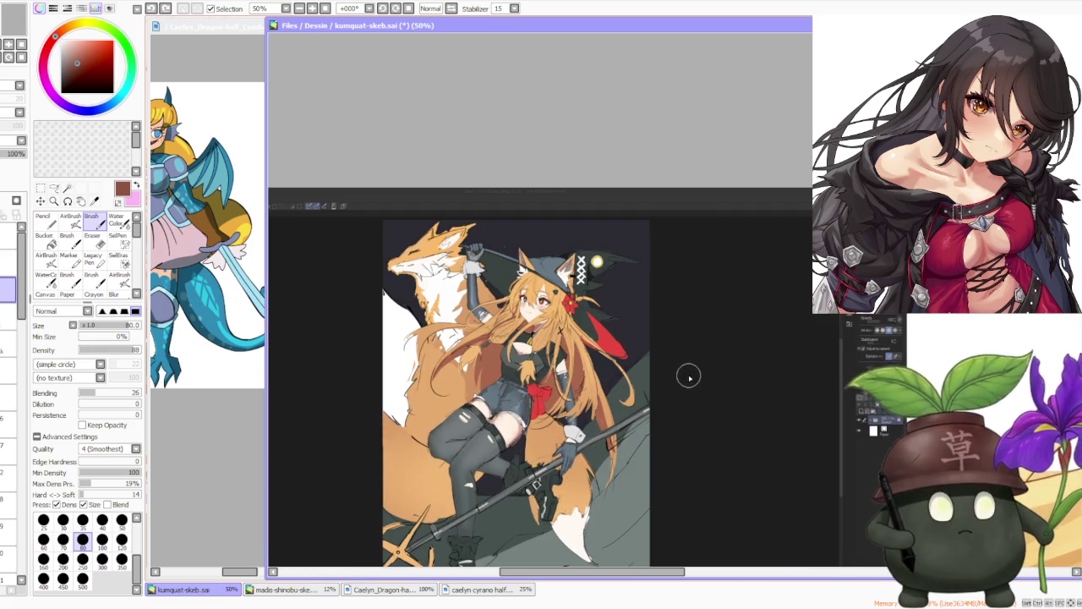
scroll(689, 377, down, 2)
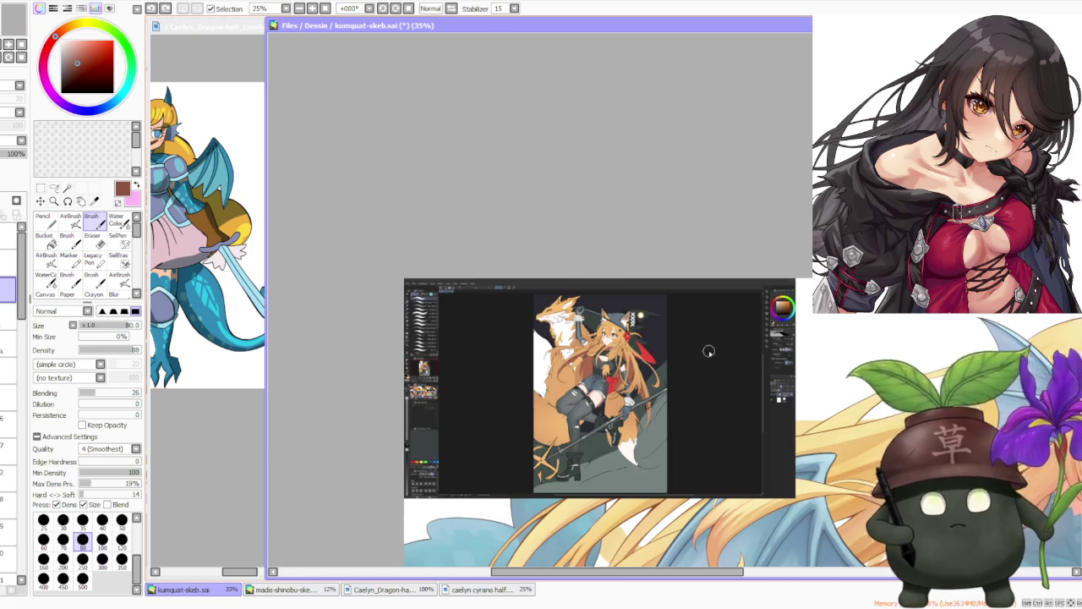
scroll(697, 350, up, 2)
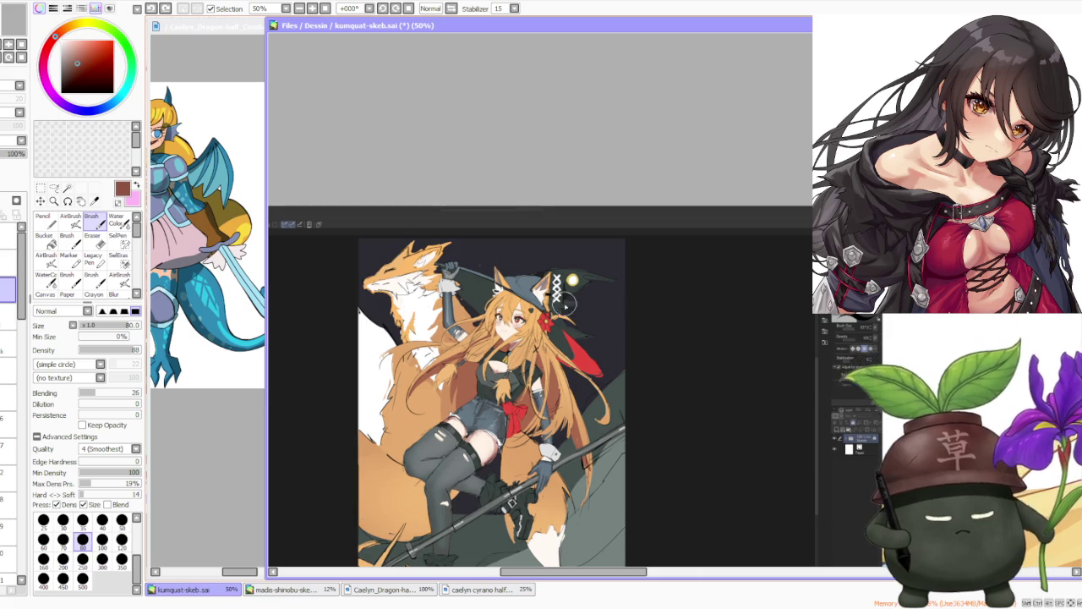
scroll(556, 324, down, 3)
scroll(558, 325, up, 3)
scroll(541, 322, up, 3)
scroll(463, 348, down, 3)
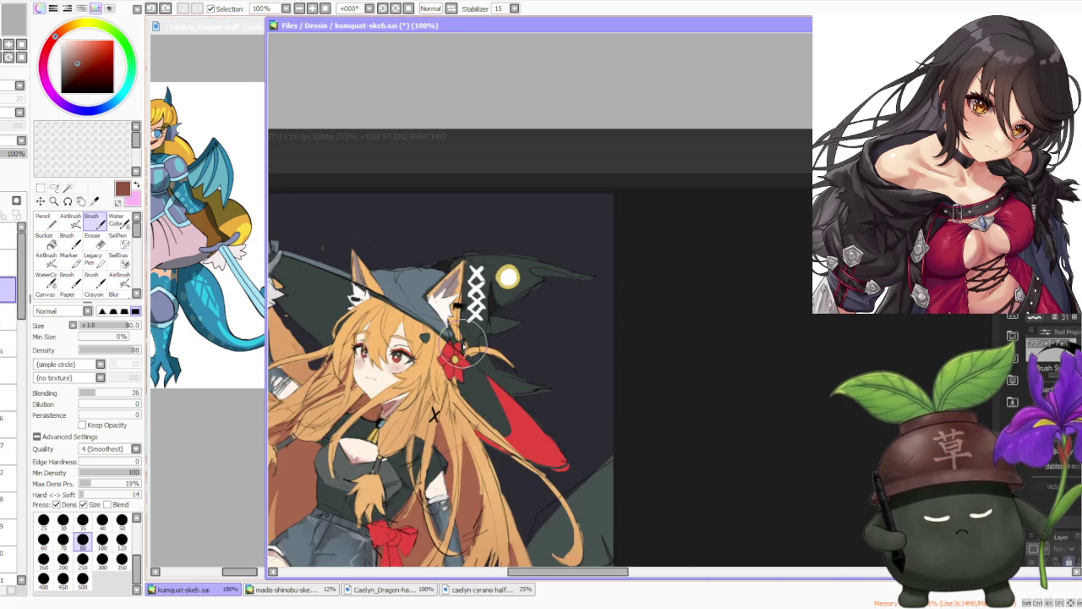
scroll(465, 346, down, 2)
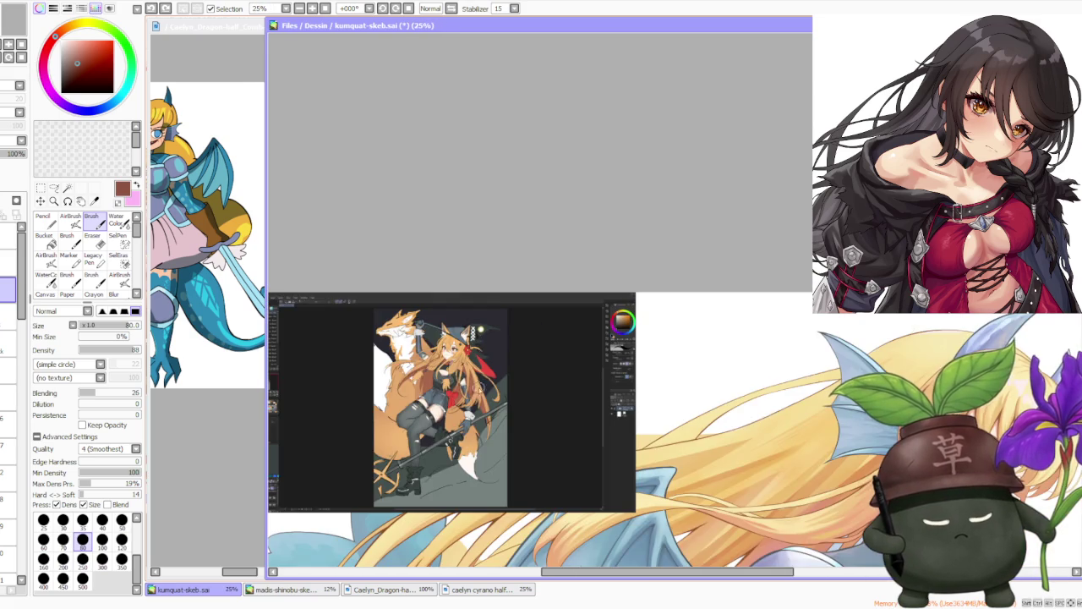
scroll(542, 324, down, 1)
scroll(503, 411, up, 1)
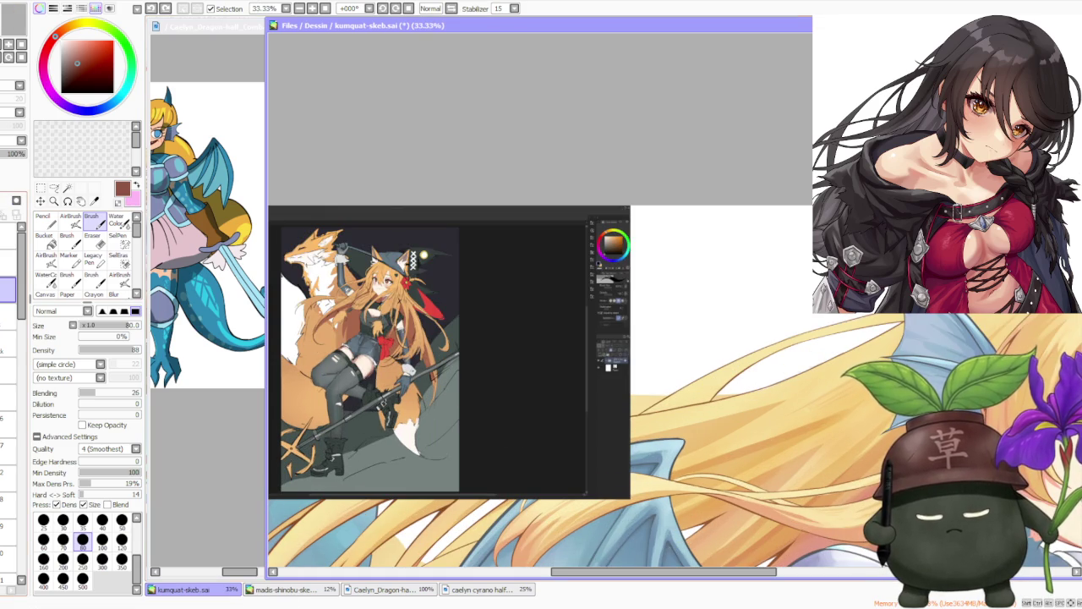
scroll(516, 210, down, 1)
scroll(586, 209, down, 1)
scroll(713, 229, up, 1)
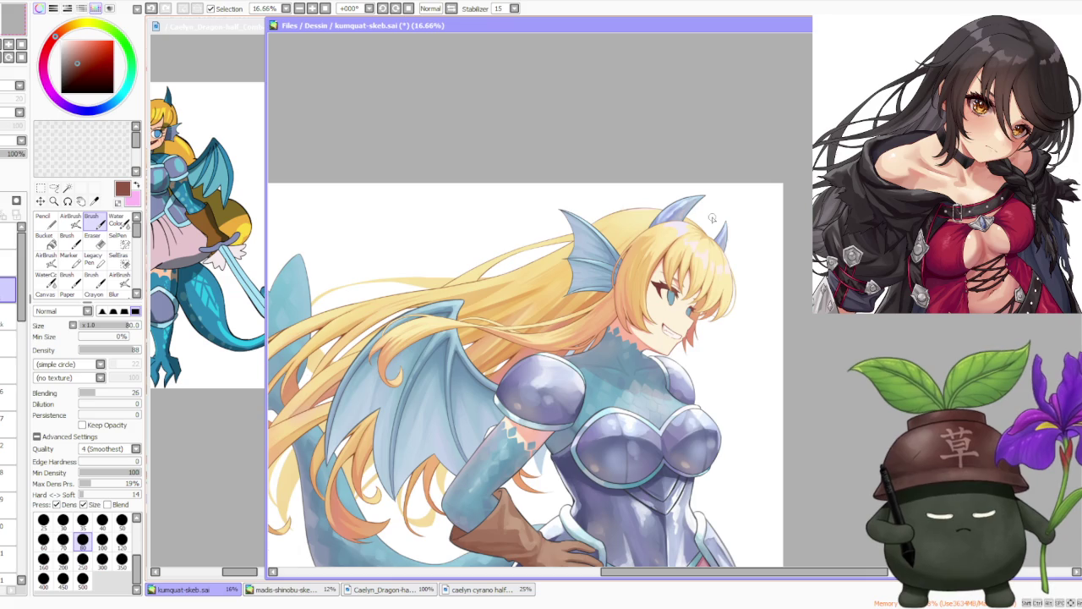
scroll(729, 315, up, 2)
scroll(729, 315, up, 1)
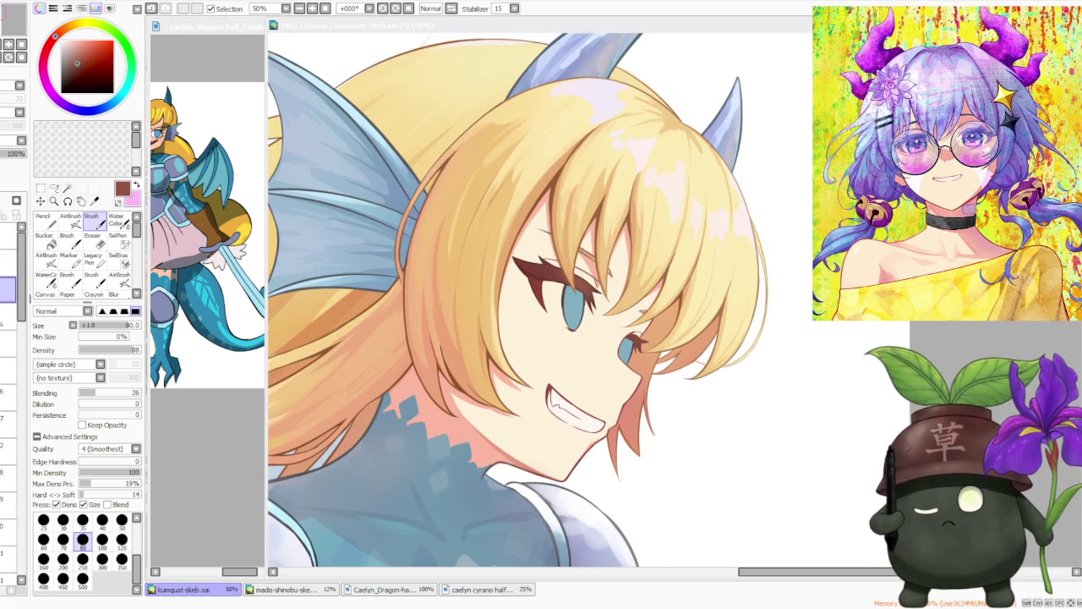
- Switch to the AirBrush and toggle the eyelash linework layer off and on to check it
scroll(590, 221, down, 2)
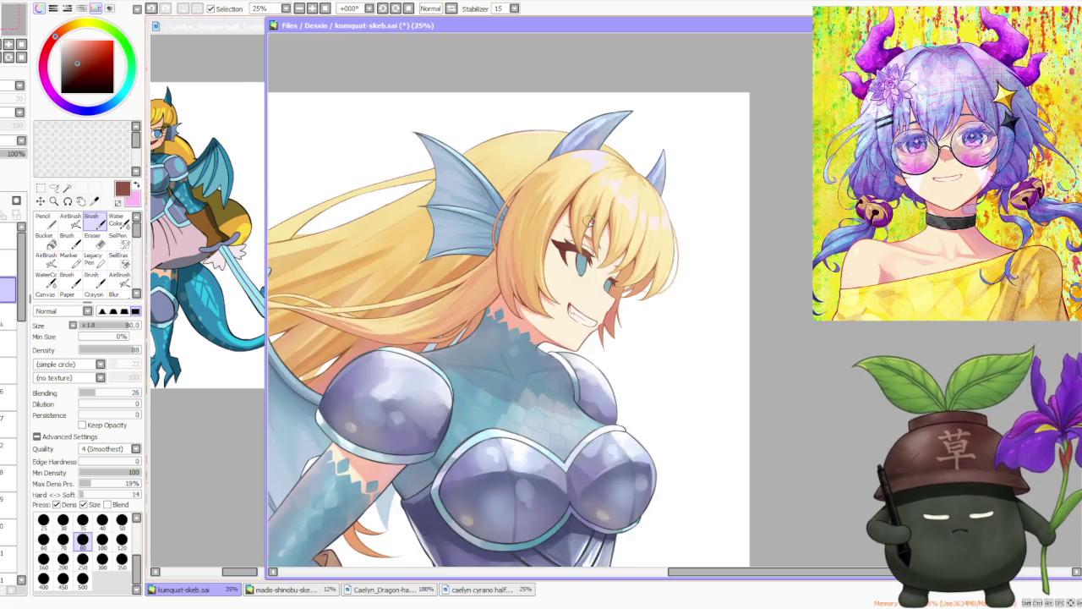
scroll(589, 222, up, 3)
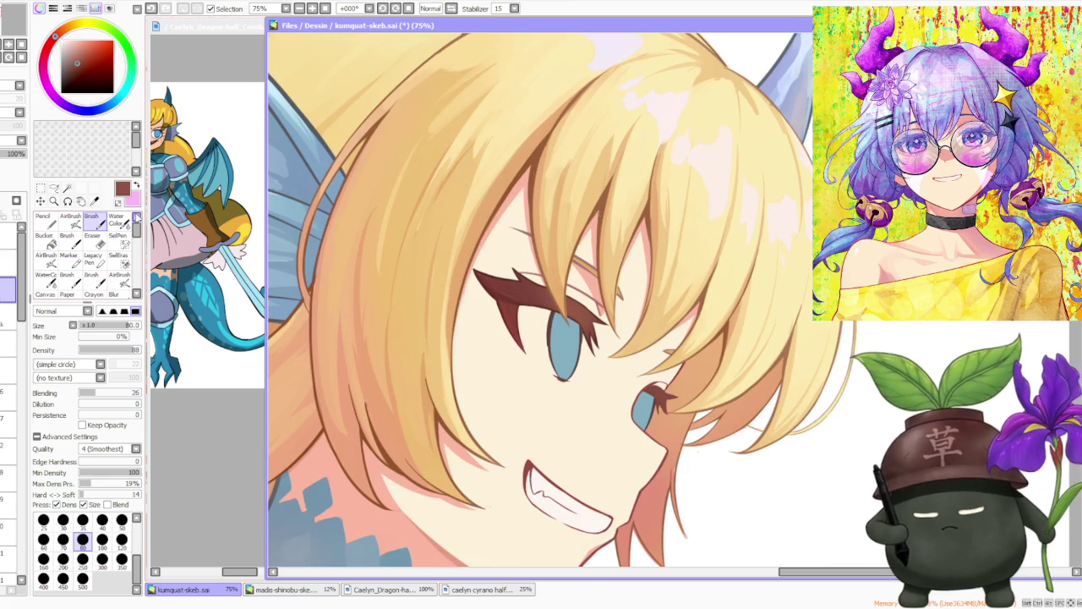
click(70, 218)
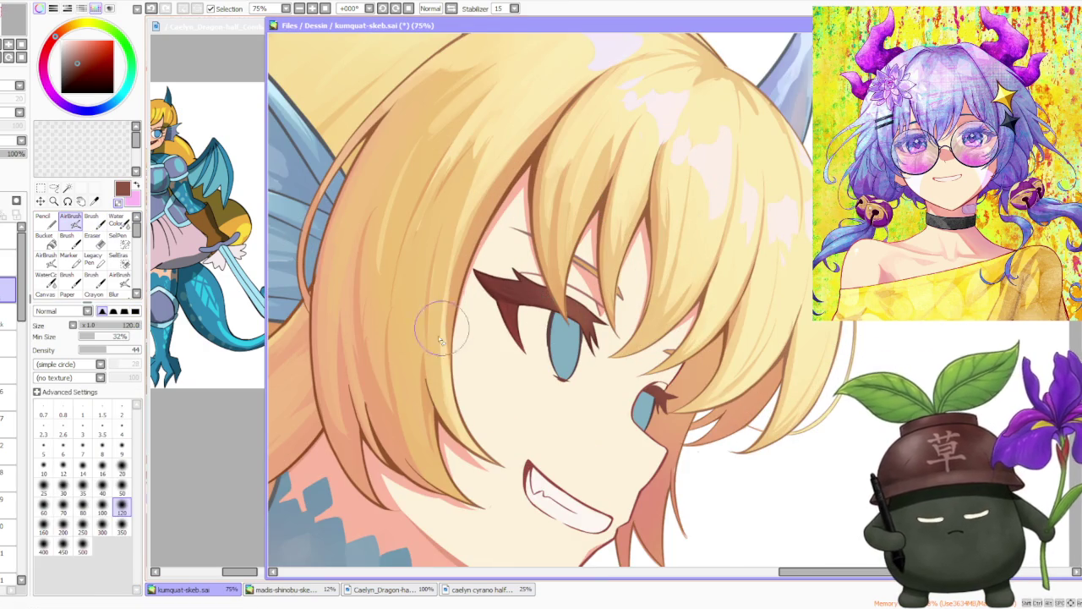
scroll(506, 328, up, 1)
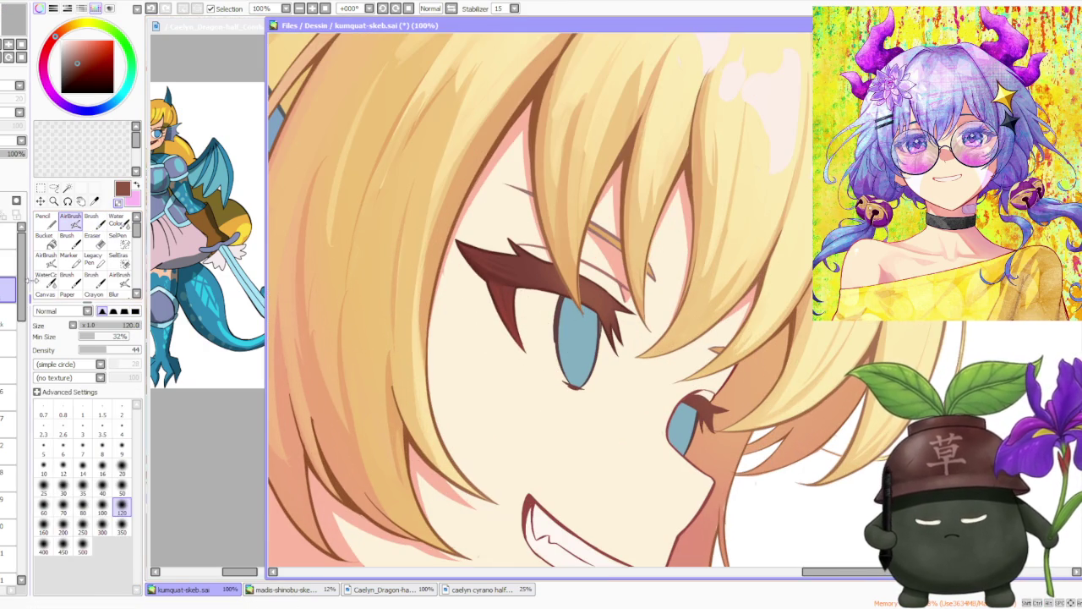
drag(20, 486, 28, 337)
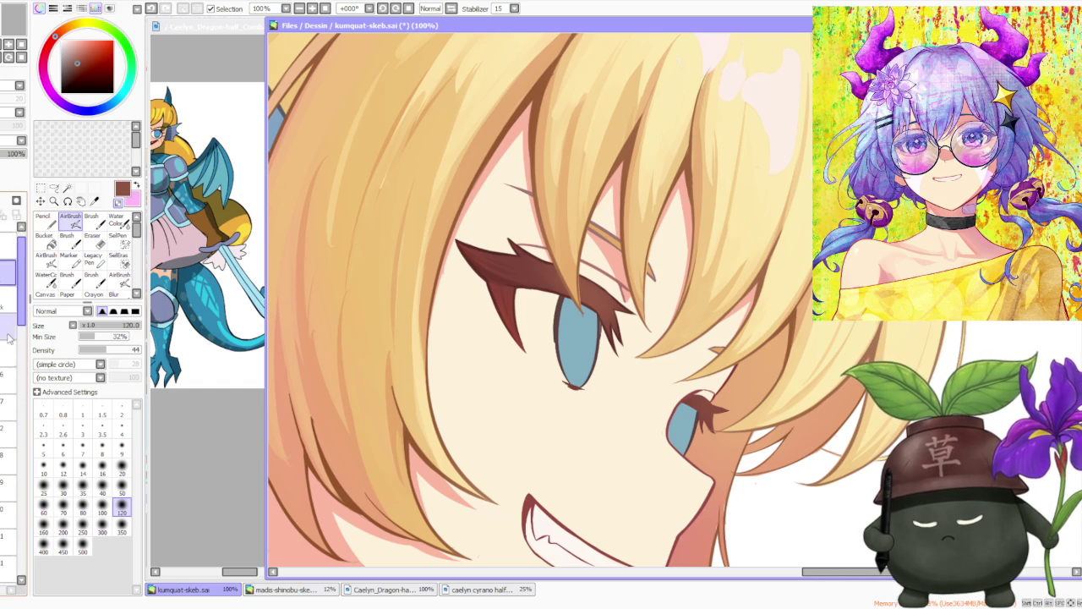
click(7, 378)
click(7, 378)
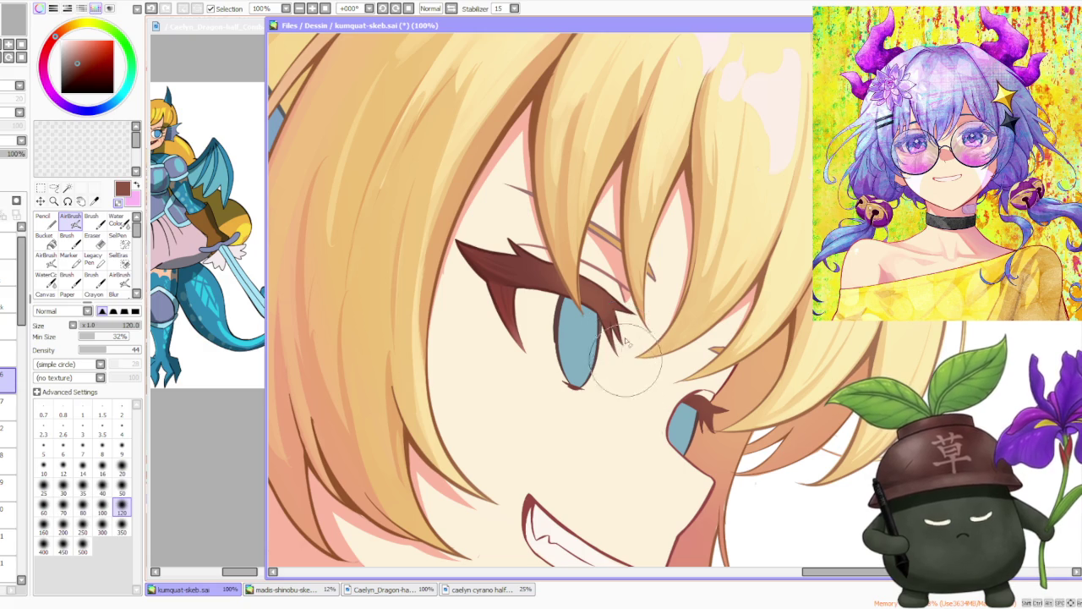
scroll(639, 304, down, 1)
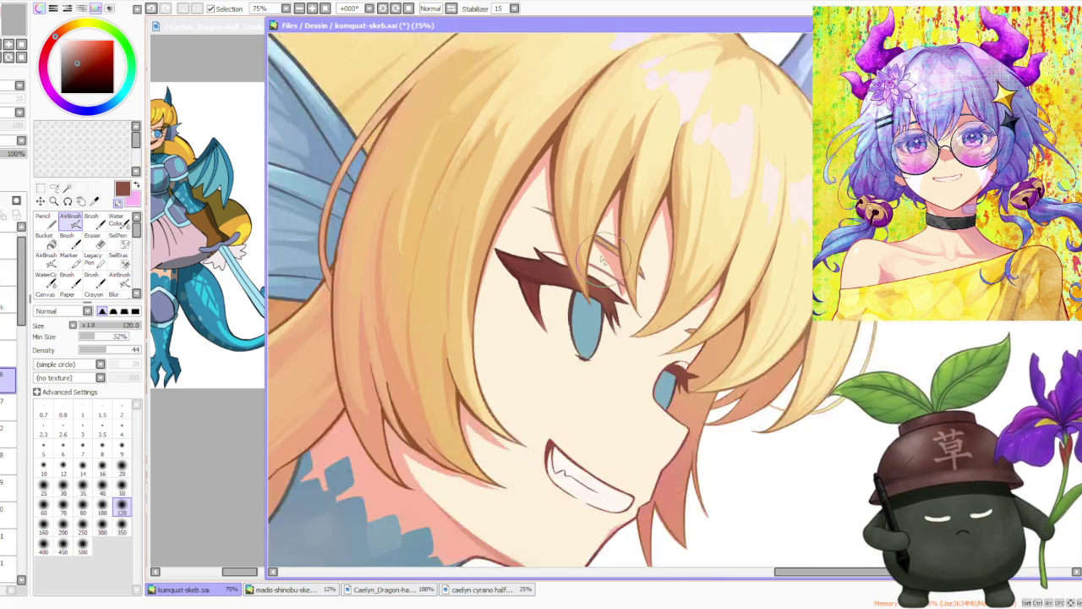
scroll(638, 304, down, 1)
scroll(581, 164, up, 2)
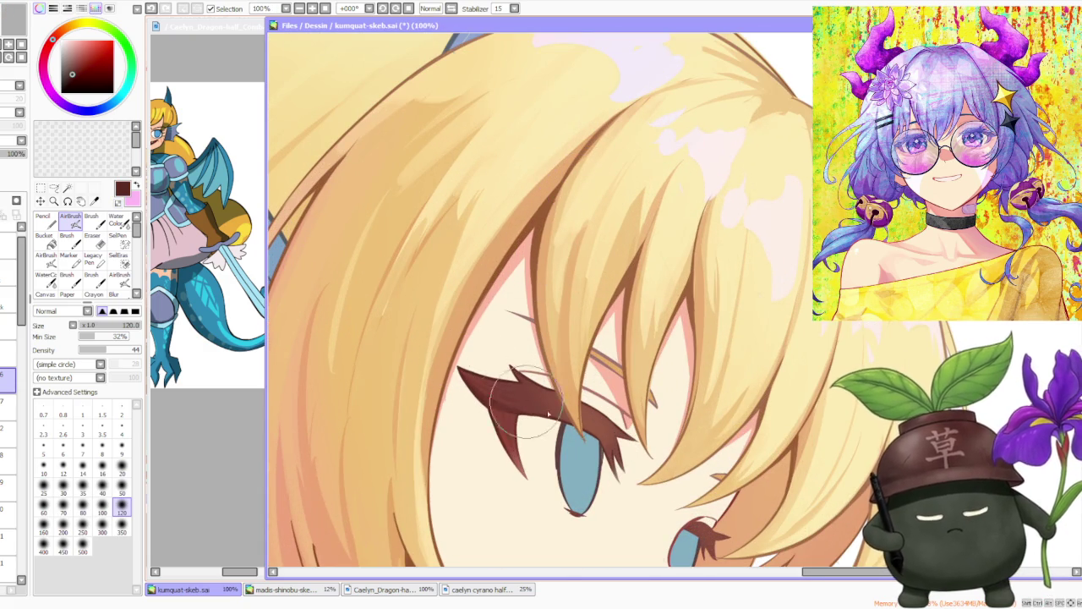
- With the hard Brush, try small strokes on the eye, undoing the unwanted ones
click(90, 218)
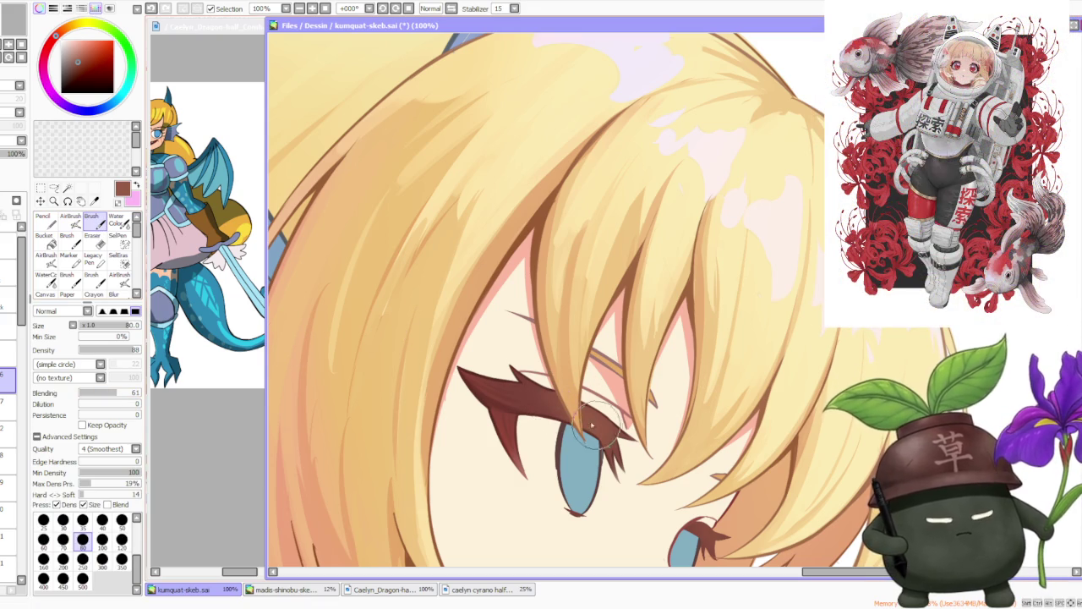
key(ctrl+z)
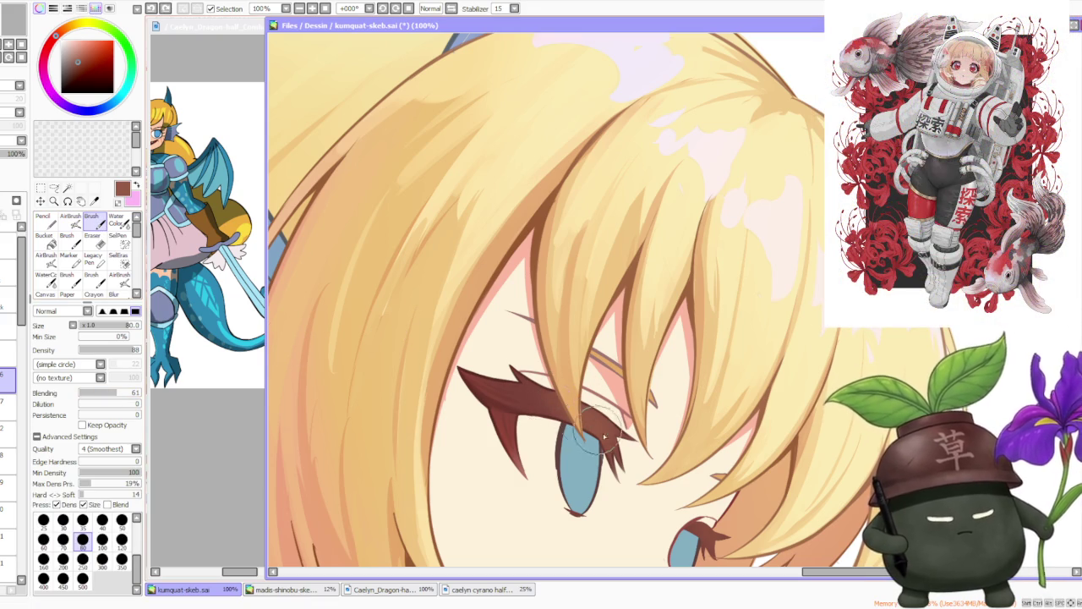
drag(555, 412, 588, 427)
key(ctrl+z)
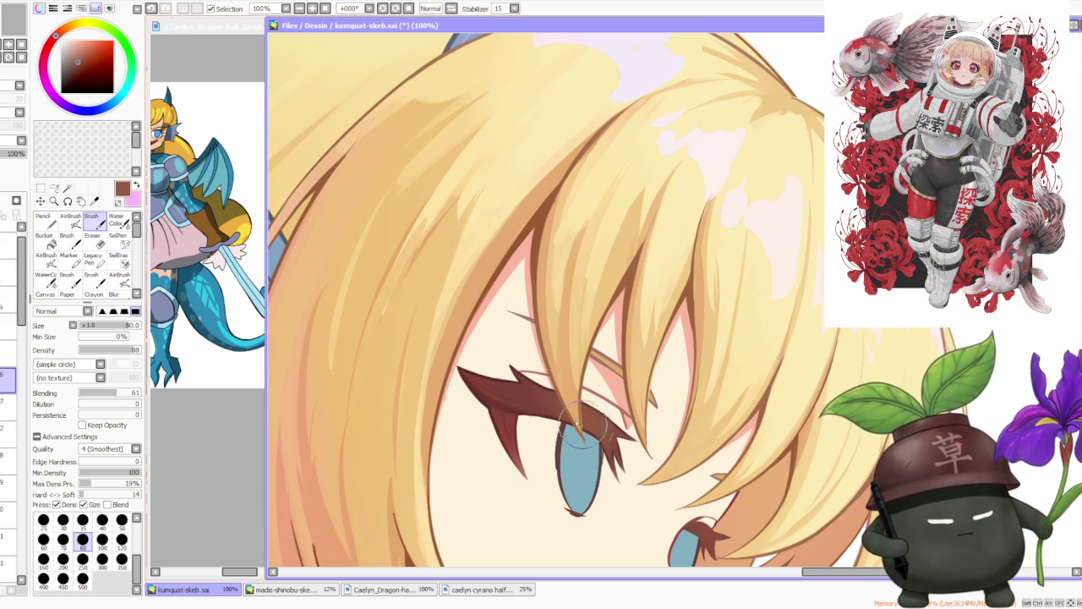
key(ctrl+z)
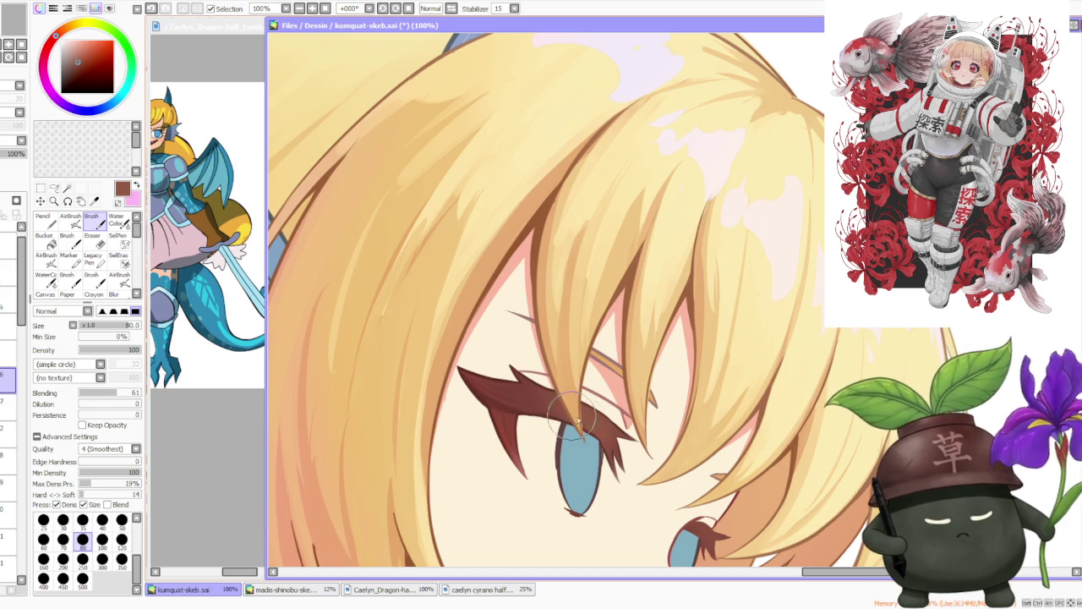
drag(566, 413, 578, 415)
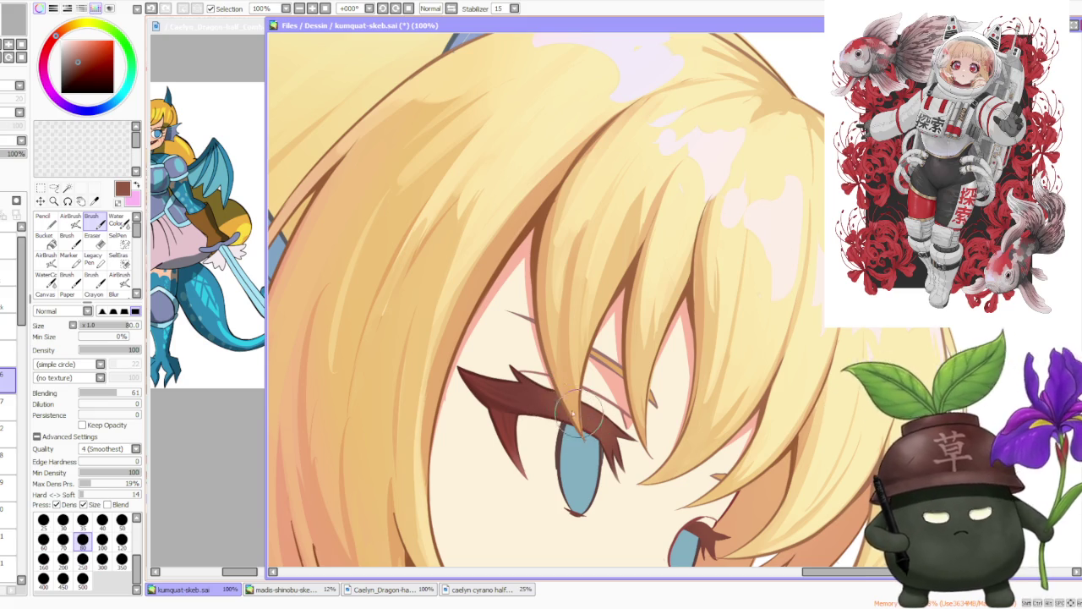
- Repaint the eyelash strands over the iris in sampled dark reds, then pick a soft pink
alt+click(524, 398)
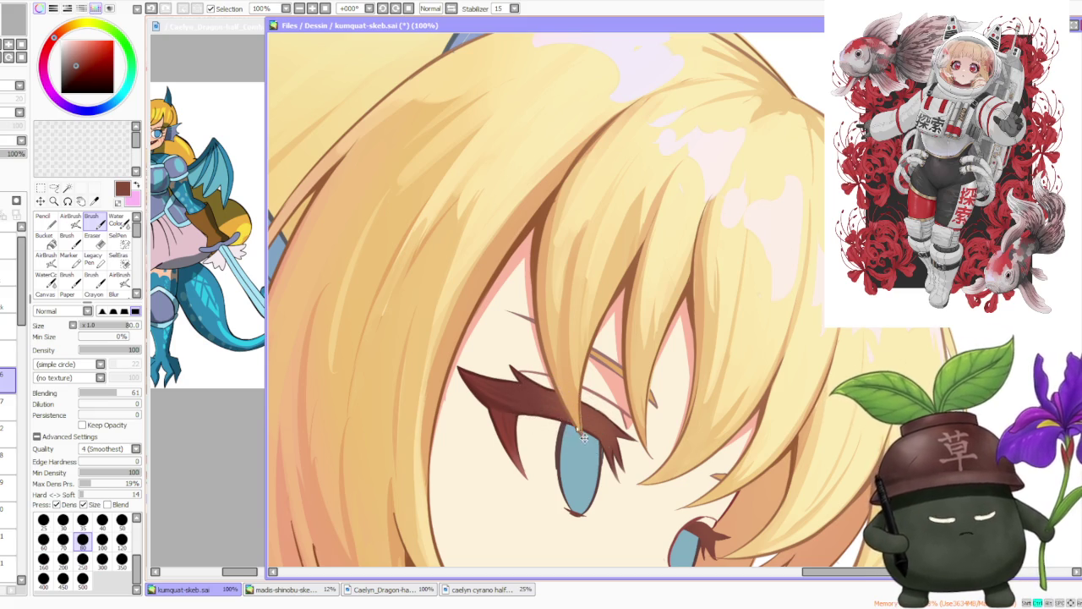
drag(542, 402, 594, 432)
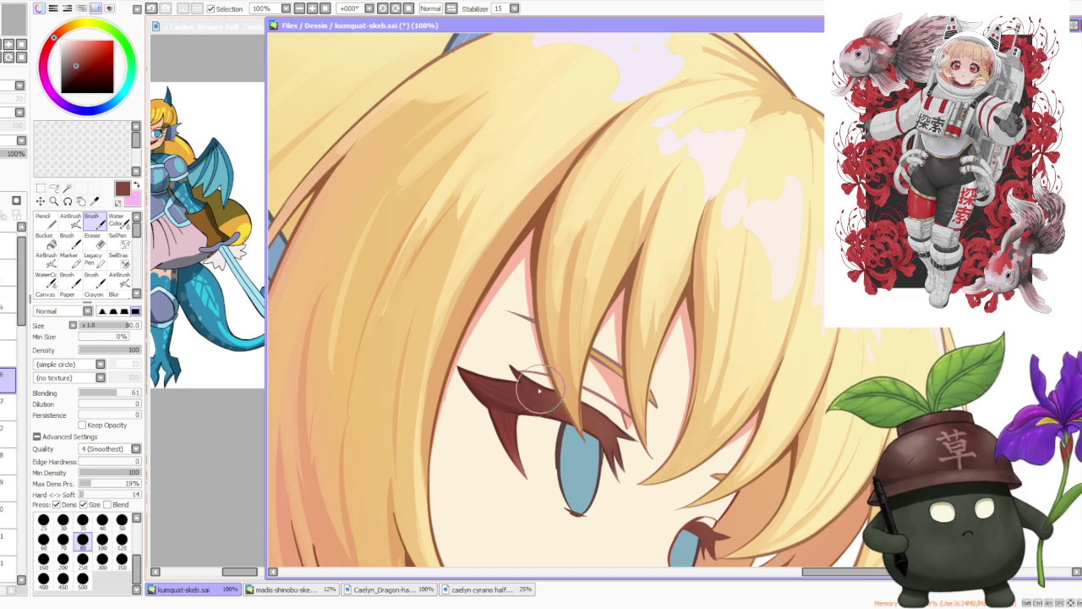
alt+click(488, 380)
drag(478, 385, 497, 409)
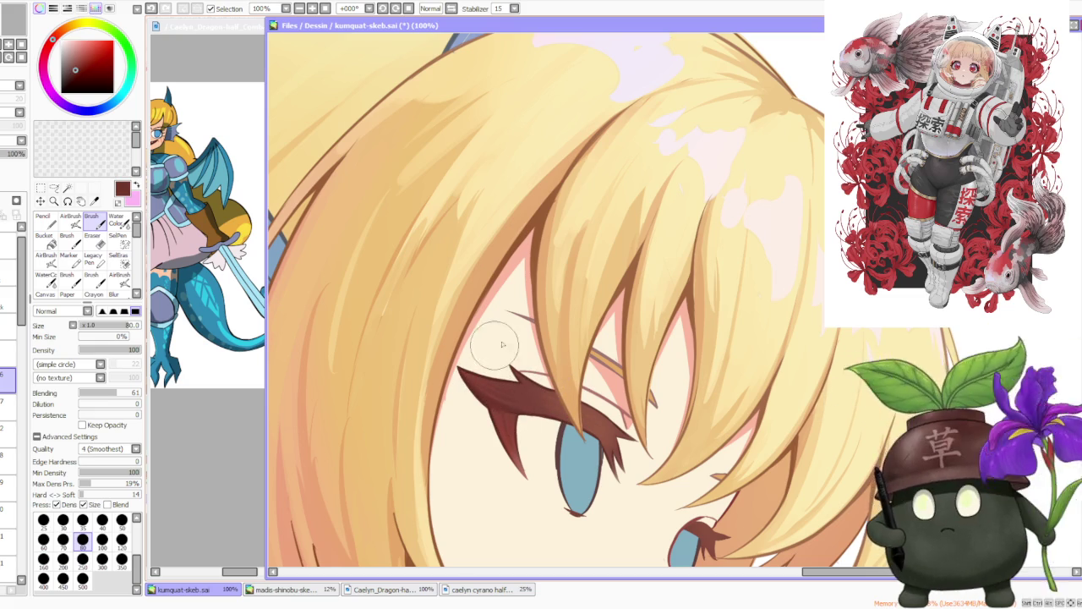
scroll(541, 363, down, 2)
scroll(558, 348, up, 2)
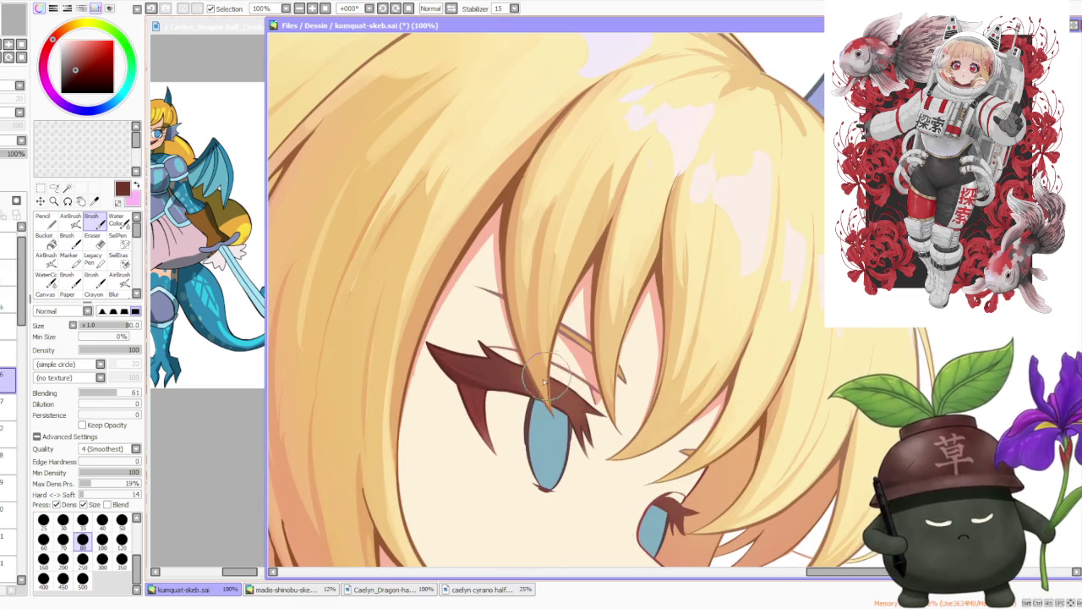
drag(559, 398, 592, 448)
drag(474, 406, 494, 444)
alt+click(461, 398)
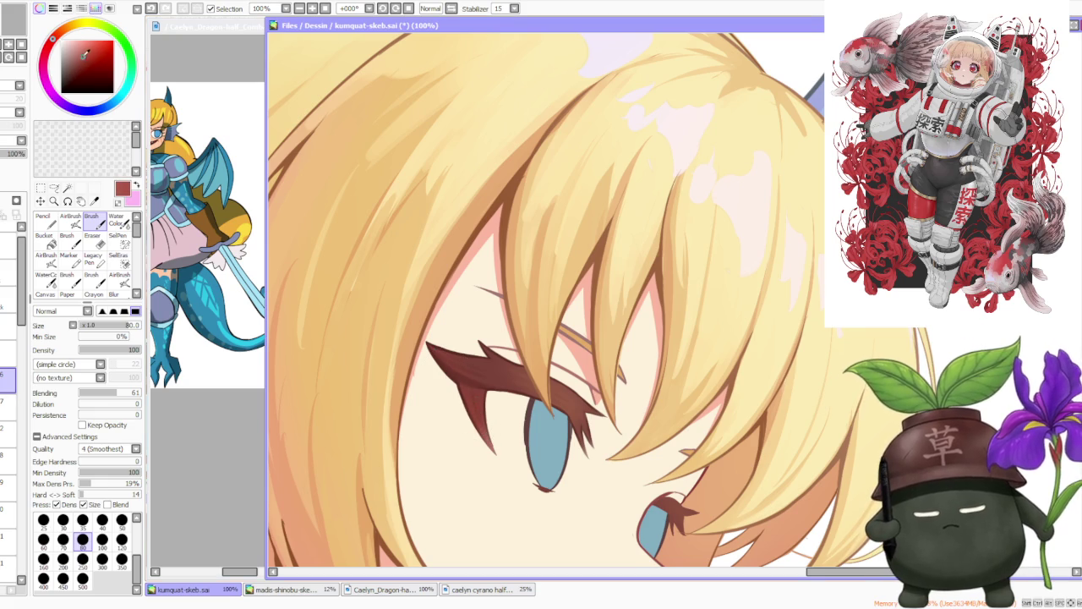
key(v)
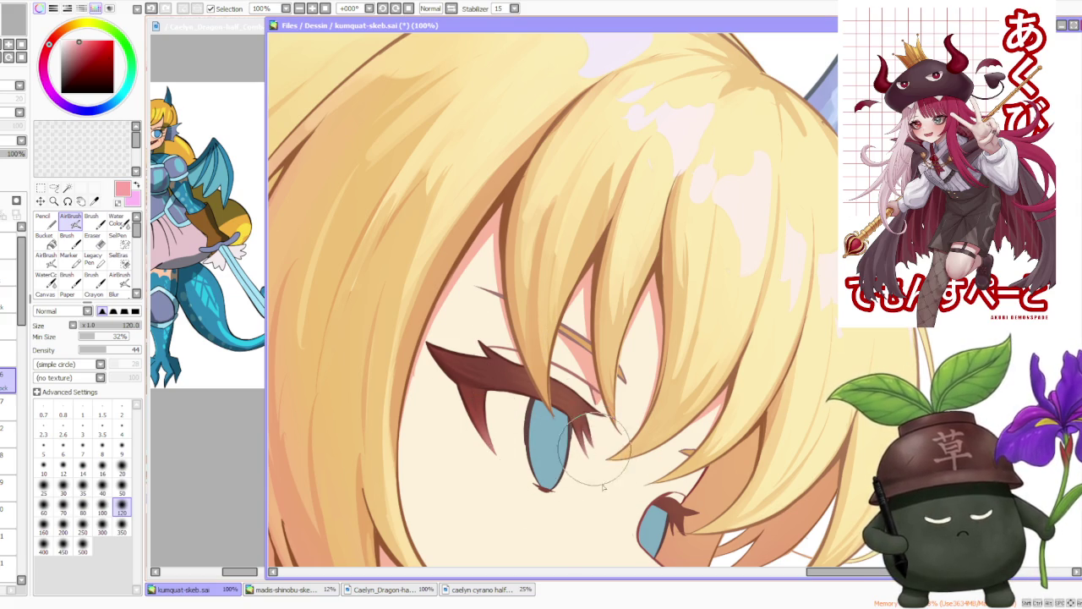
- Switch to the regular Brush and sample the light blue iris colour from the eye
scroll(588, 406, down, 2)
scroll(582, 378, down, 1)
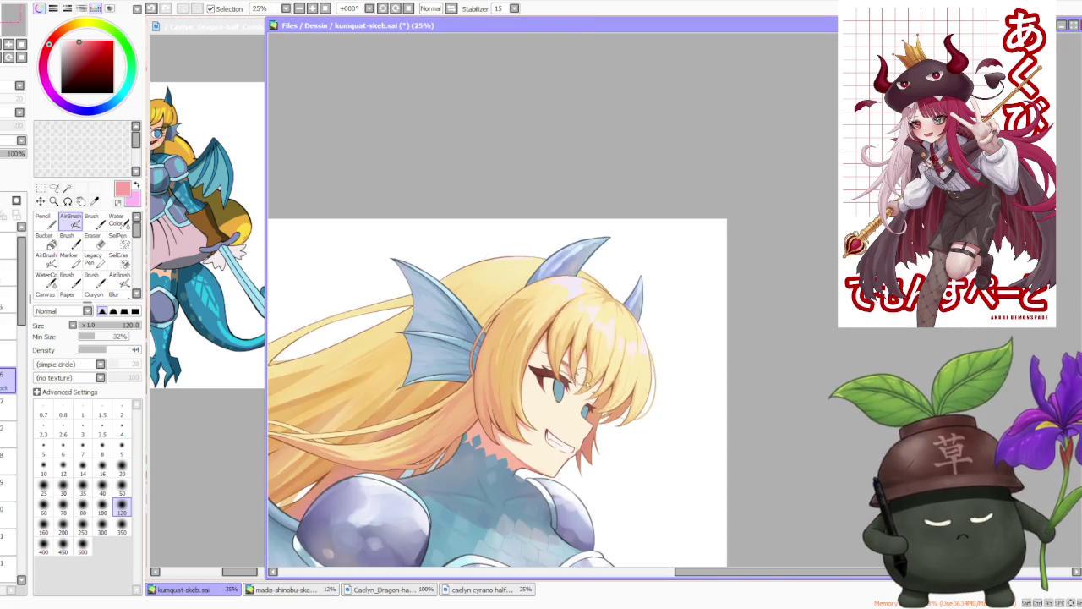
scroll(583, 378, up, 1)
scroll(563, 321, up, 1)
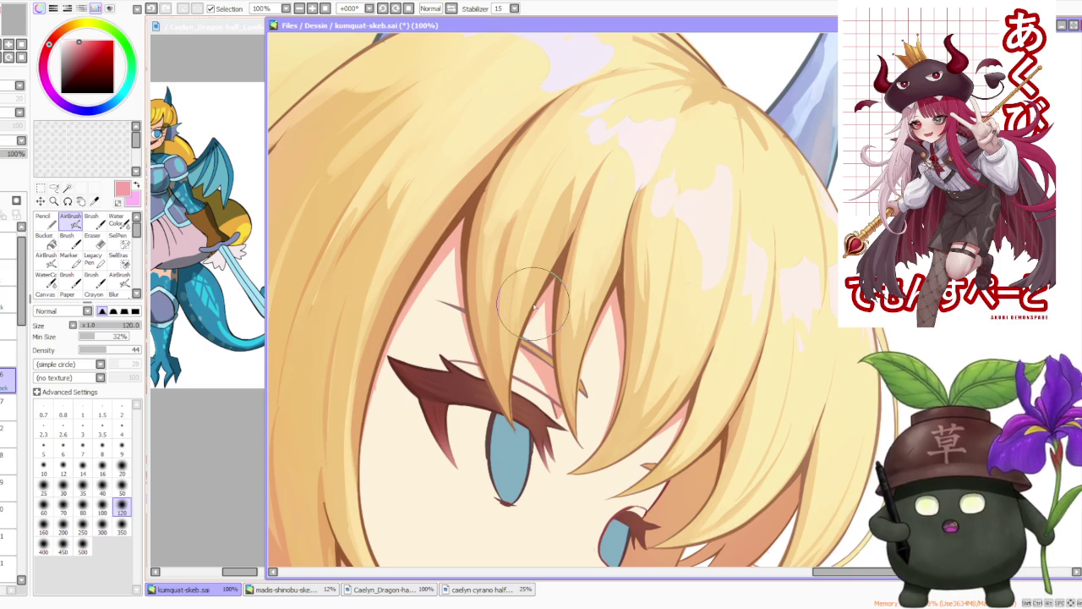
alt+click(410, 372)
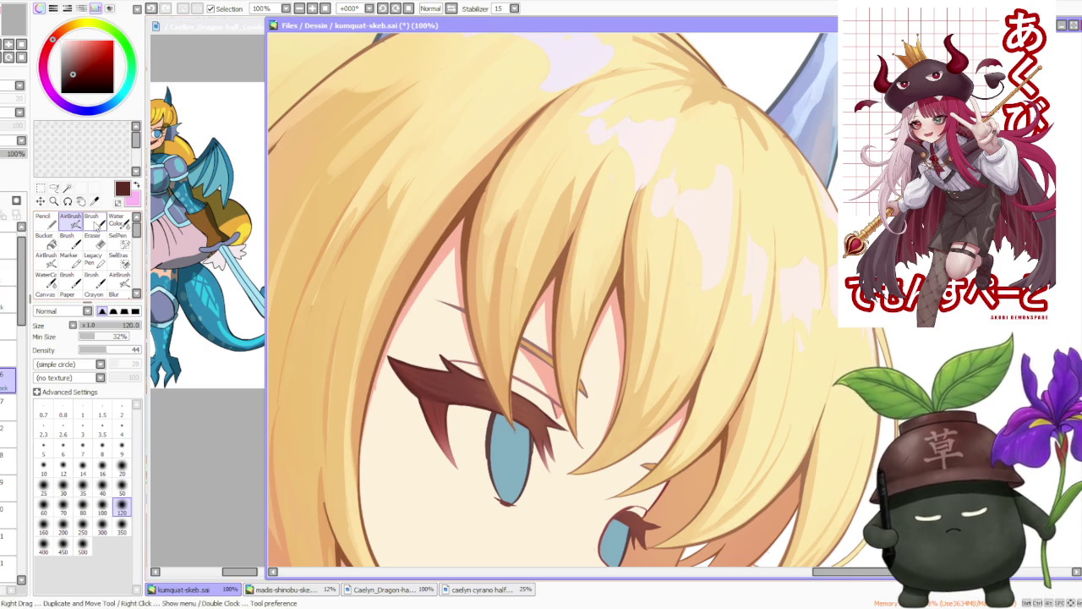
click(93, 222)
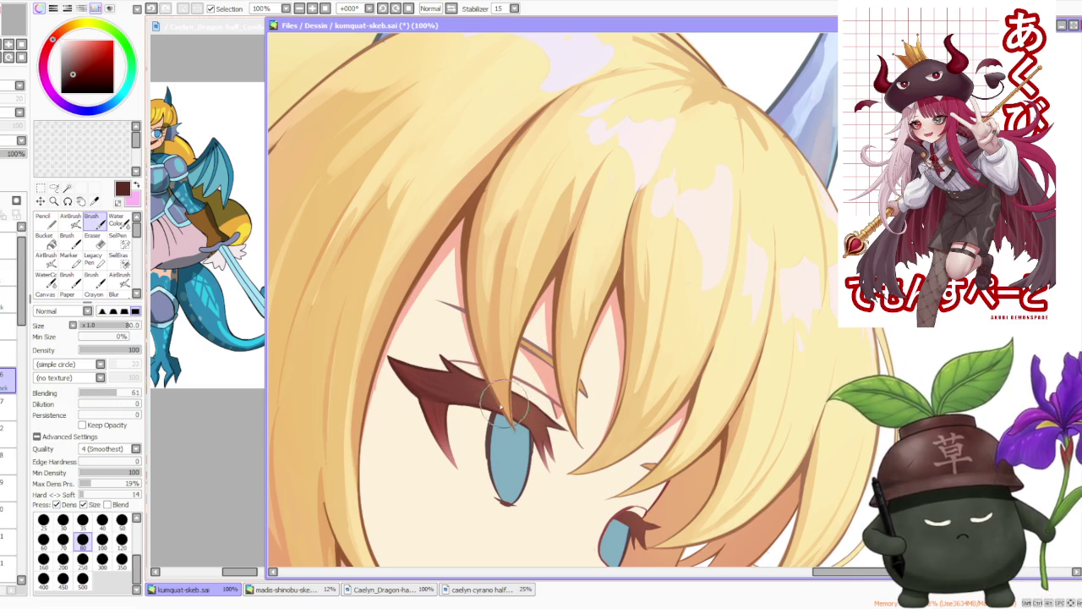
alt+click(510, 431)
- Undo the stray stroke near the eye and compare the whole head with the close-up
key(ctrl+z)
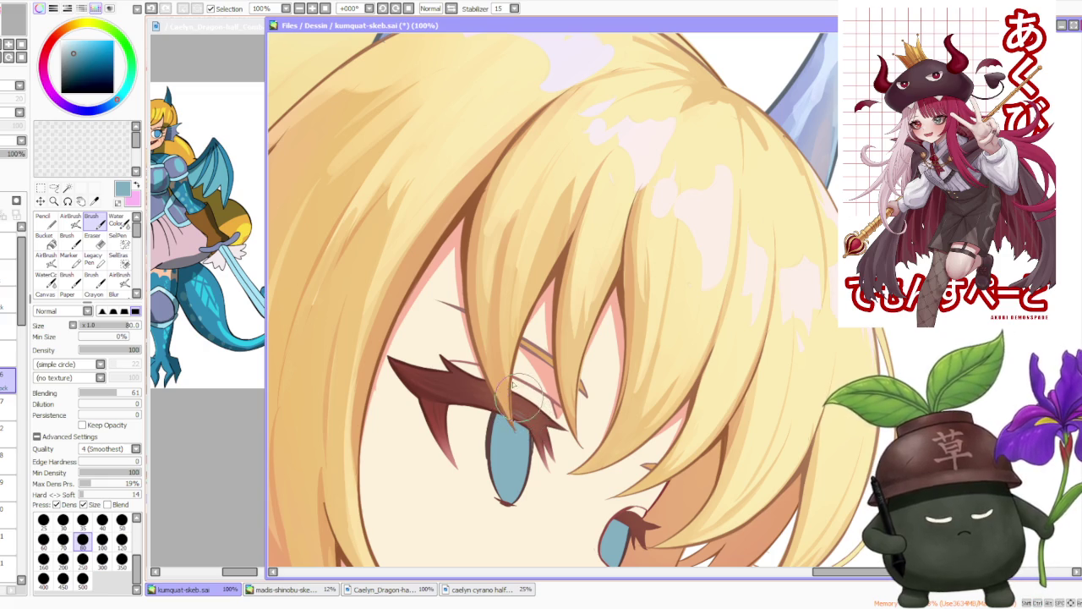
key(minus)
key(minus)
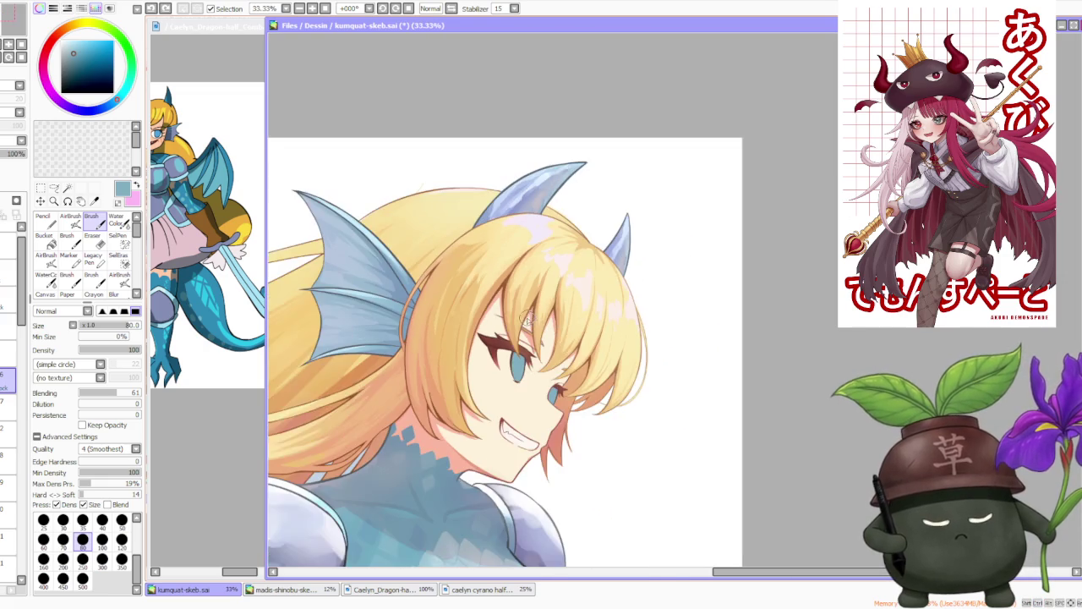
key(plus)
key(plus)
key(minus)
key(plus)
key(plus)
key(minus)
key(minus)
key(minus)
key(minus)
key(minus)
key(minus)
key(plus)
key(plus)
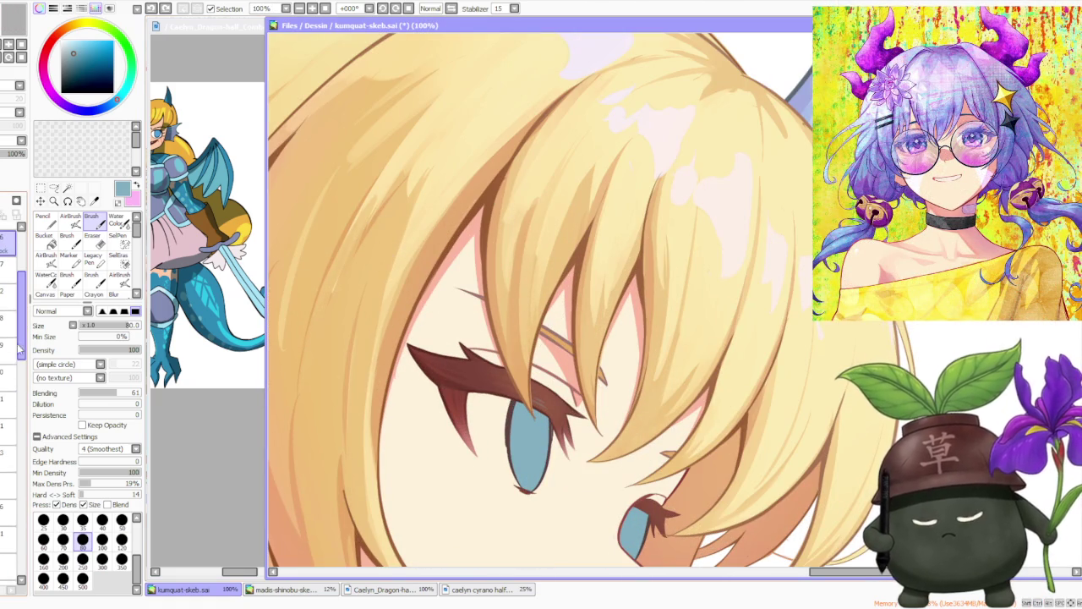
key(minus)
key(minus)
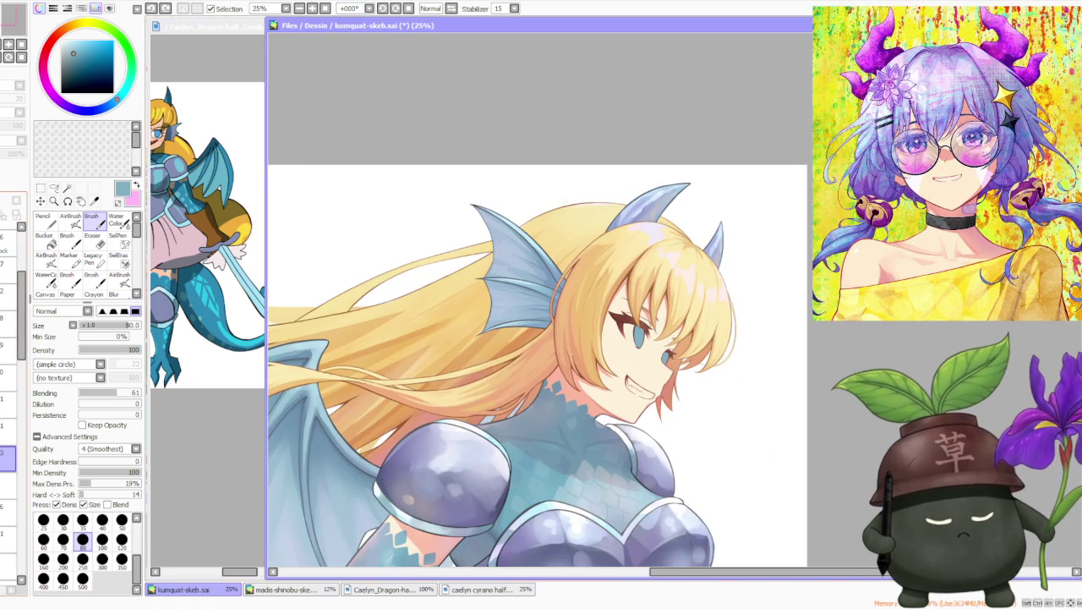
- Select the eye layer and zoom in on the eye
click(9, 454)
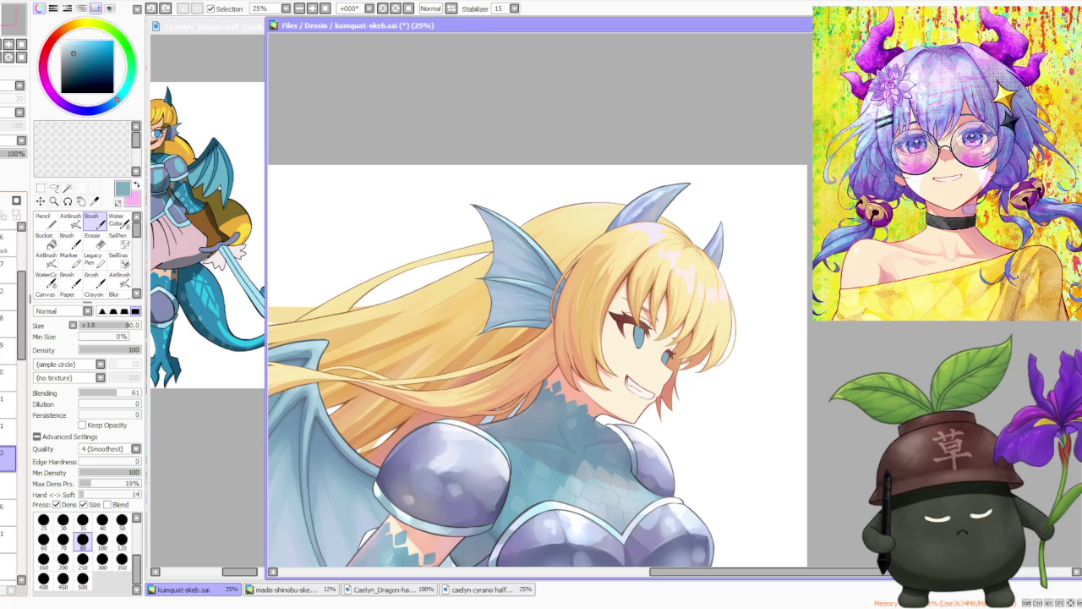
scroll(643, 381, up, 1)
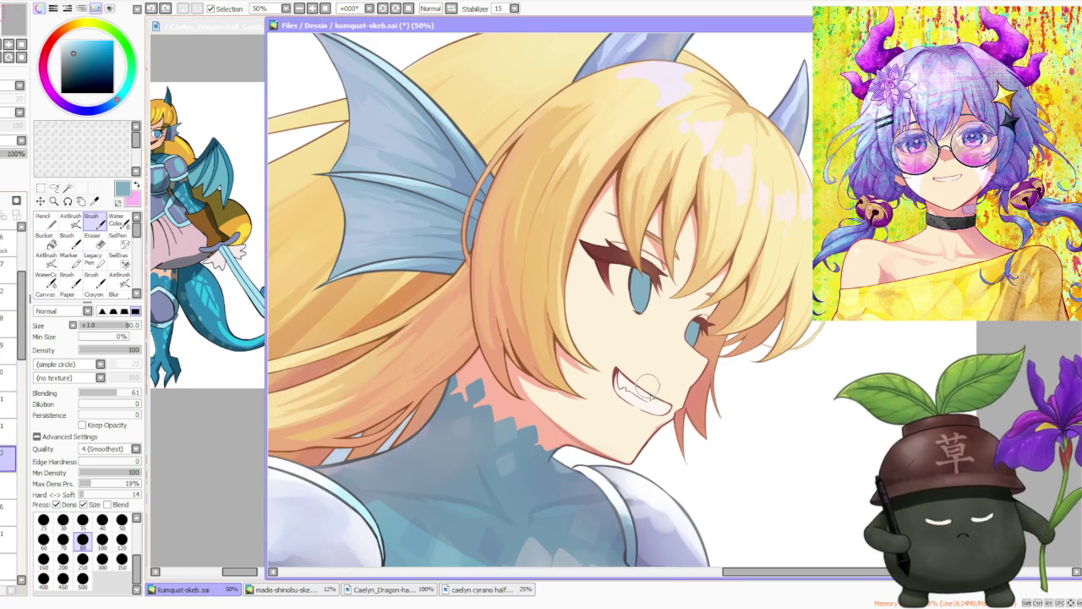
scroll(656, 408, down, 1)
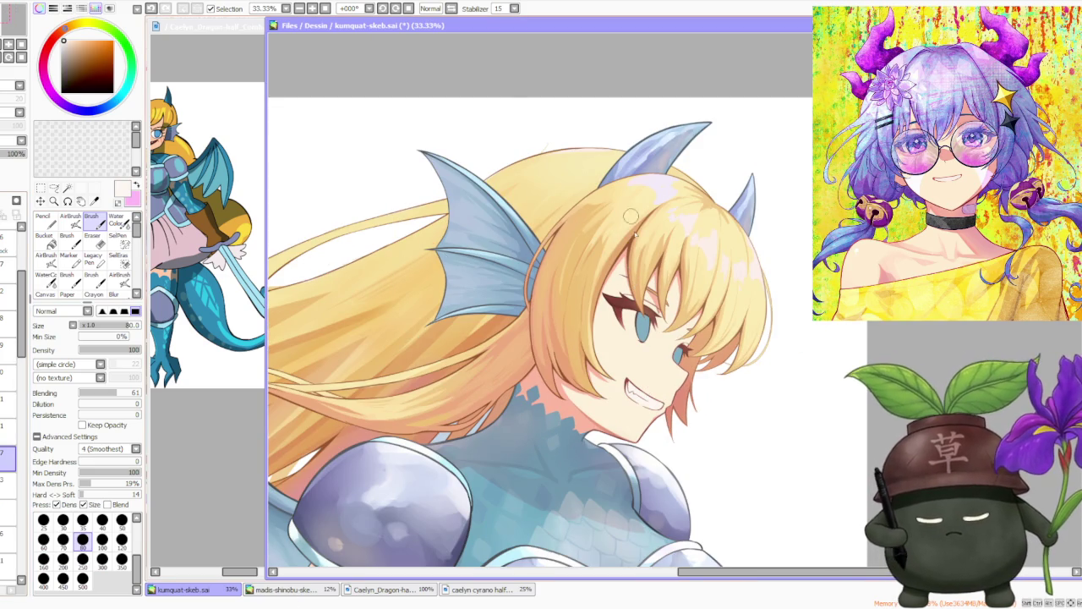
scroll(645, 304, up, 3)
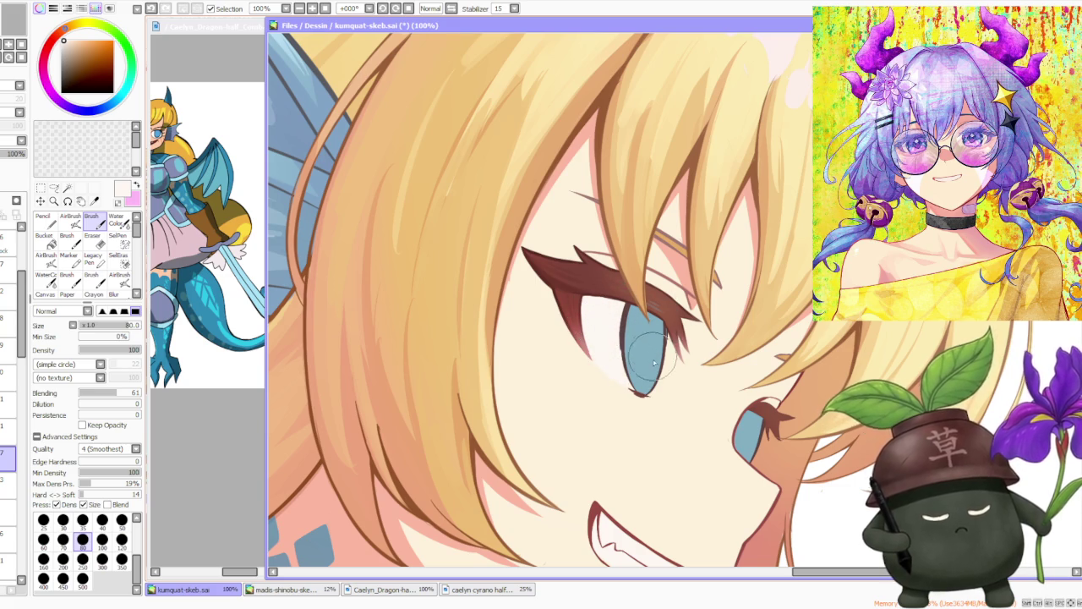
scroll(650, 356, down, 2)
scroll(651, 368, up, 2)
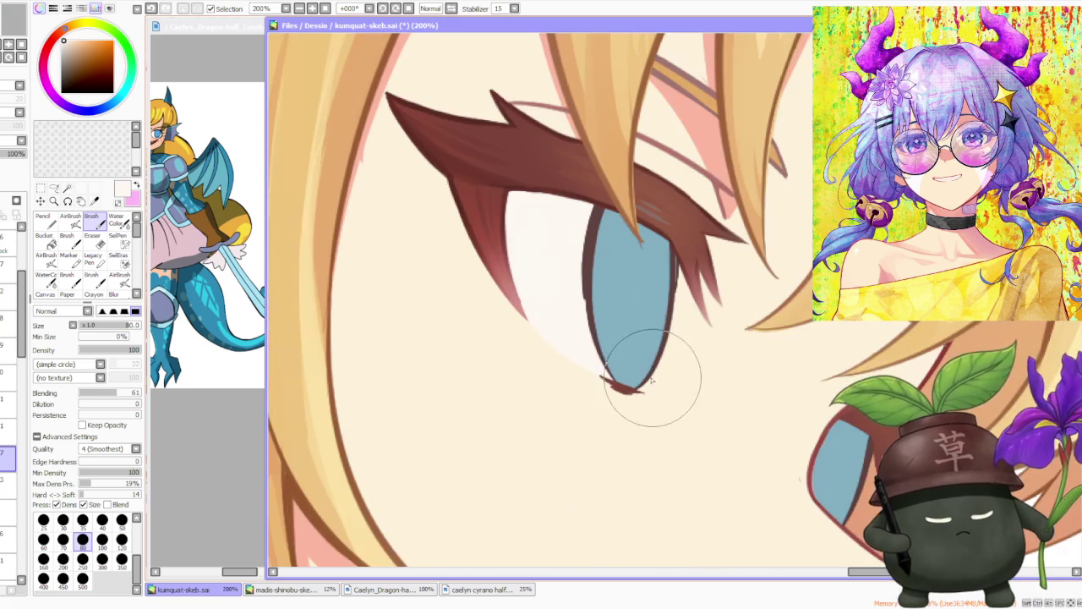
scroll(633, 358, up, 1)
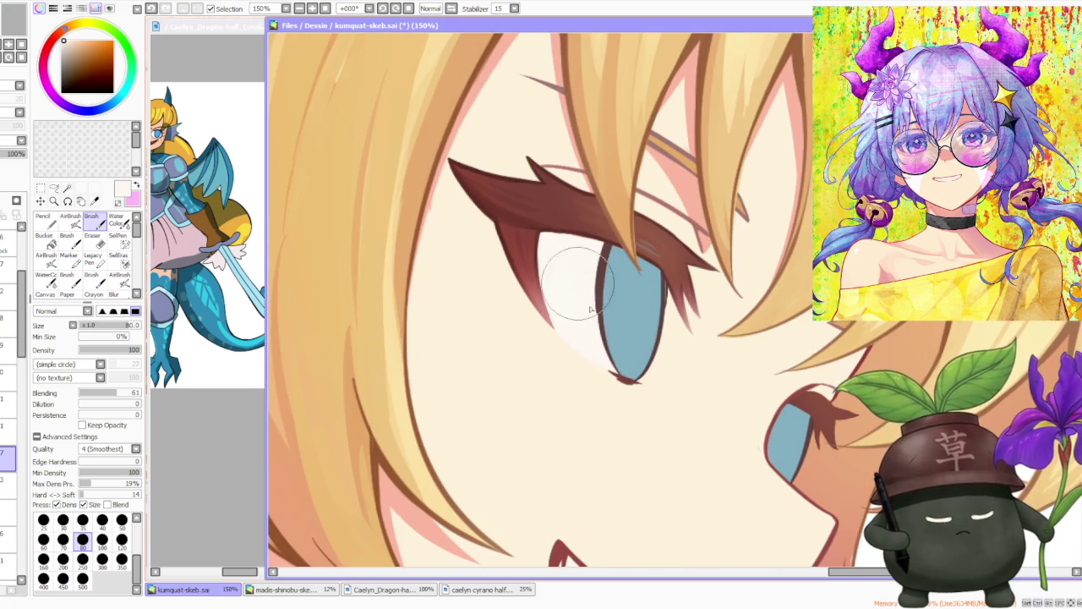
scroll(603, 239, down, 3)
scroll(620, 205, up, 1)
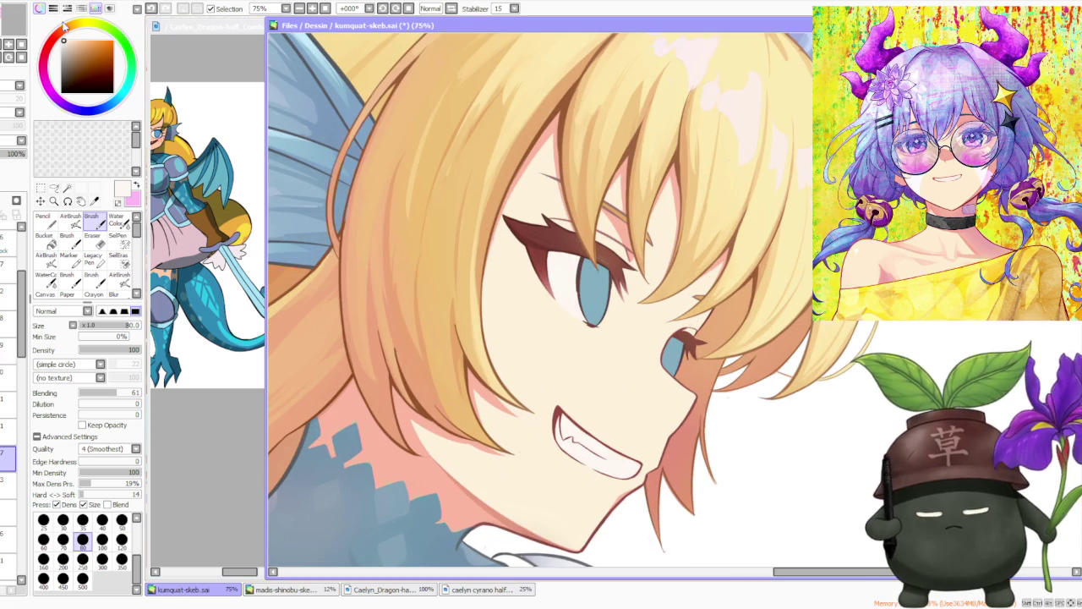
- Pick a dark red, set Blending to 0, and shade along the top of the eye white
drag(64, 26, 58, 37)
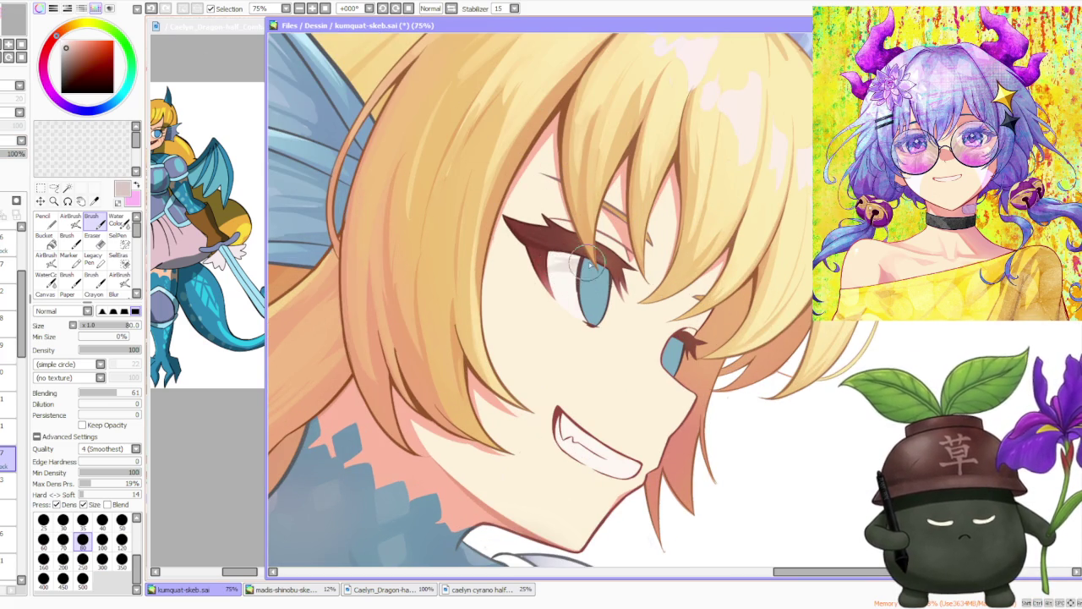
drag(110, 392, 68, 433)
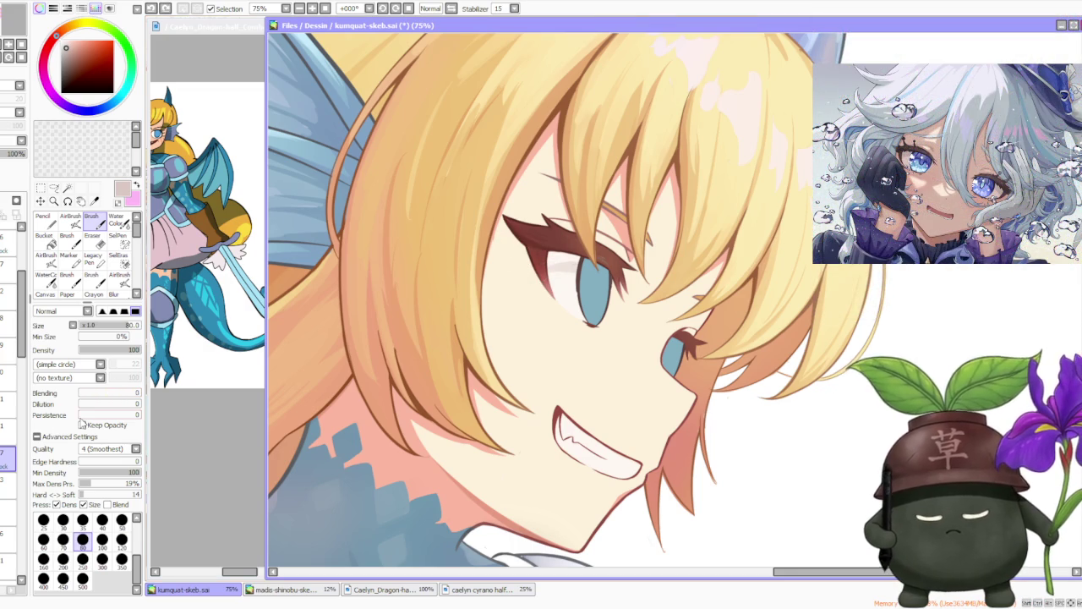
drag(575, 275, 566, 271)
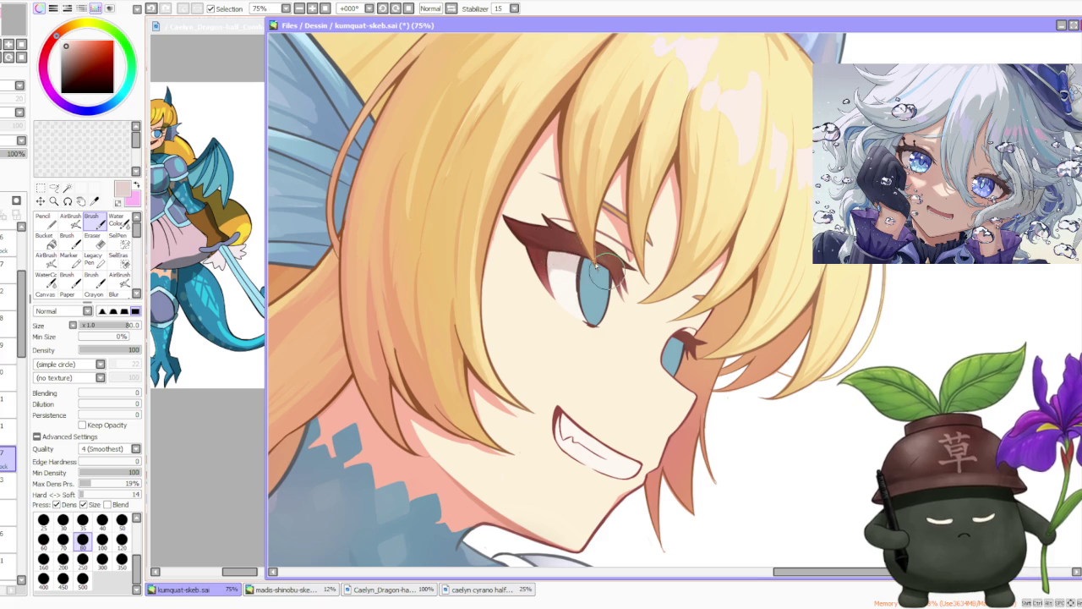
- Zoom to 150% on the eye, sample the darker pink, and lower brush Density to 69
scroll(596, 270, down, 1)
scroll(565, 208, down, 1)
scroll(583, 212, down, 1)
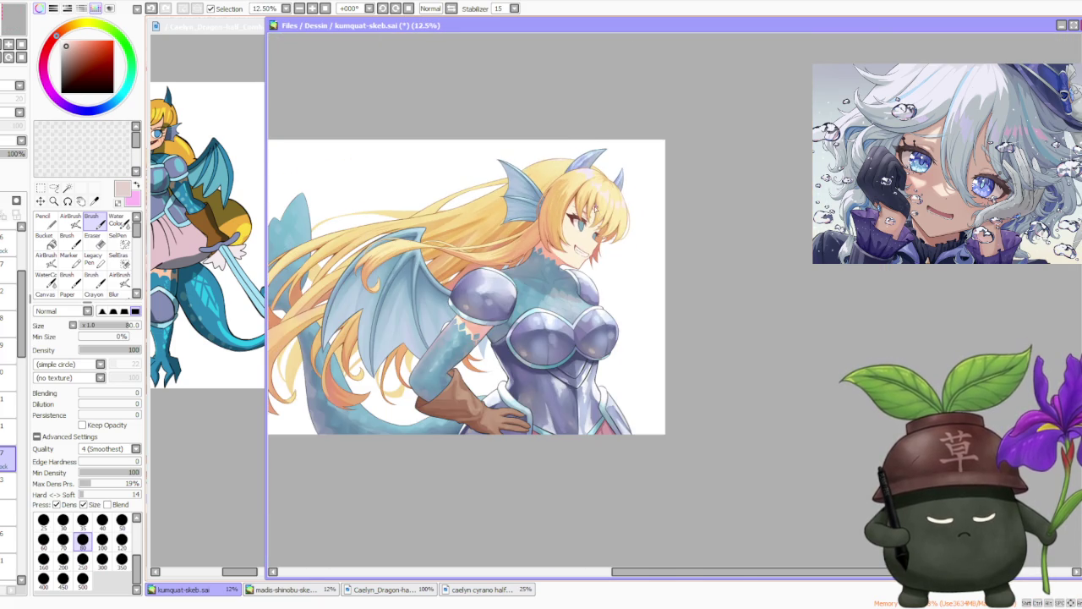
scroll(594, 208, up, 1)
scroll(592, 213, up, 1)
scroll(590, 218, up, 1)
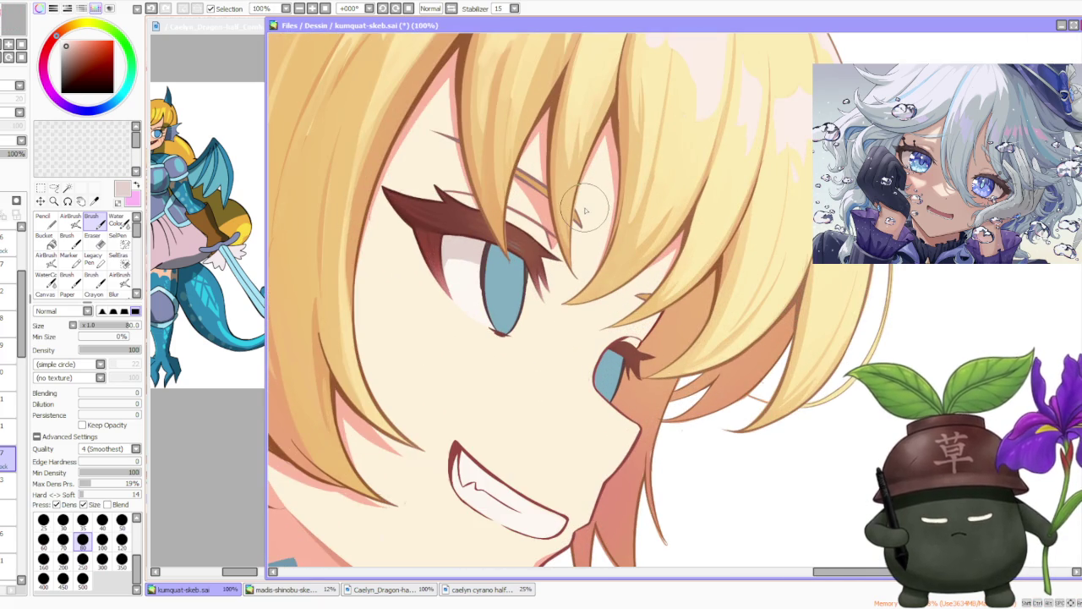
scroll(588, 212, down, 1)
scroll(575, 199, down, 1)
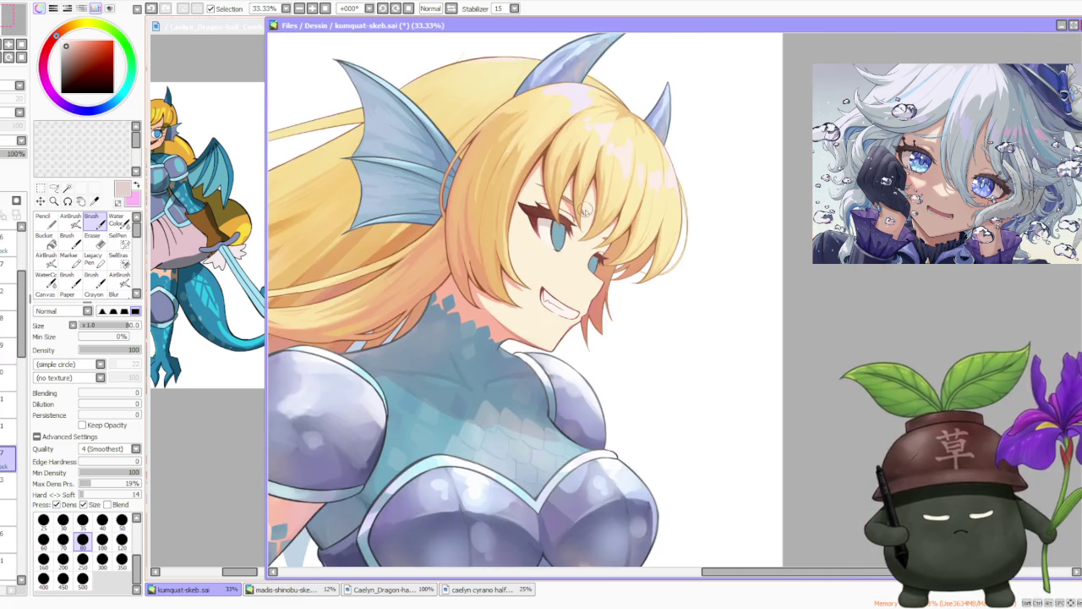
scroll(541, 165, up, 1)
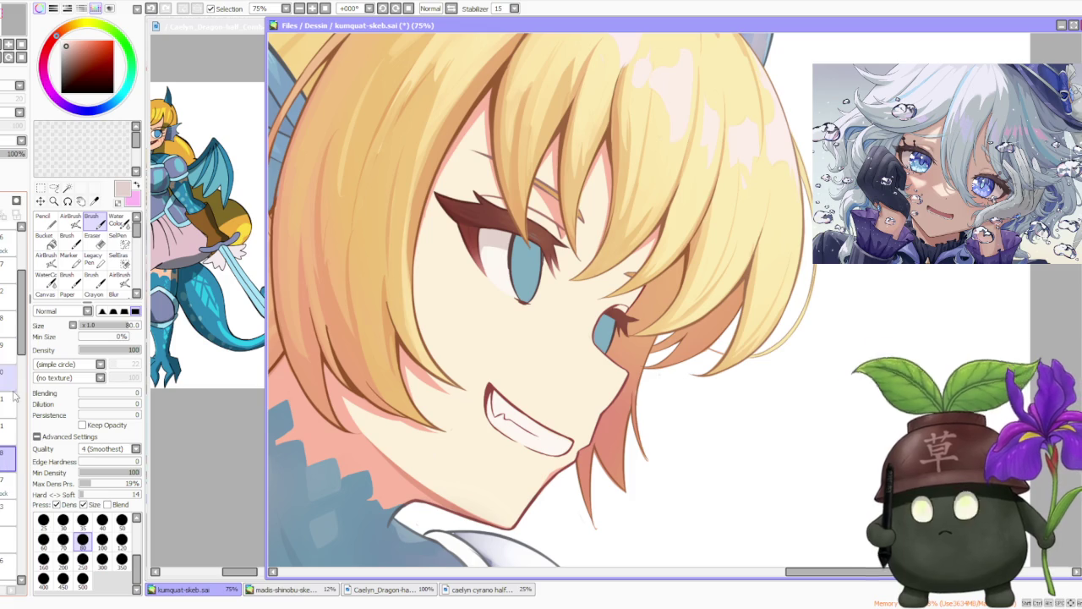
scroll(486, 274, up, 2)
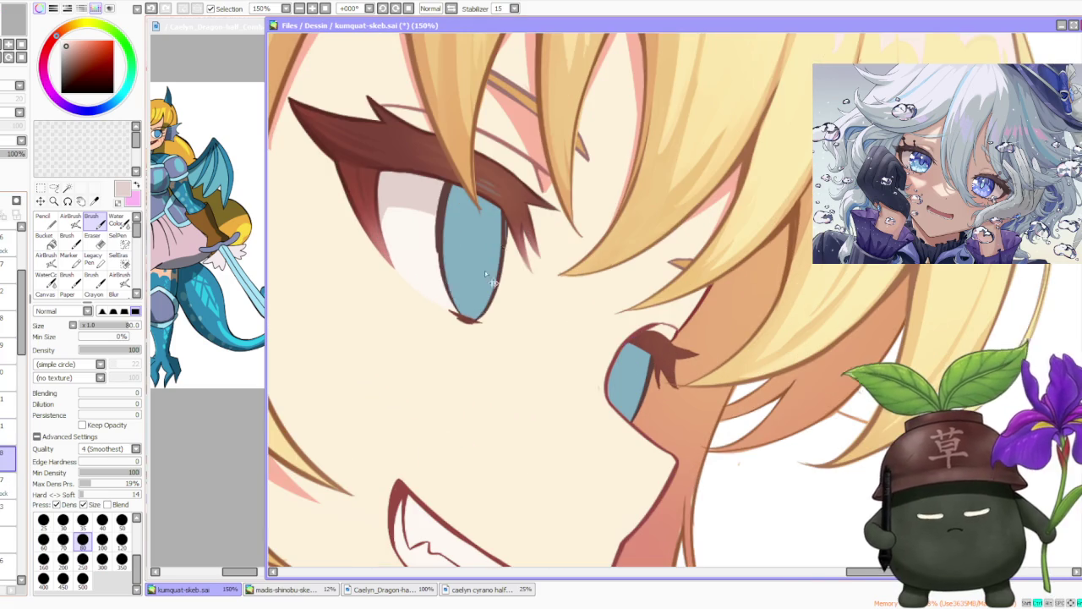
alt+click(389, 253)
drag(137, 352, 133, 351)
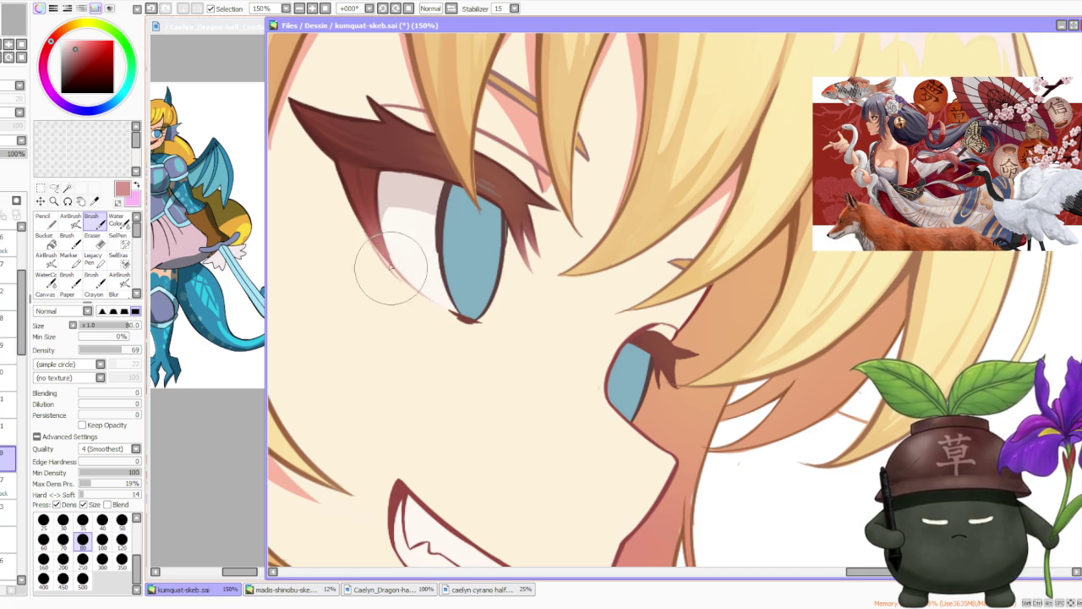
- Sample the light salmon tone, shift it toward a darker red, and select a lower layer
scroll(422, 180, down, 1)
scroll(422, 180, down, 3)
scroll(439, 127, up, 3)
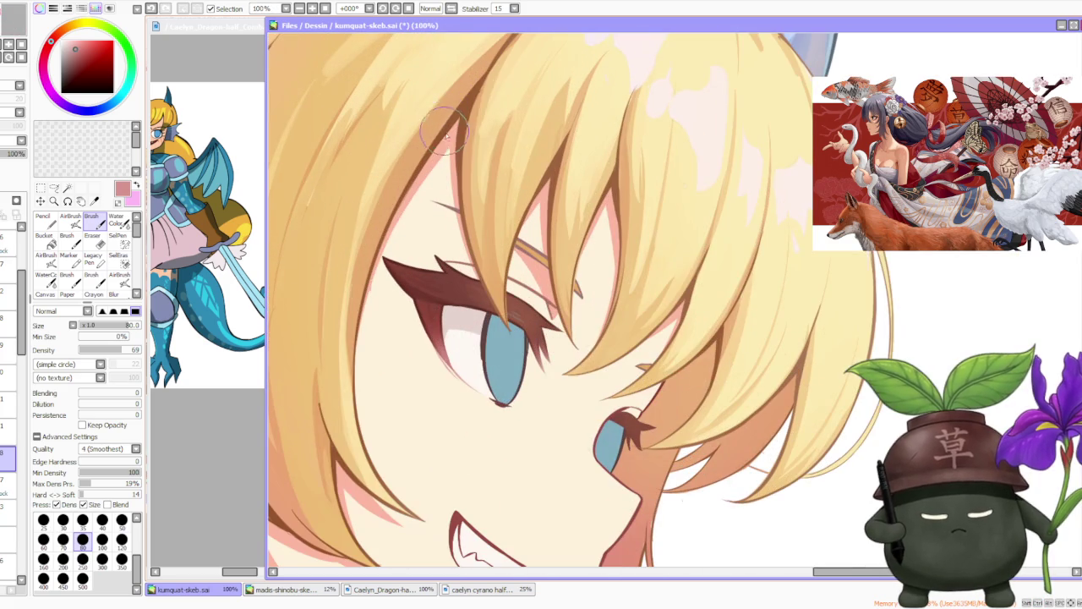
alt+click(528, 261)
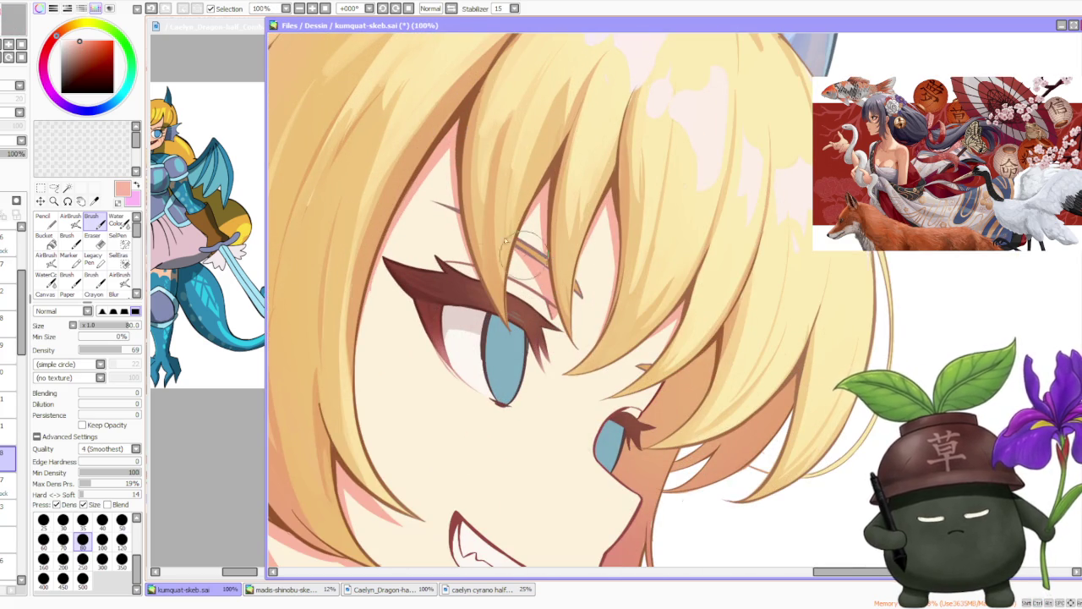
click(82, 42)
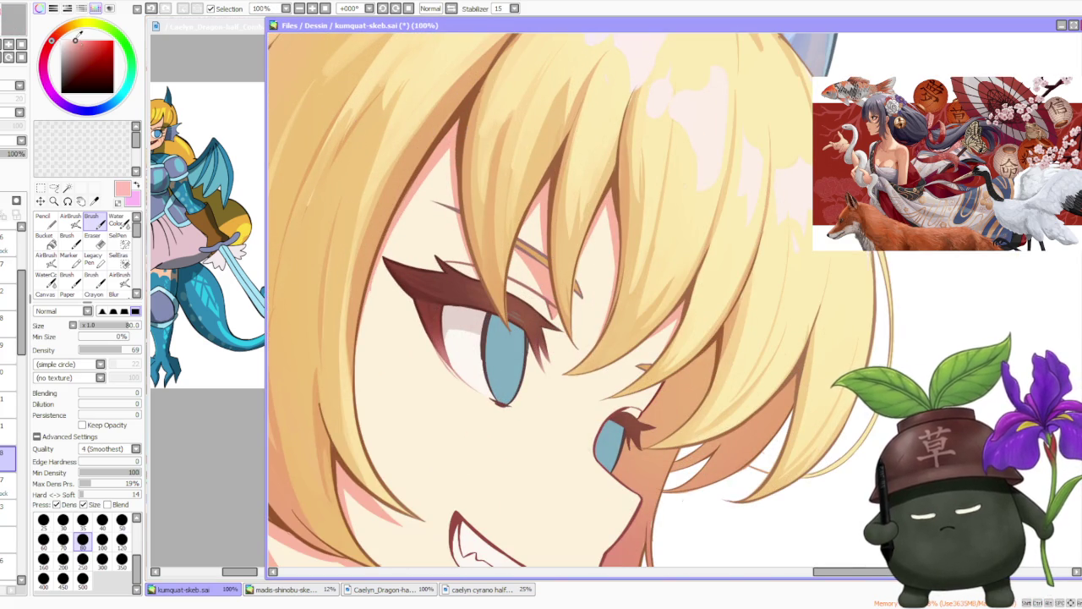
click(10, 480)
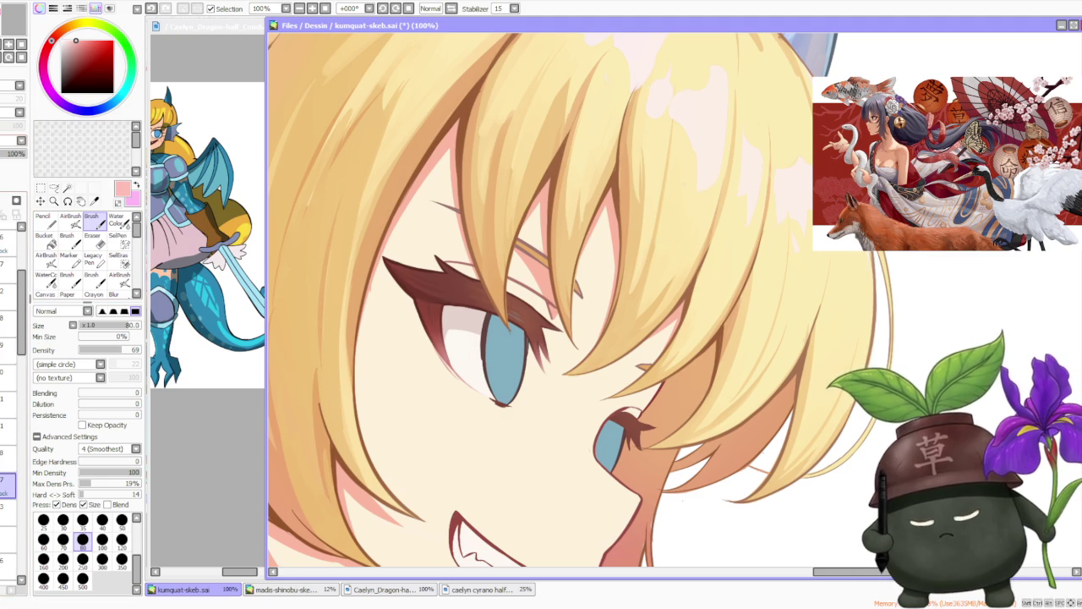
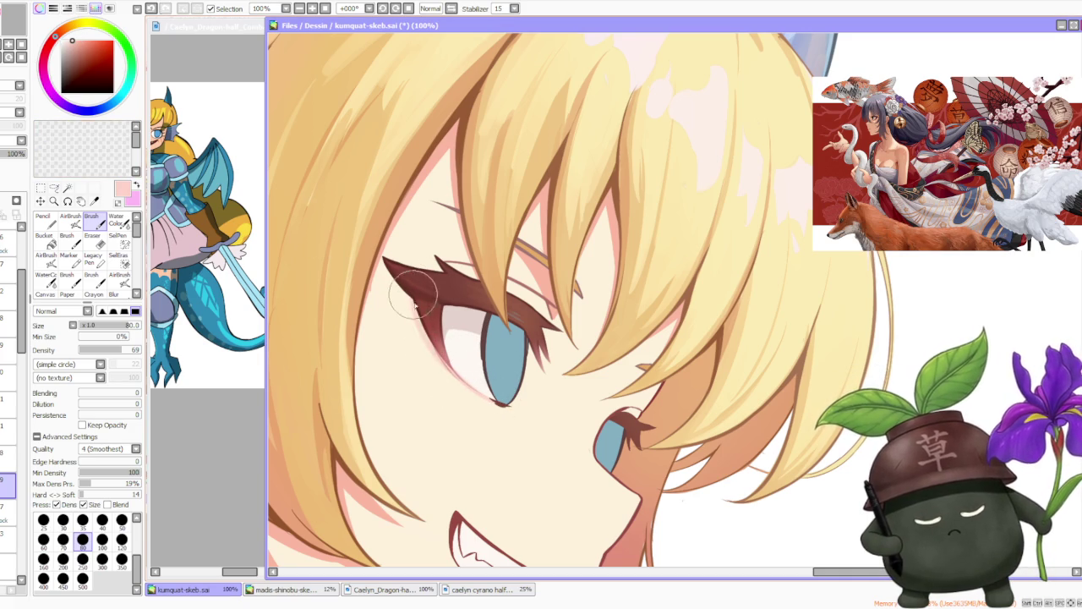
- Undo the stray stroke near the eye and move a layer to a new place in the stack
key(ctrl+z)
key(ctrl+z)
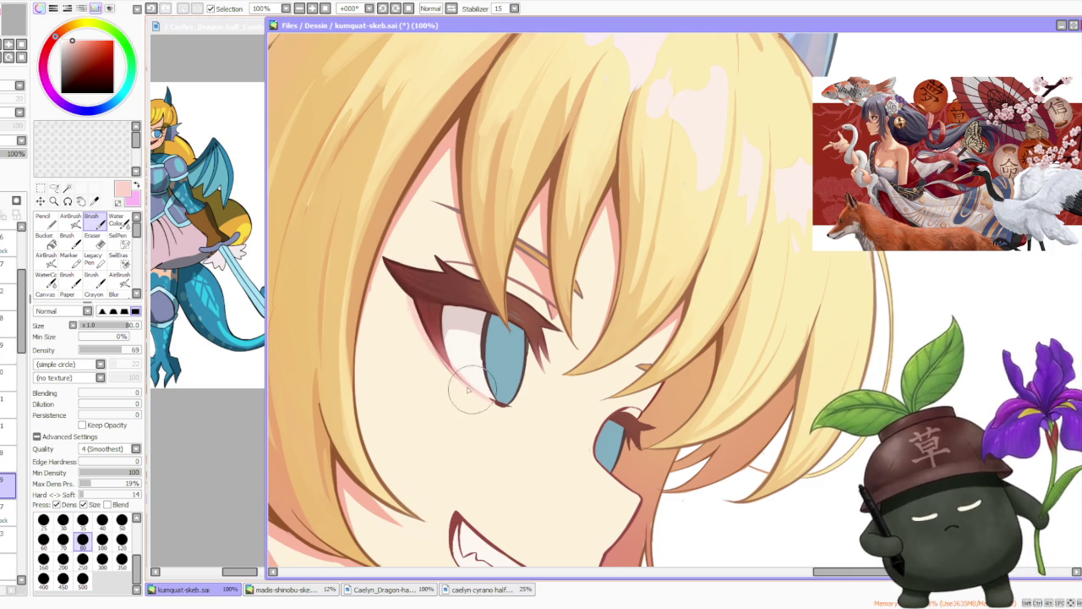
drag(7, 484, 6, 531)
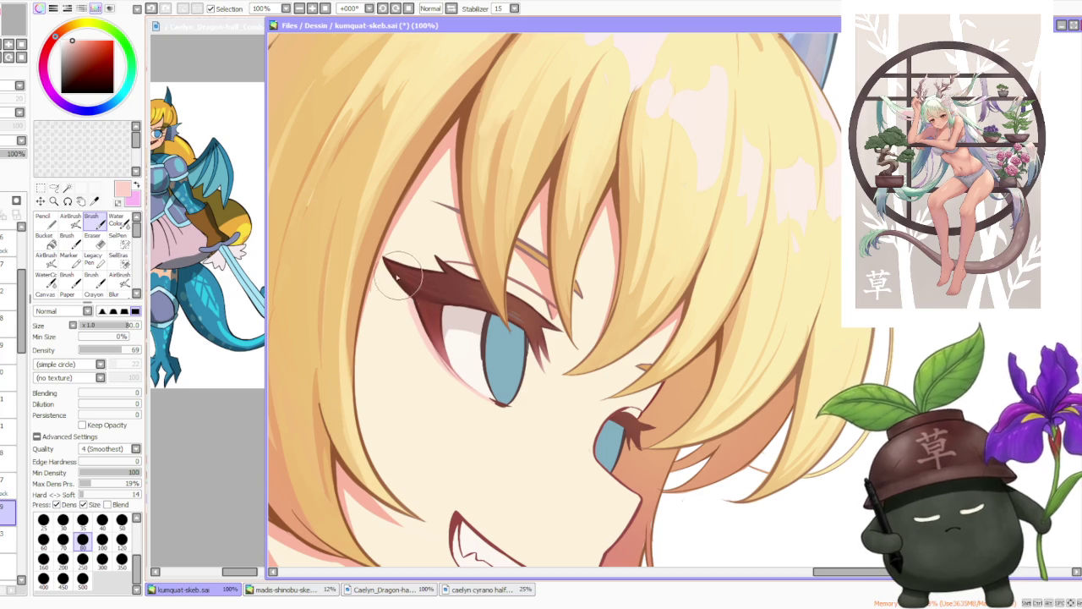
scroll(446, 314, down, 4)
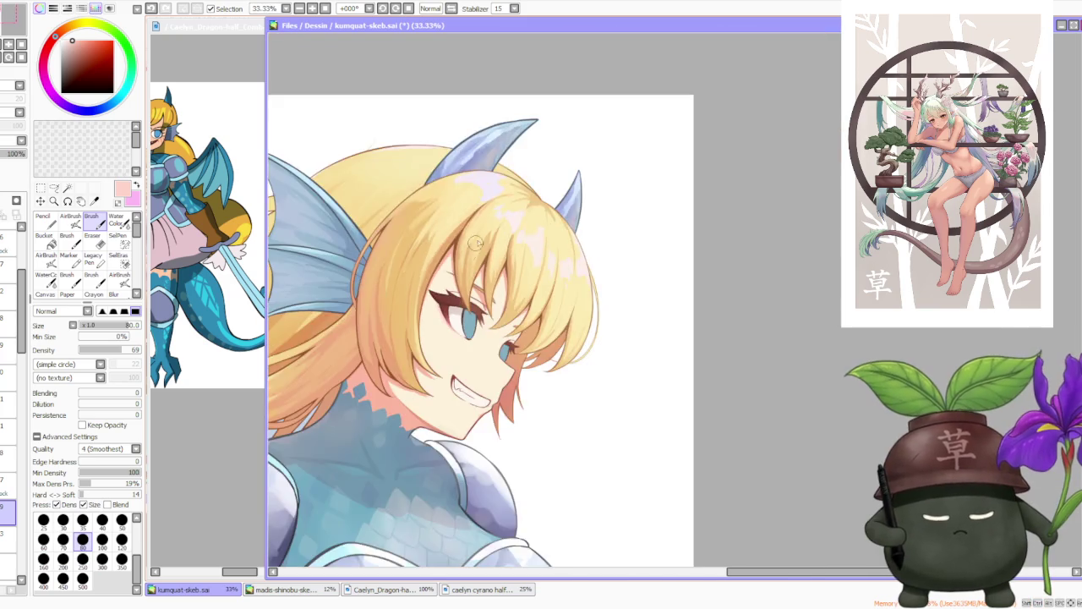
scroll(482, 288, up, 1)
scroll(483, 285, up, 2)
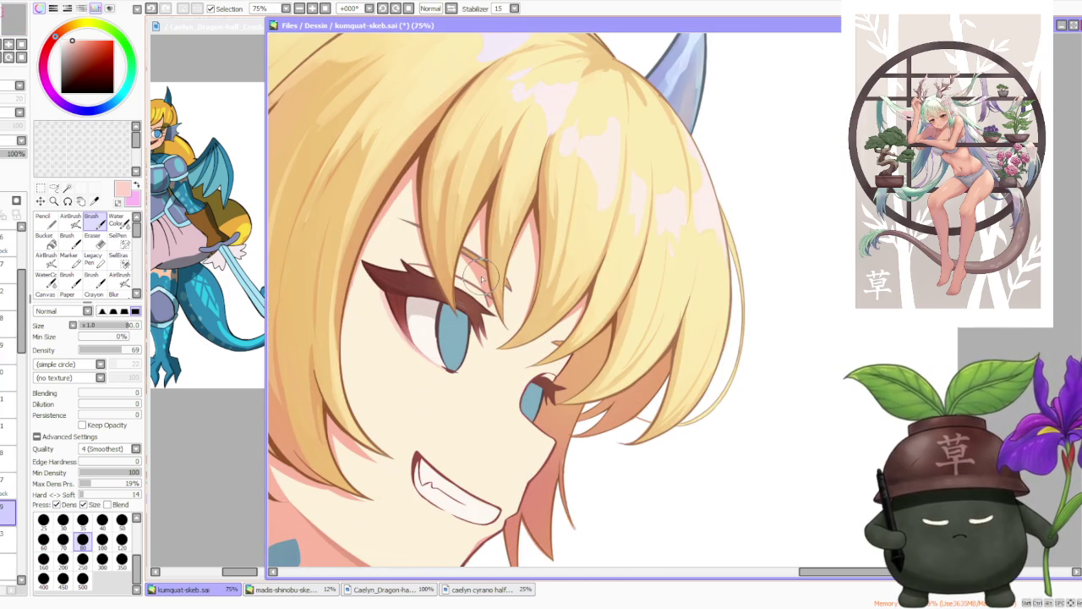
scroll(412, 267, up, 1)
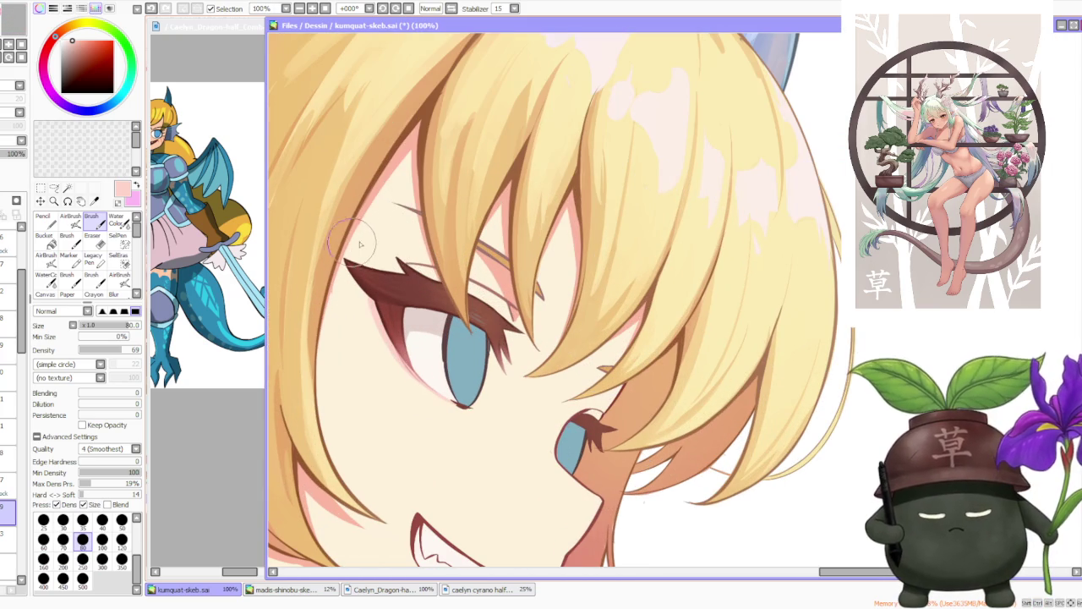
scroll(491, 315, down, 2)
scroll(507, 253, down, 2)
scroll(499, 228, down, 1)
scroll(488, 246, up, 4)
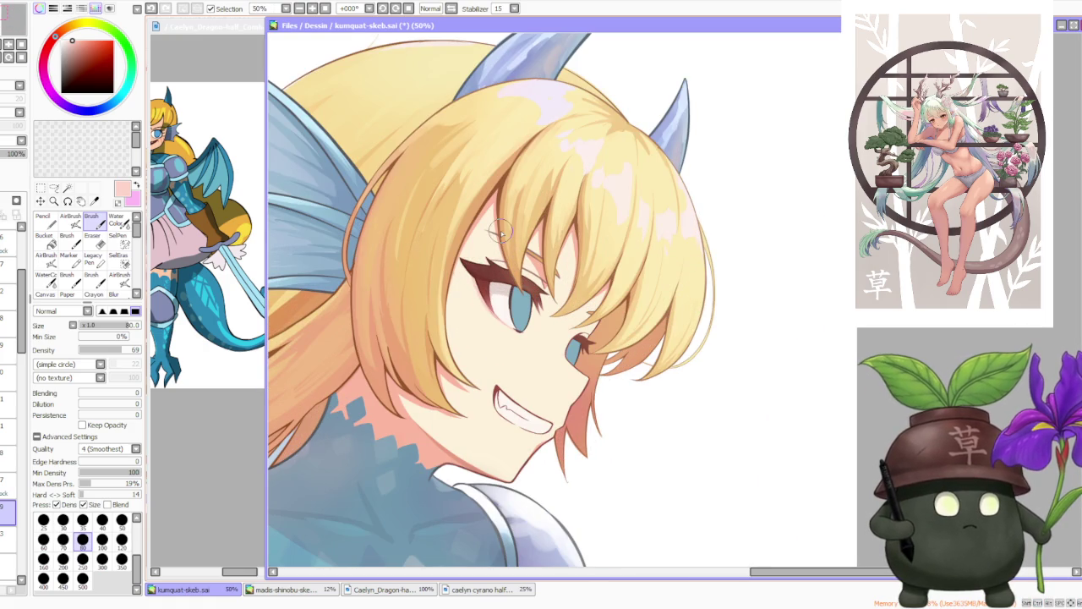
scroll(500, 233, down, 1)
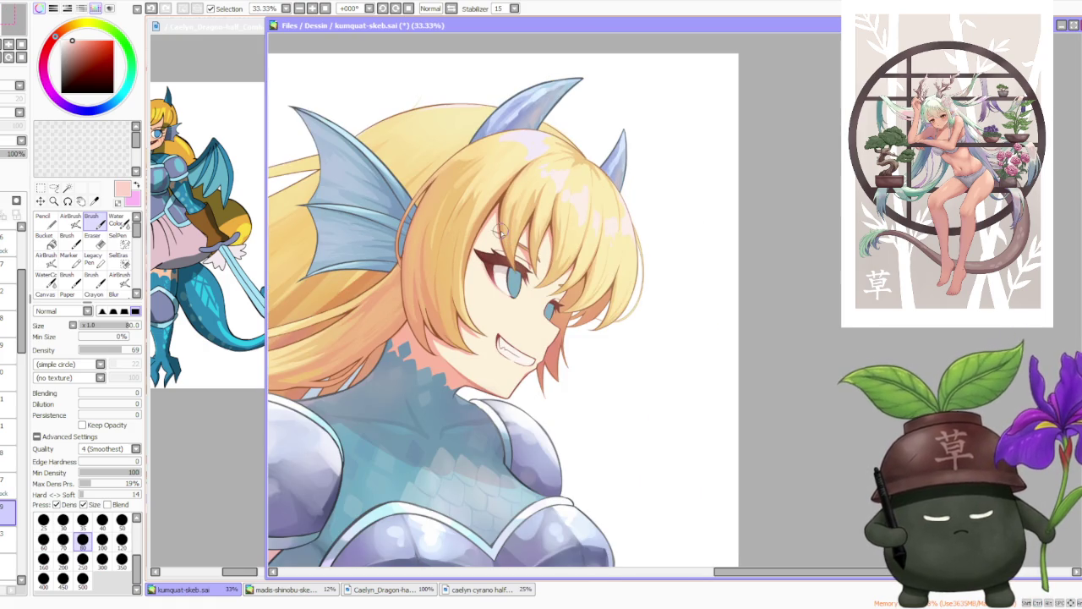
scroll(510, 272, up, 1)
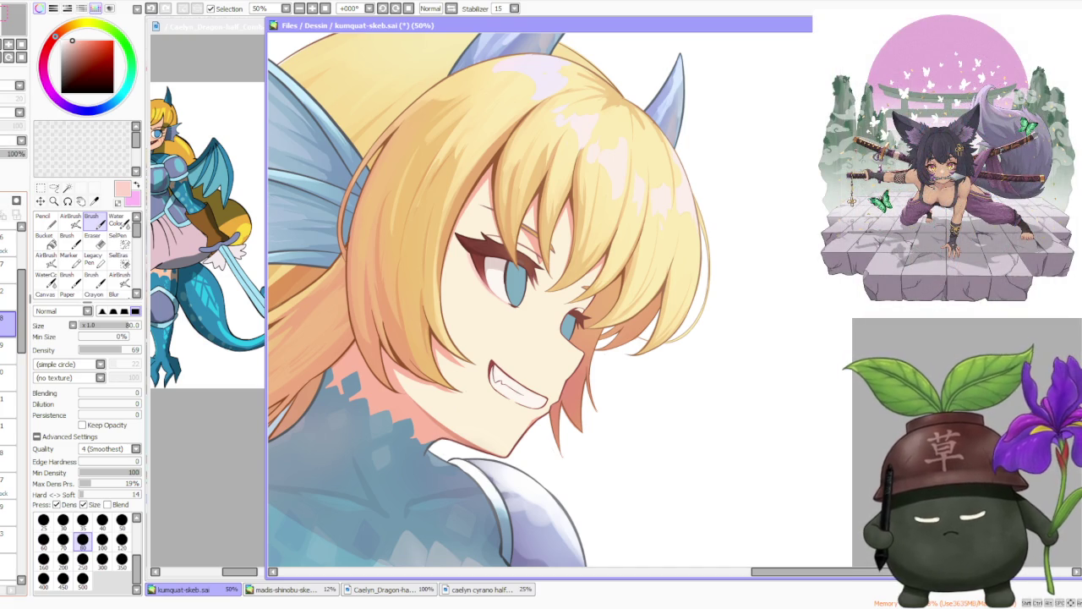
- Undo and redo the last edit to compare the grin, keeping the teeth intact
key(ctrl+z)
key(ctrl+y)
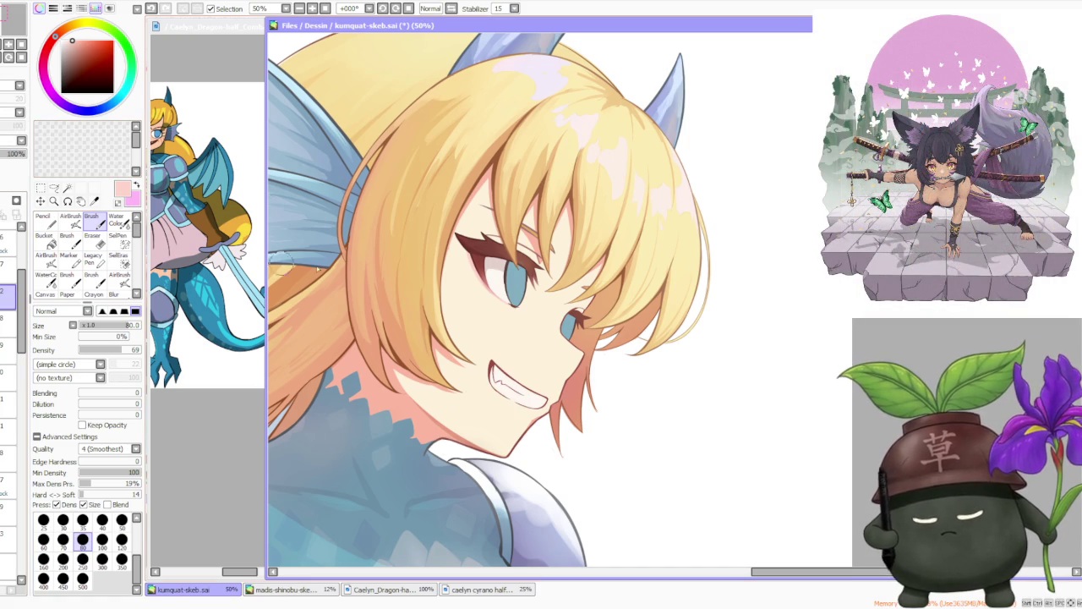
scroll(466, 298, up, 2)
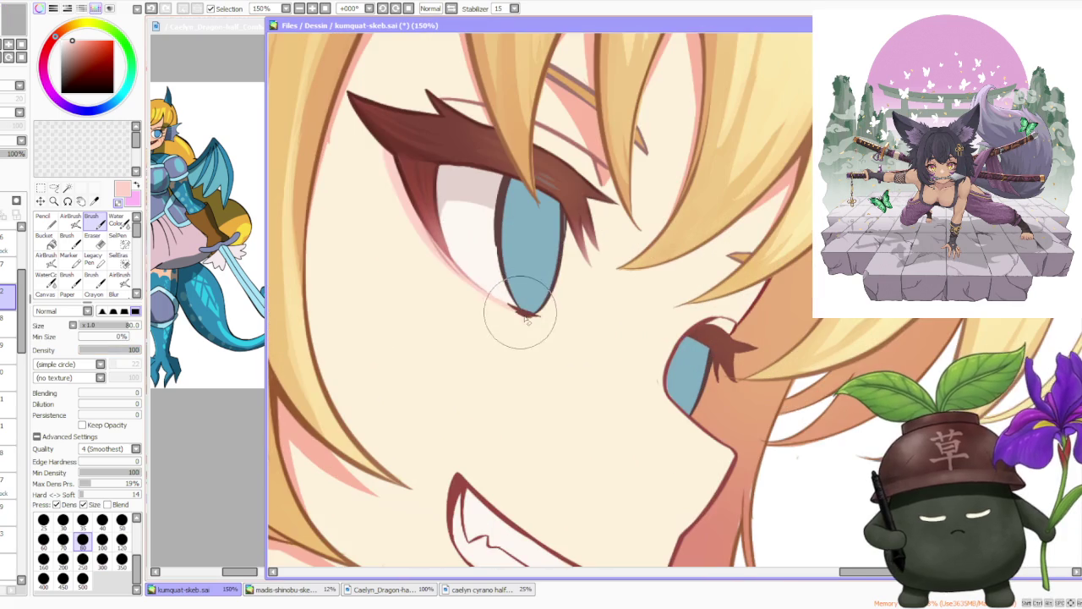
- Select the eye layer and sample the dark brown outline colour near the eye
drag(519, 290, 483, 245)
click(4, 267)
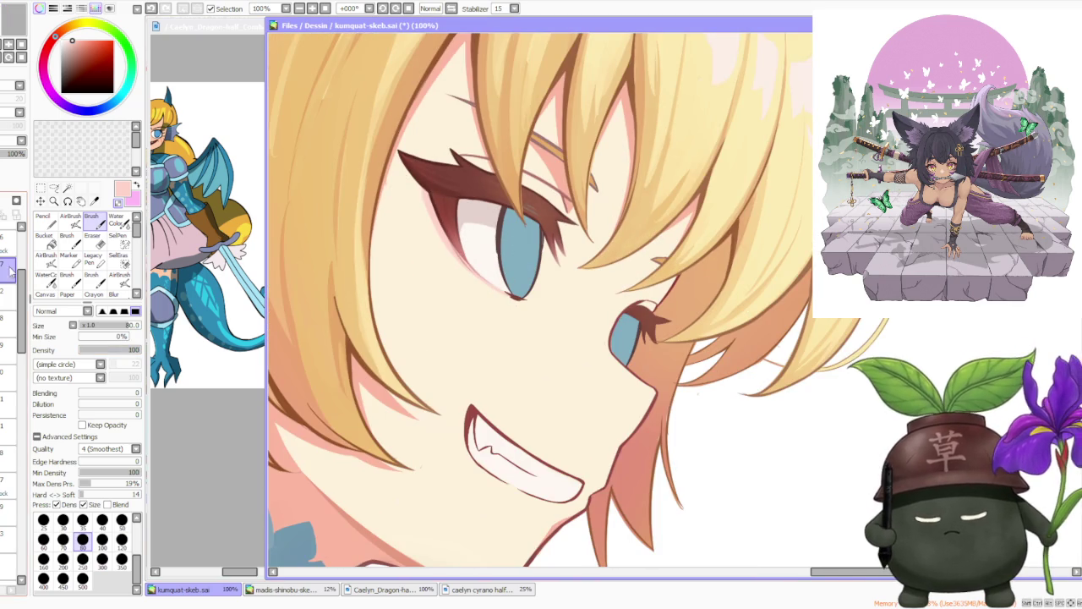
scroll(503, 236, up, 1)
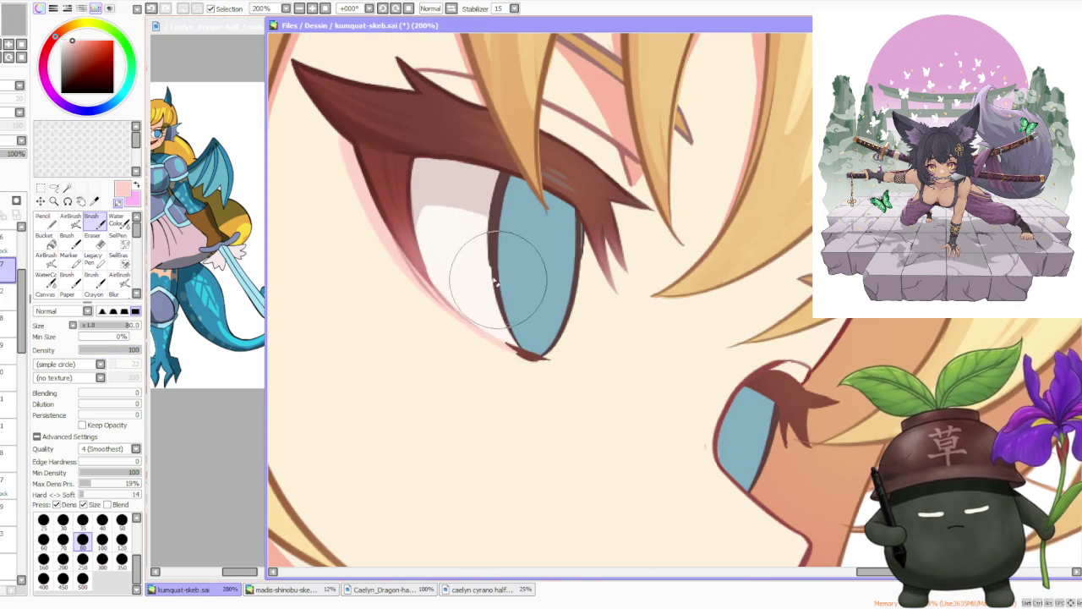
alt+click(492, 237)
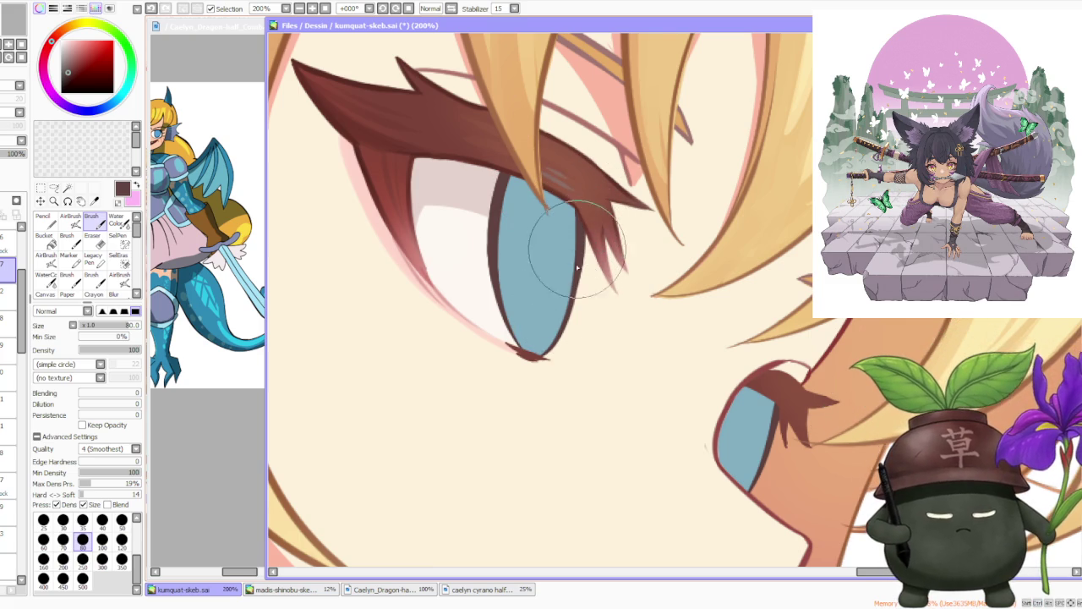
scroll(580, 246, down, 2)
scroll(580, 246, down, 1)
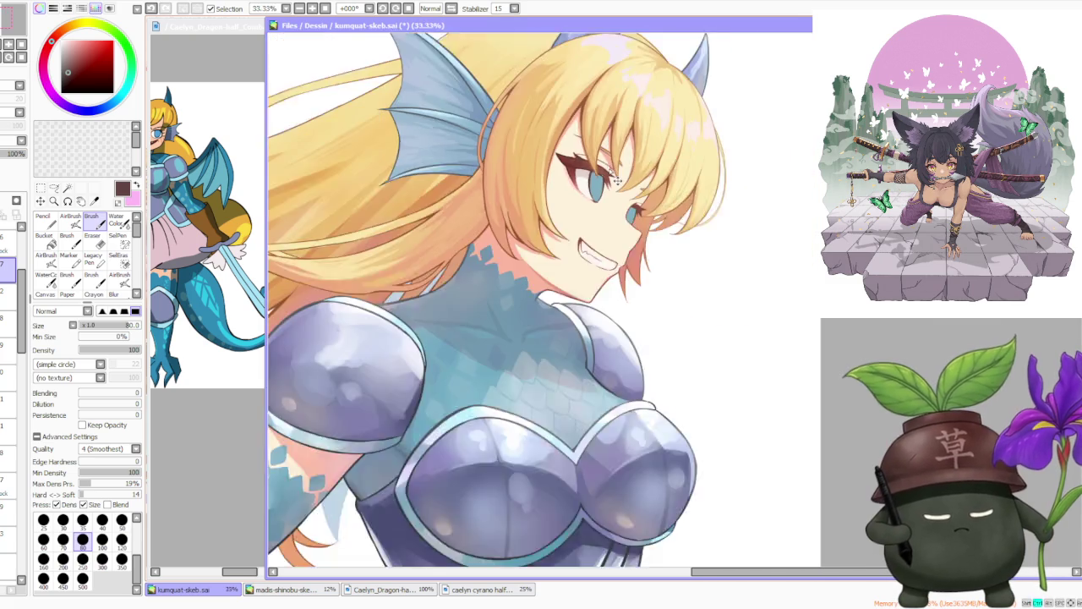
scroll(580, 246, down, 2)
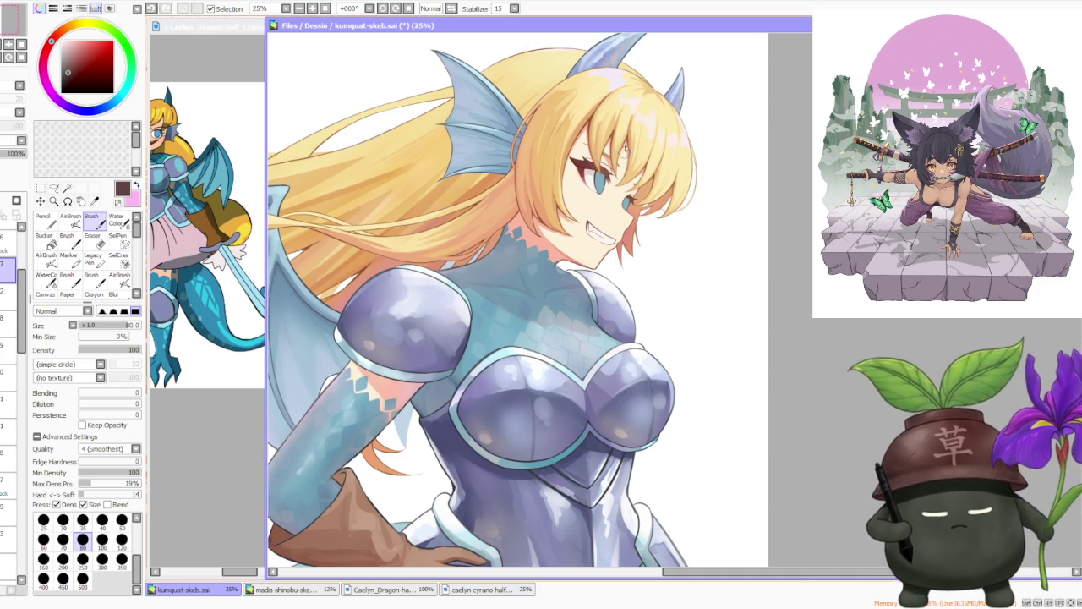
scroll(624, 144, up, 5)
- Paint dark brown along the iris's upper-left edge with the AirBrush at size 50
click(70, 219)
click(121, 490)
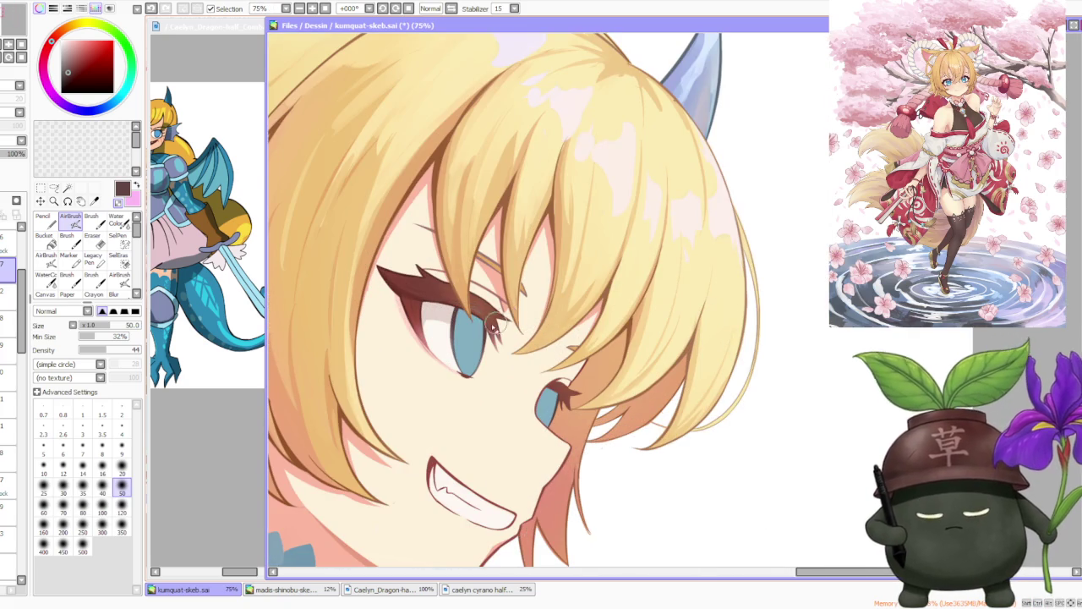
scroll(456, 313, up, 1)
scroll(444, 334, up, 2)
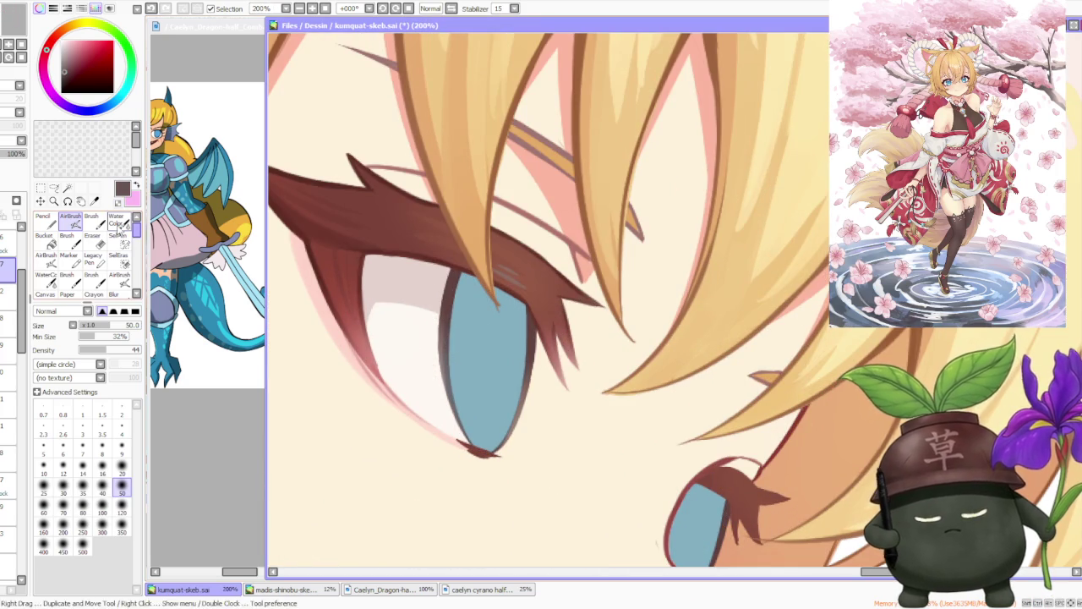
- Sample the darker iris-edge tone, then the iris blue, and select the Water Color tool
key(b)
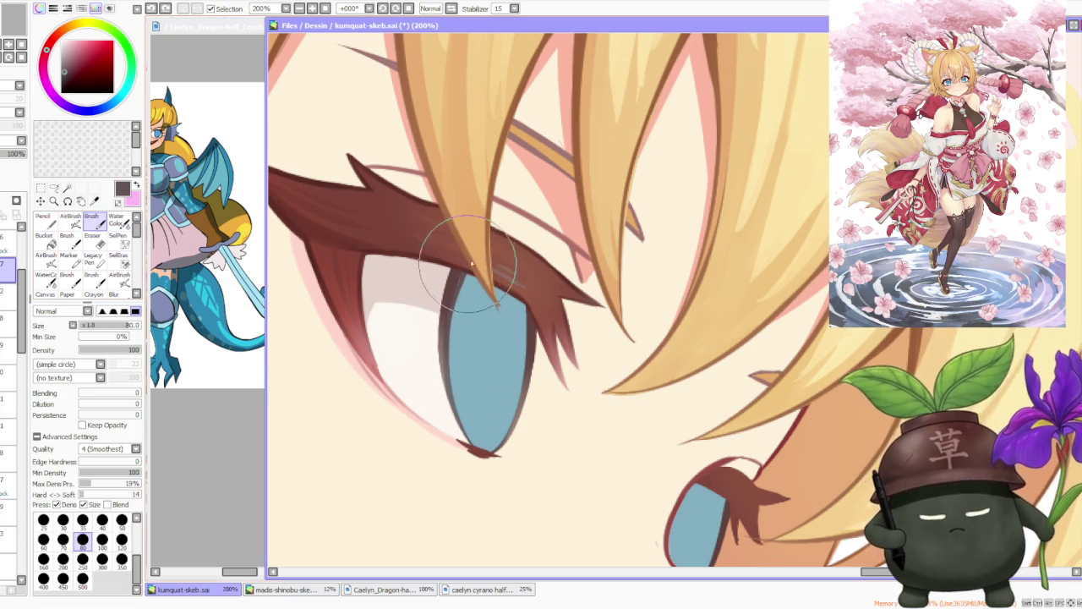
alt+click(452, 284)
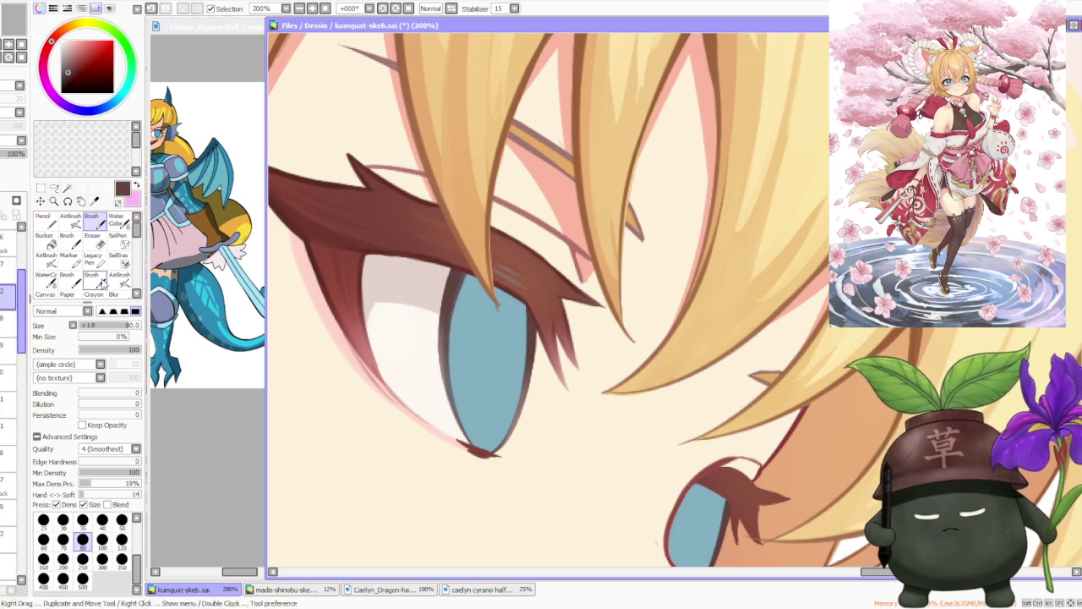
alt+click(474, 363)
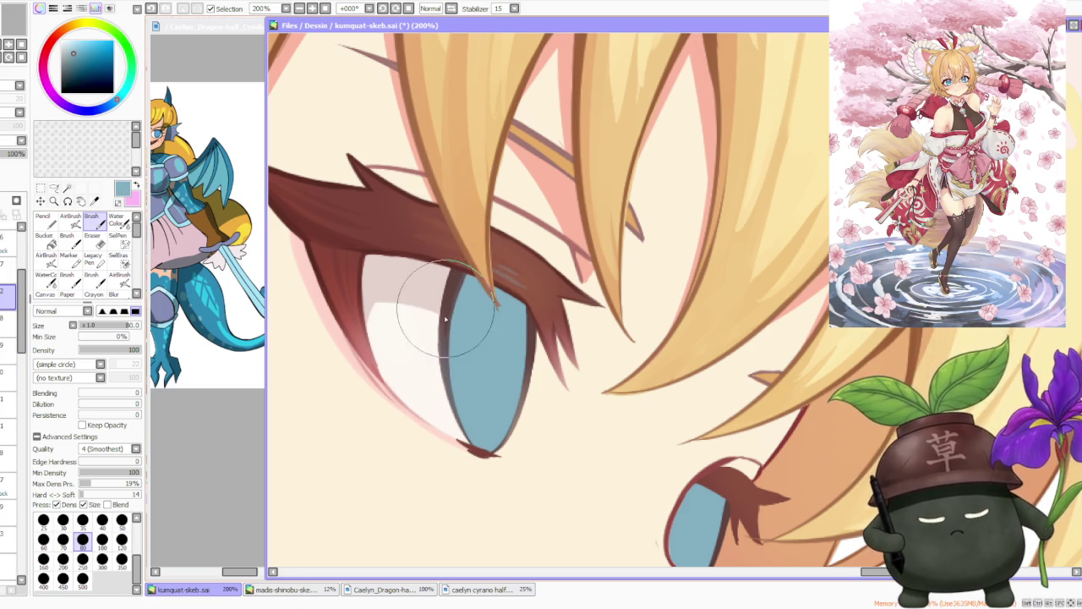
click(119, 221)
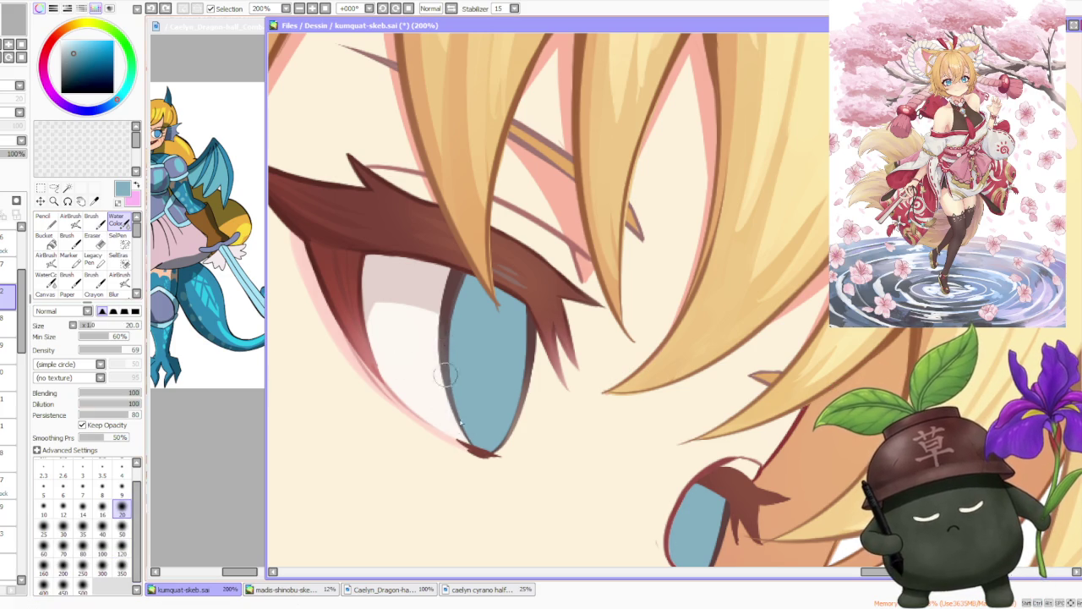
- Blend the dark iris edge into the blue with Water Color, then set the Brush to size 300
scroll(467, 431, down, 2)
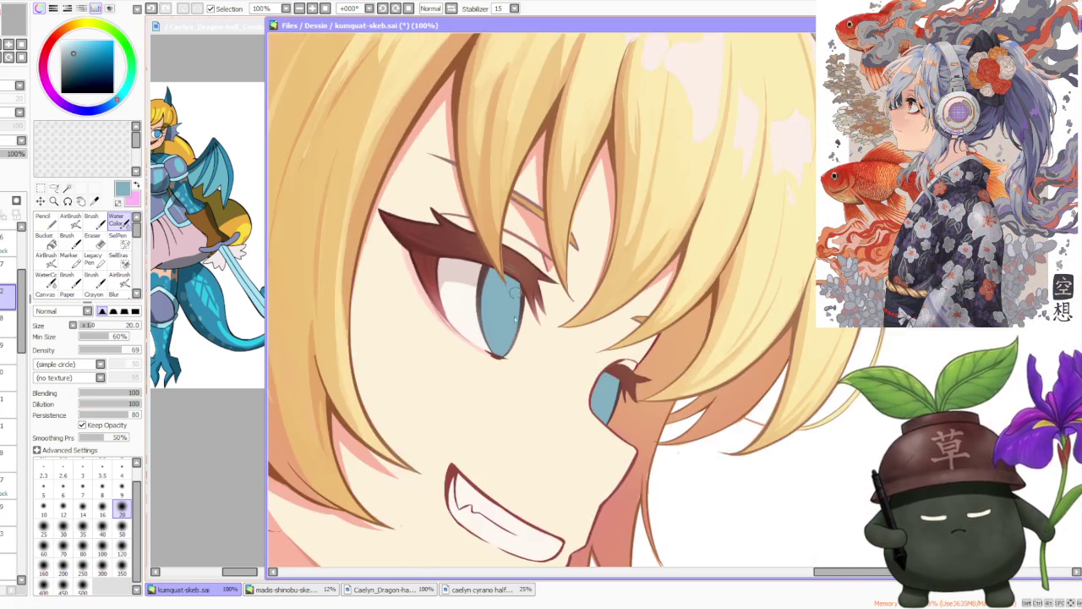
scroll(511, 357, up, 1)
scroll(521, 325, down, 1)
scroll(529, 300, down, 1)
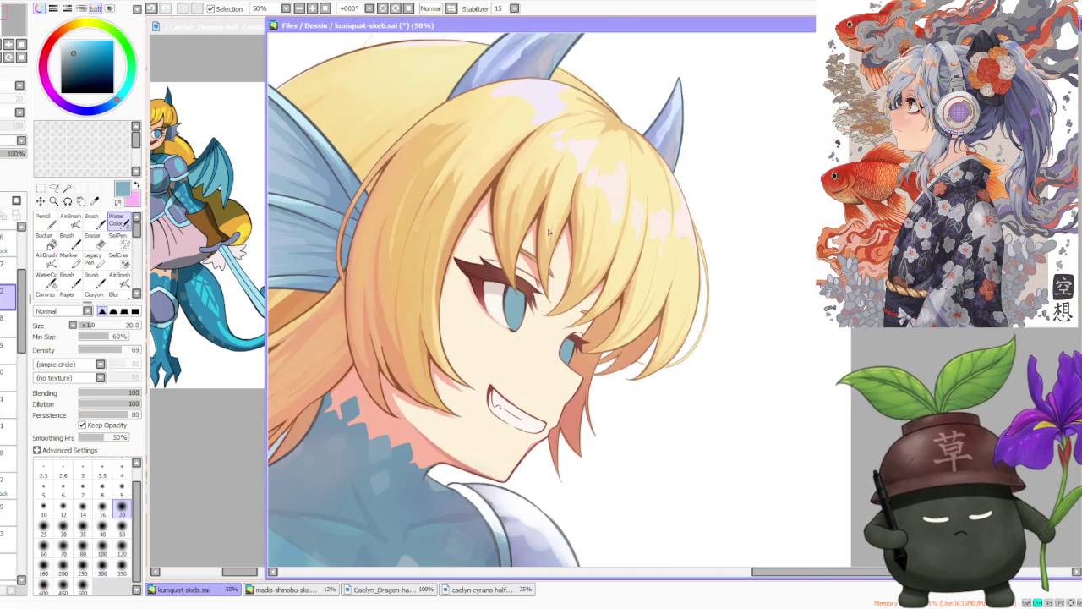
scroll(537, 270, down, 2)
scroll(544, 250, up, 1)
scroll(545, 251, up, 2)
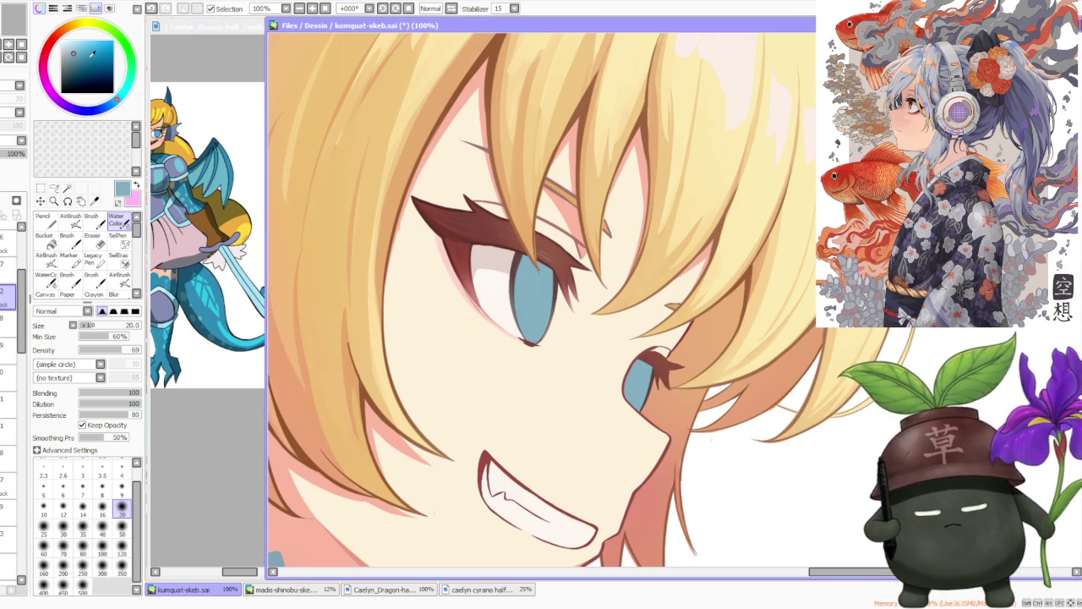
click(92, 221)
click(103, 559)
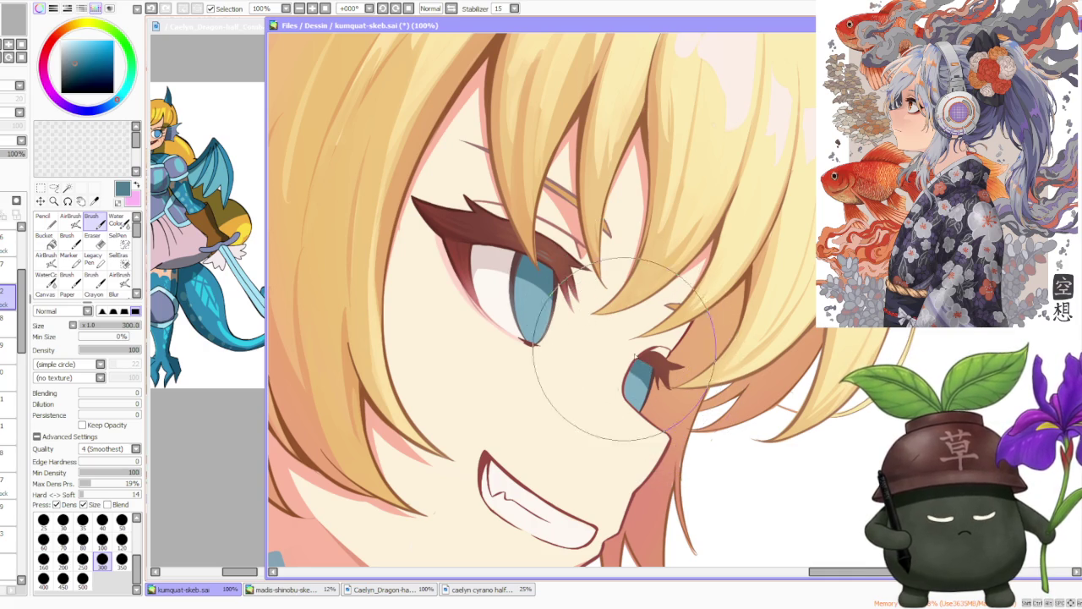
- Zoom in on the iris and sample its dark outline colour
scroll(634, 292, down, 3)
scroll(642, 260, down, 3)
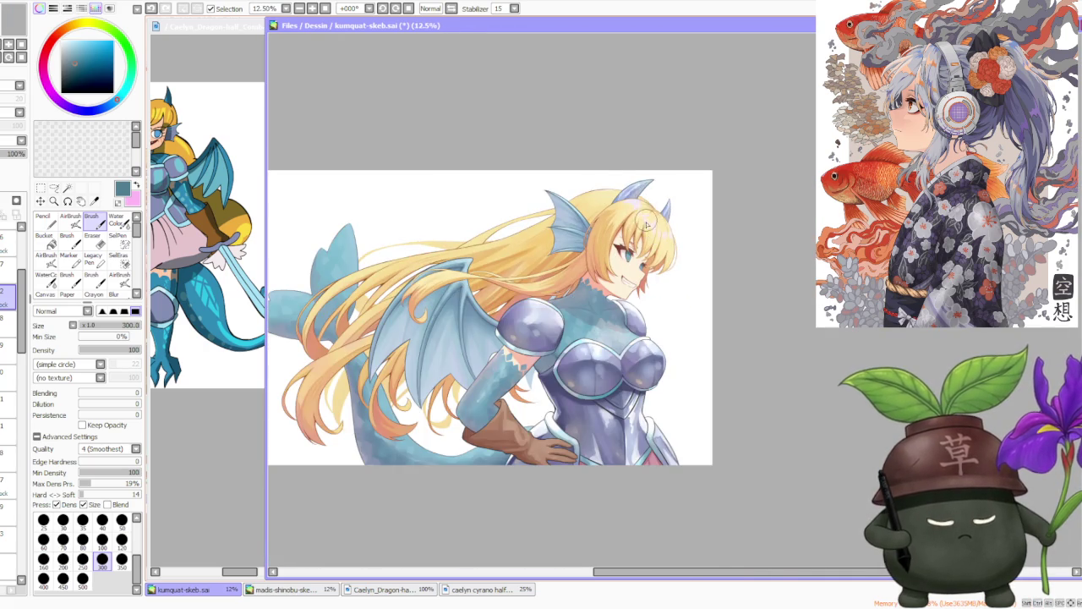
scroll(647, 221, up, 2)
scroll(647, 221, up, 2)
scroll(647, 221, up, 2)
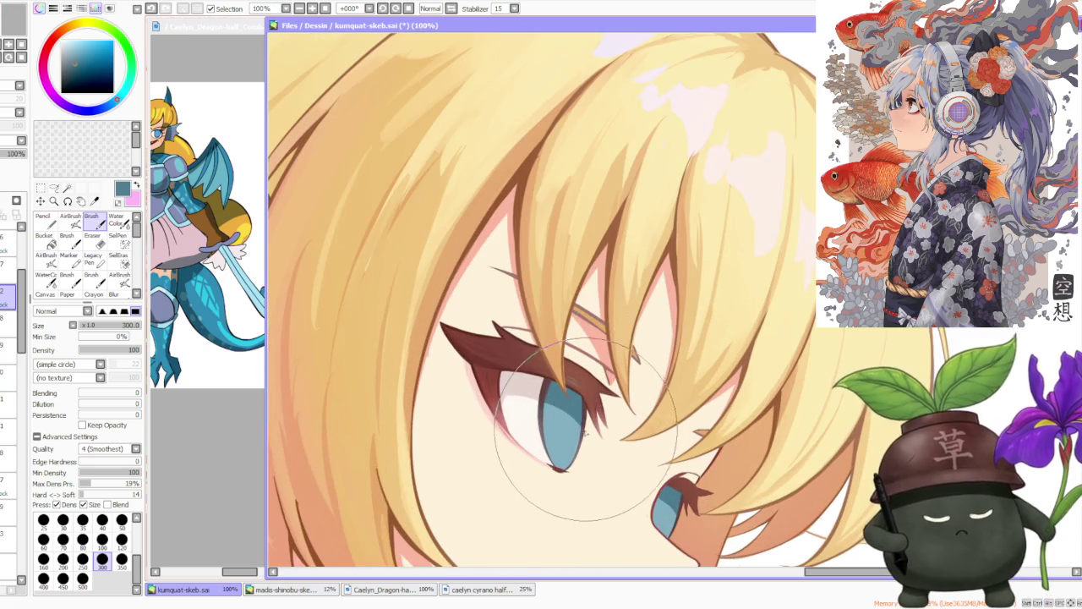
scroll(586, 433, up, 1)
scroll(586, 433, up, 1)
alt+click(497, 436)
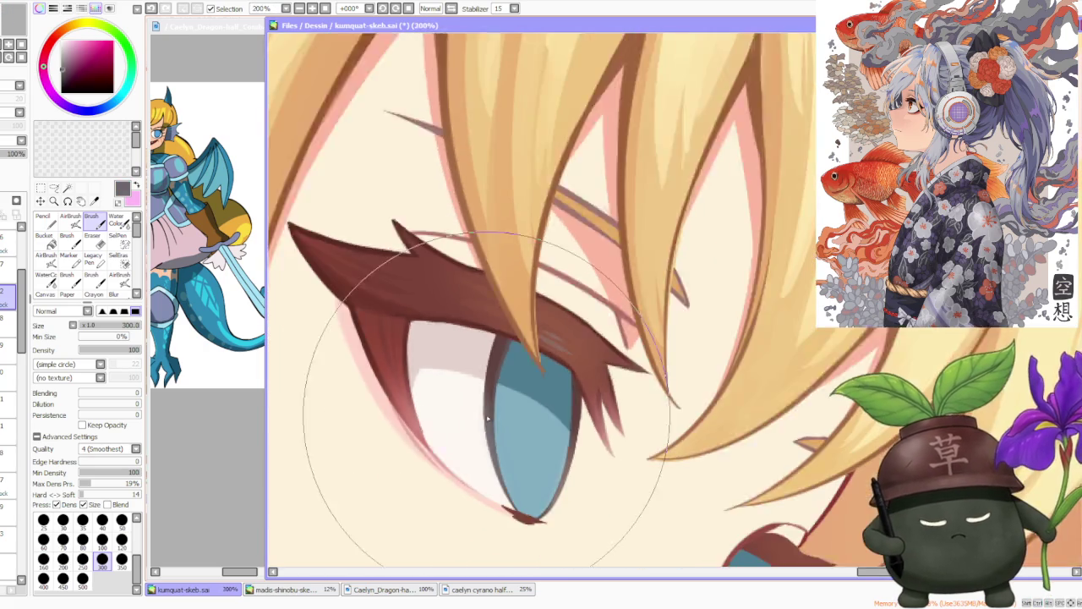
scroll(497, 436, down, 2)
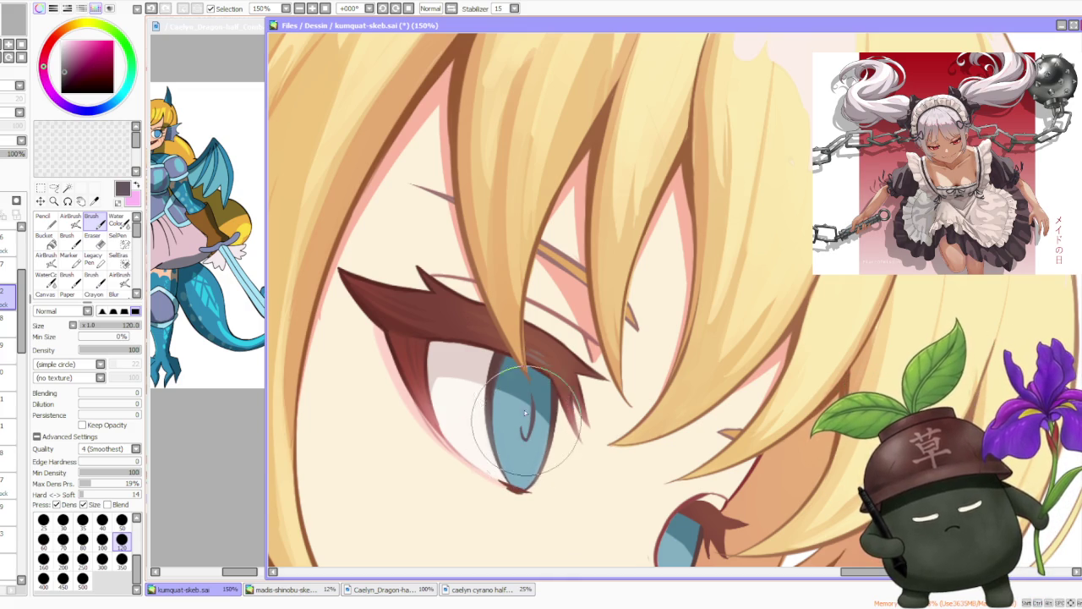
- Pick a lighter blue from the iris and repaint the iris with it
alt+click(526, 420)
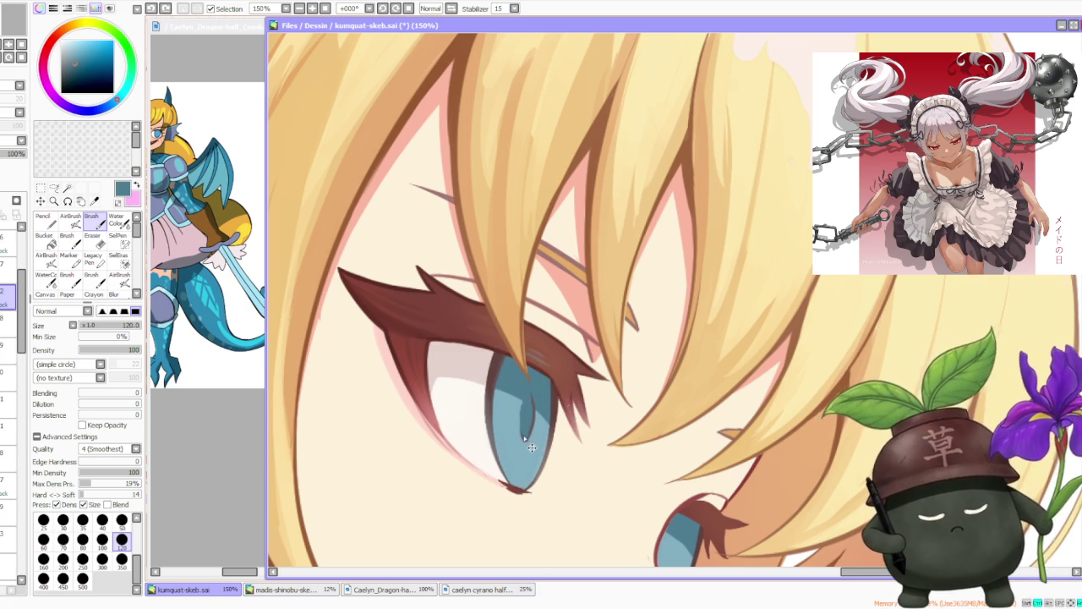
alt+click(522, 395)
drag(522, 396, 522, 420)
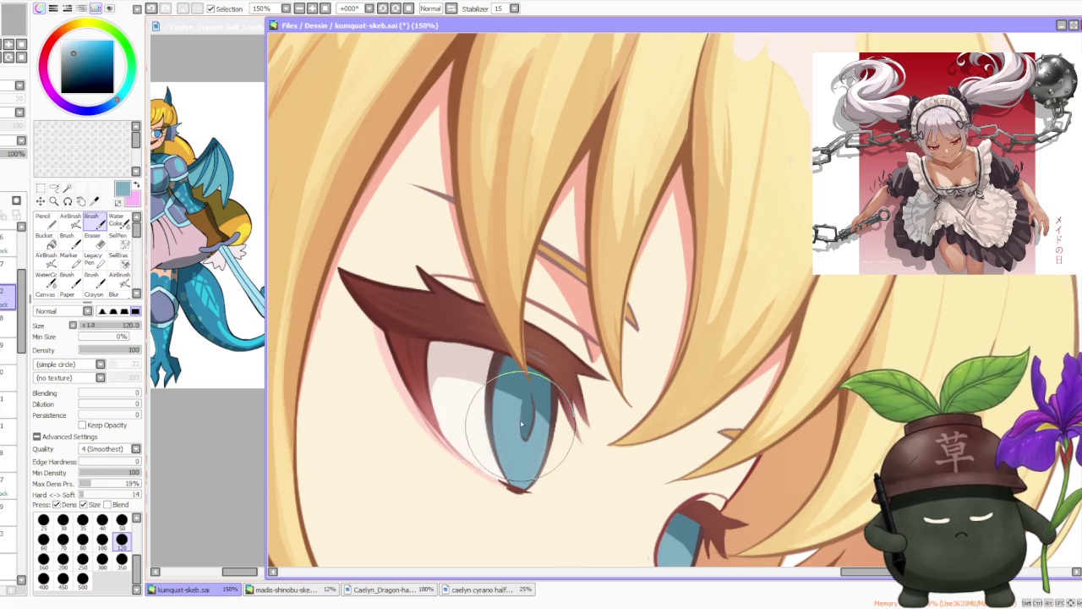
scroll(521, 437, down, 2)
scroll(533, 405, down, 2)
scroll(558, 338, down, 1)
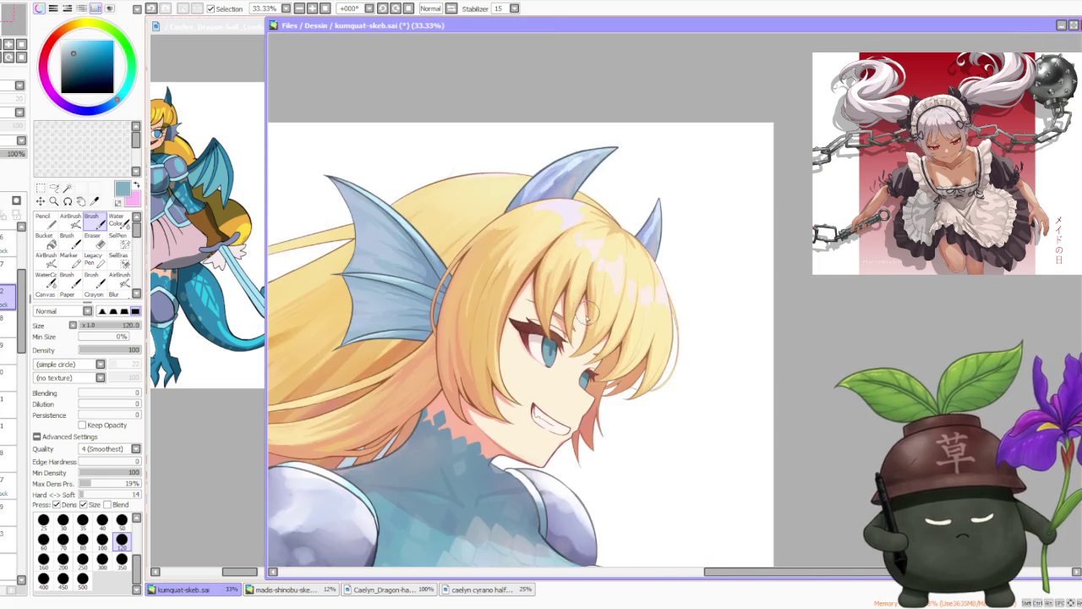
scroll(573, 303, down, 1)
scroll(578, 310, up, 4)
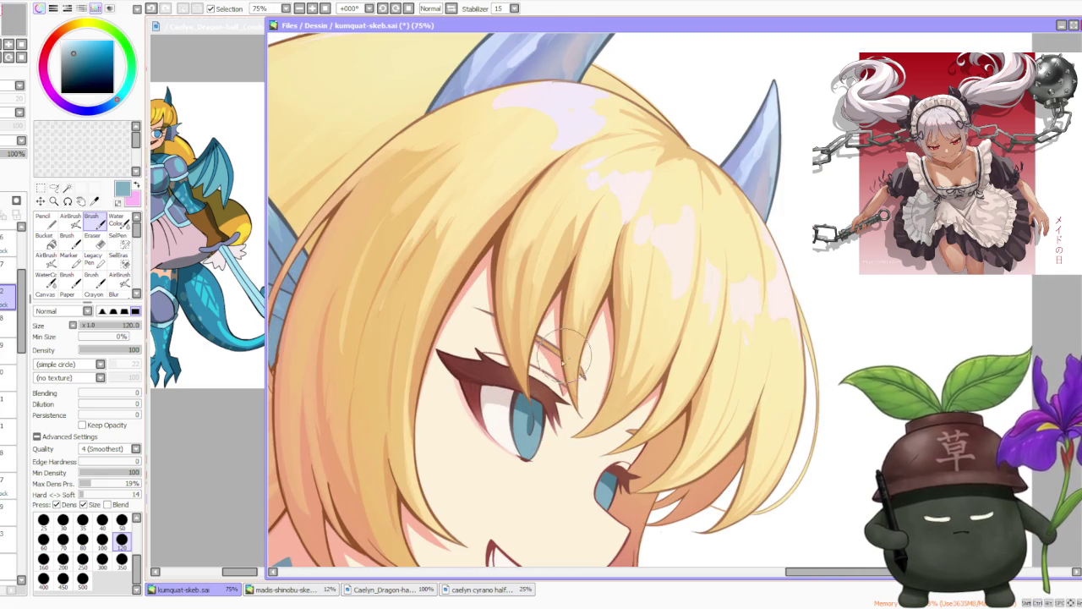
scroll(535, 411, up, 1)
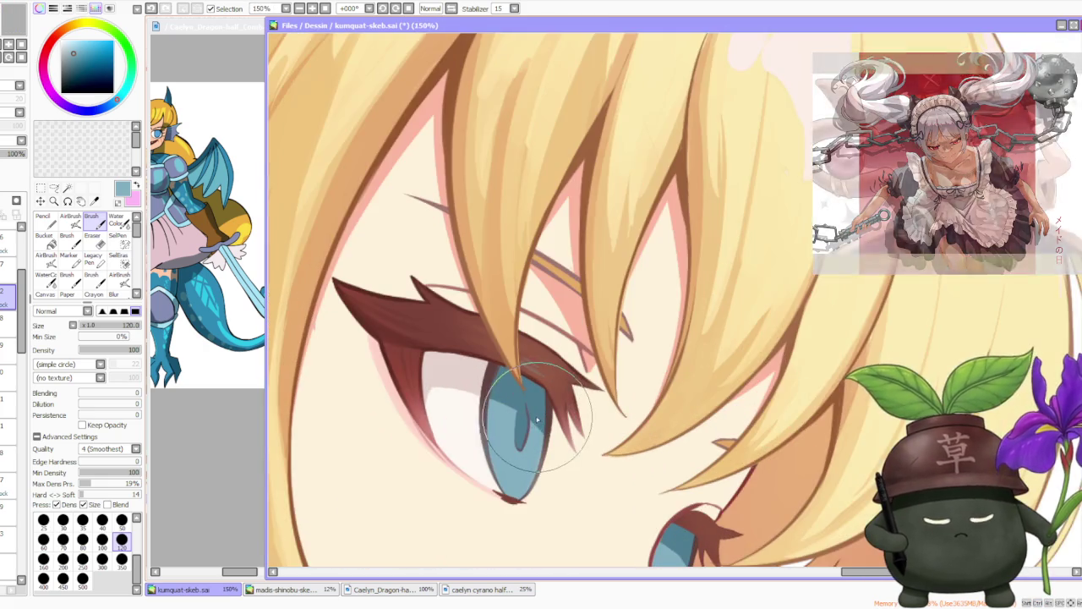
scroll(535, 411, up, 2)
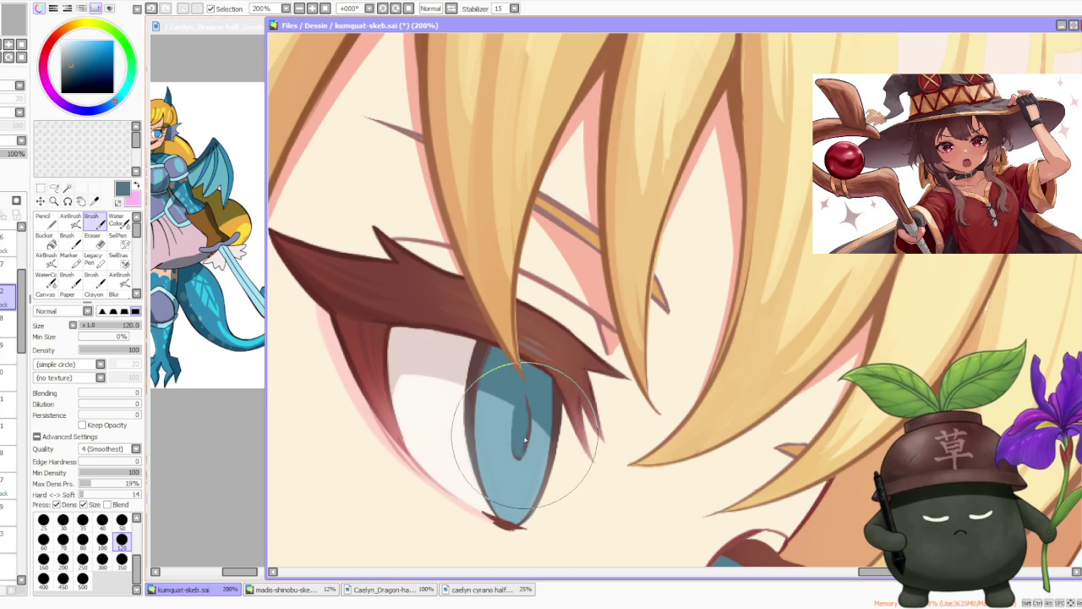
- Pick a dark greyish purple and zoom out to check the repainted eye
alt+click(521, 422)
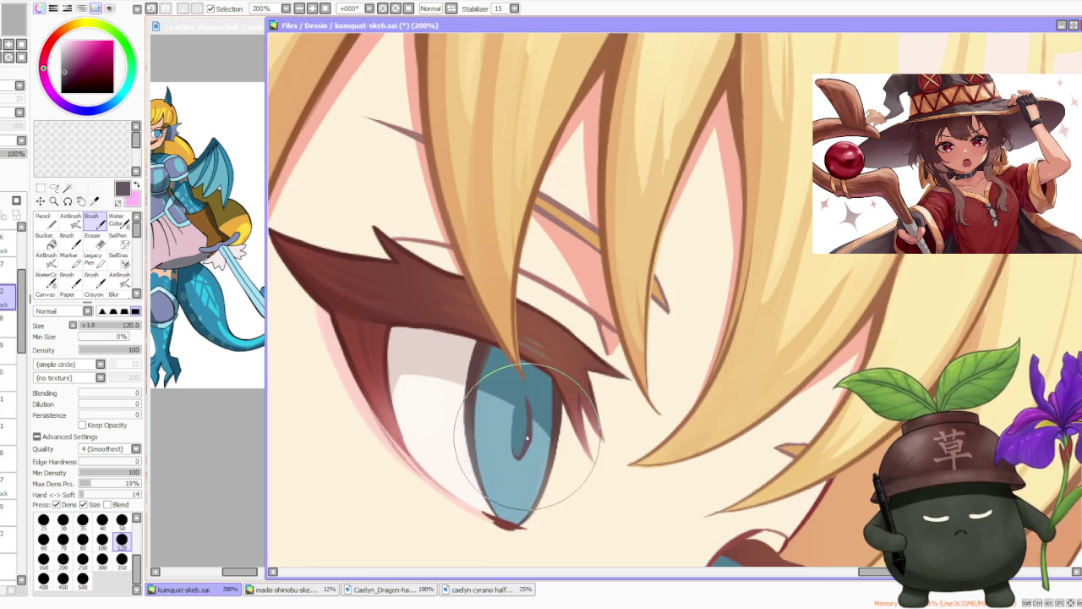
scroll(526, 399, down, 4)
scroll(582, 313, down, 3)
scroll(582, 313, down, 1)
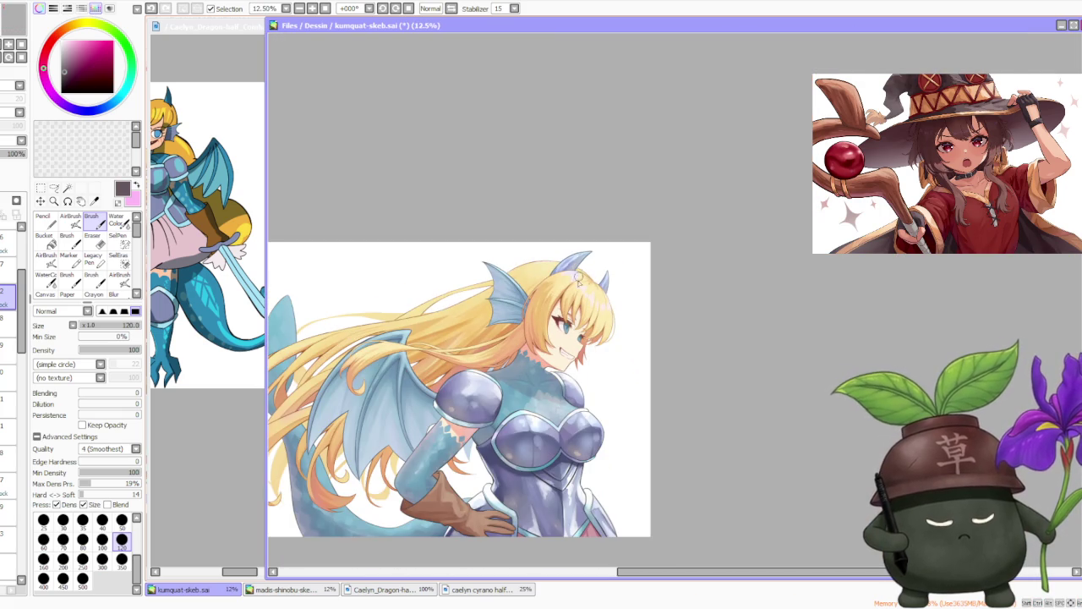
scroll(579, 314, up, 1)
scroll(578, 315, up, 2)
scroll(578, 321, up, 1)
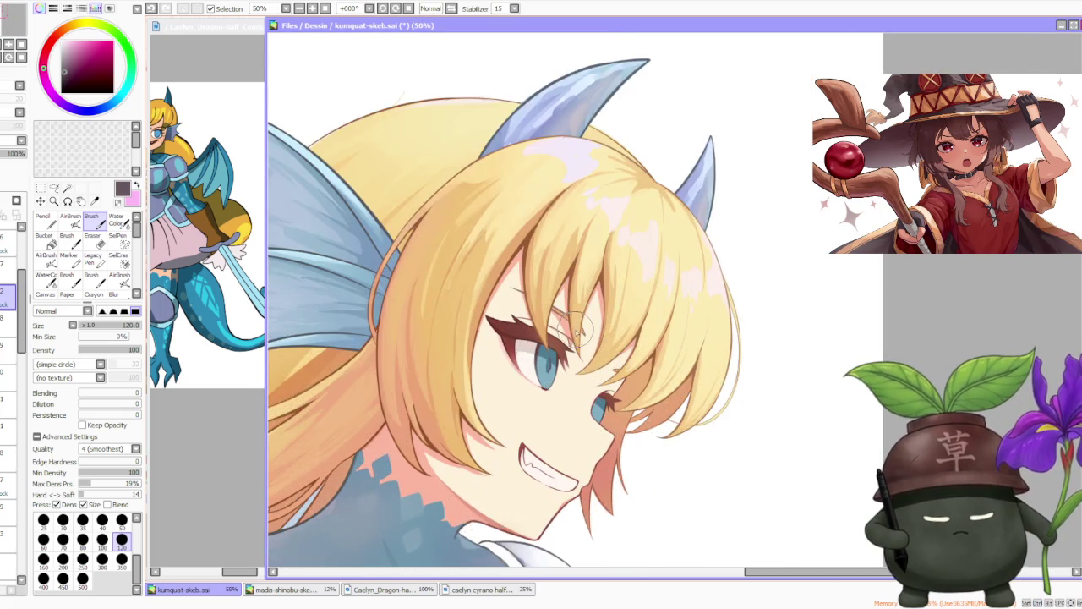
scroll(580, 338, up, 1)
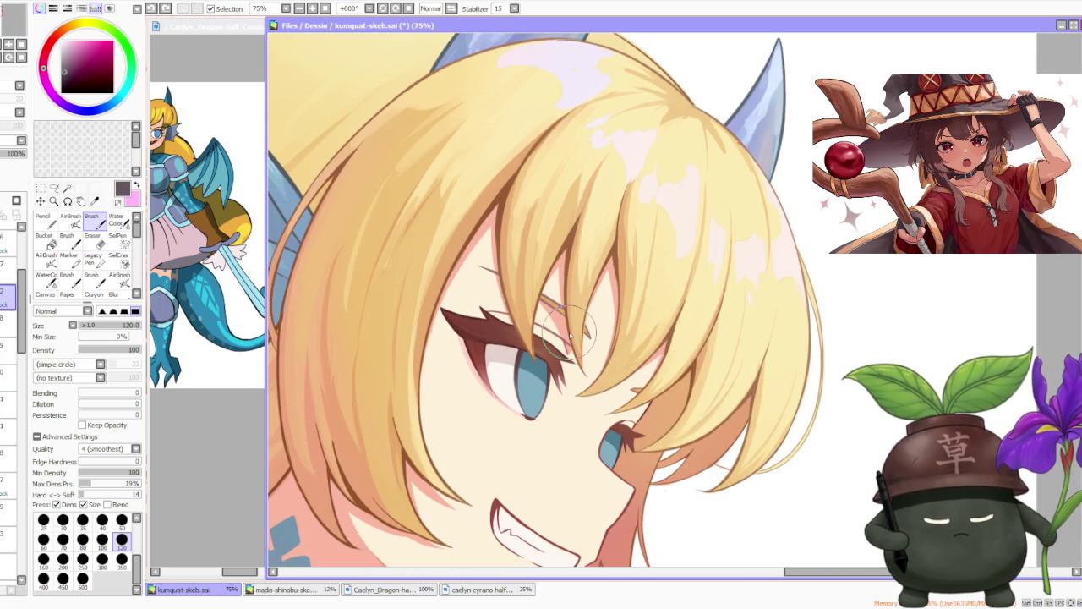
scroll(569, 334, down, 5)
scroll(584, 262, down, 1)
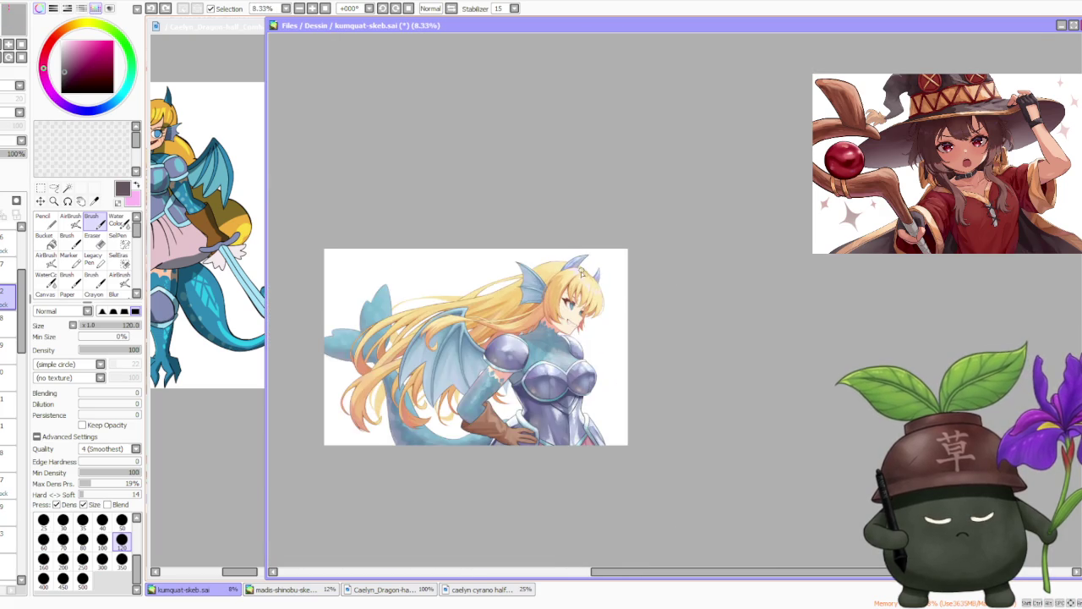
scroll(582, 273, up, 2)
scroll(575, 266, up, 3)
scroll(573, 264, down, 2)
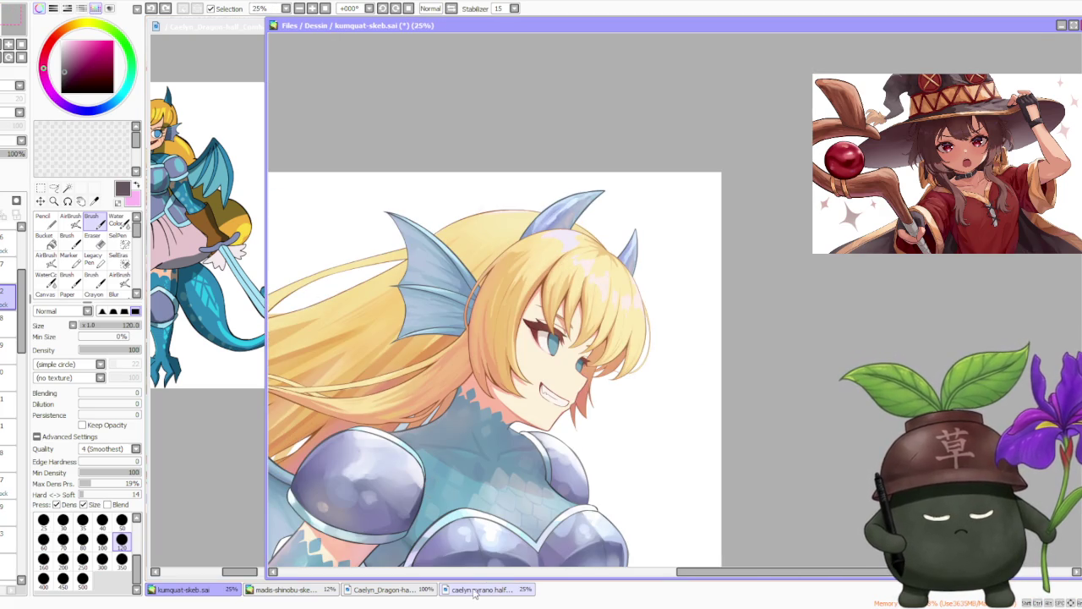
click(177, 162)
scroll(179, 165, down, 2)
scroll(182, 169, up, 1)
scroll(253, 186, up, 2)
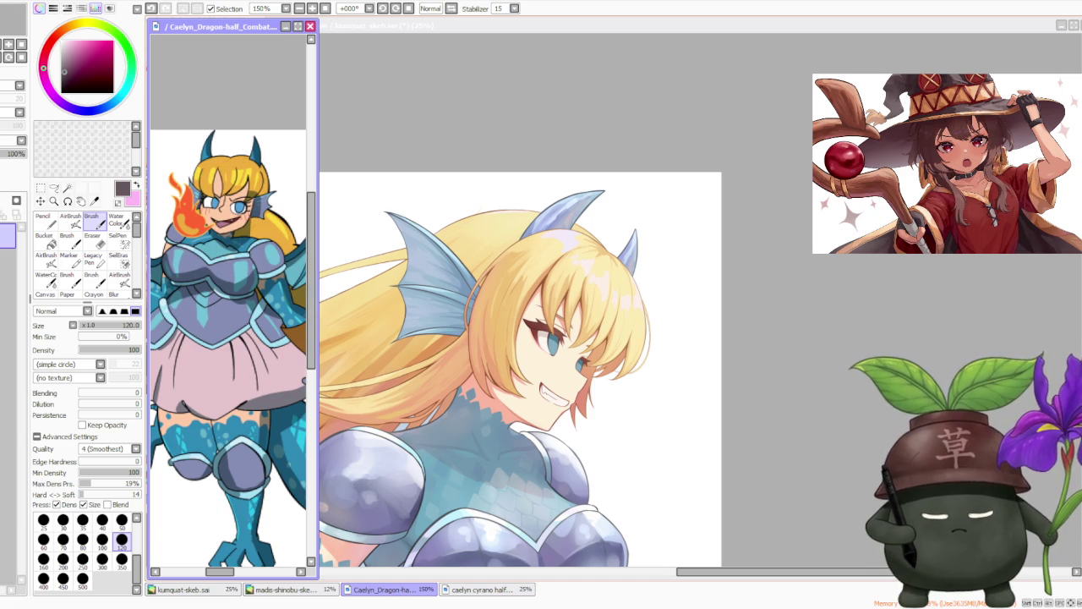
click(769, 258)
scroll(683, 367, down, 1)
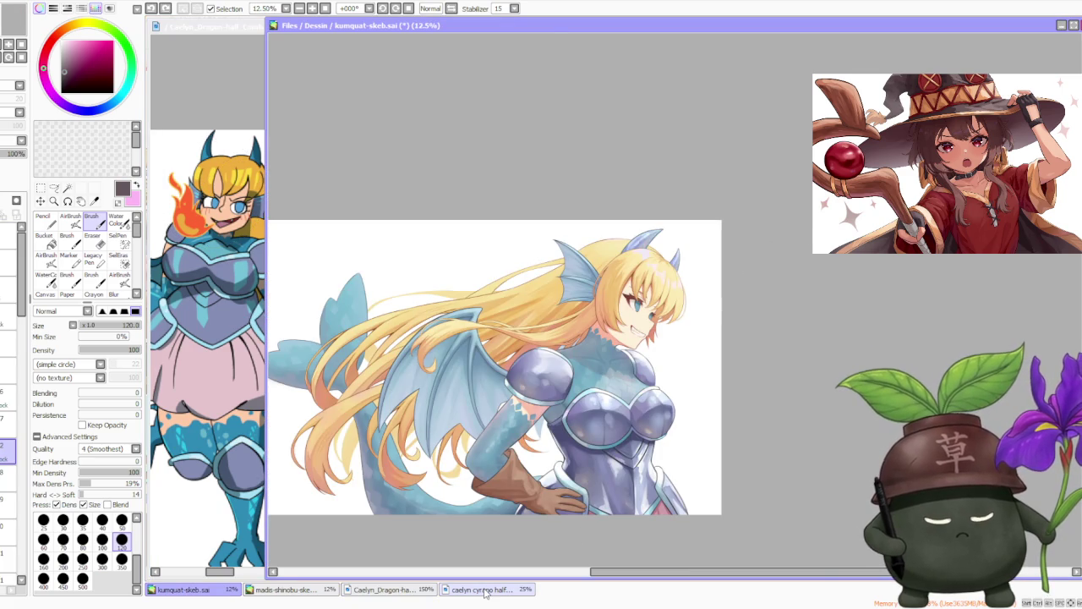
click(486, 589)
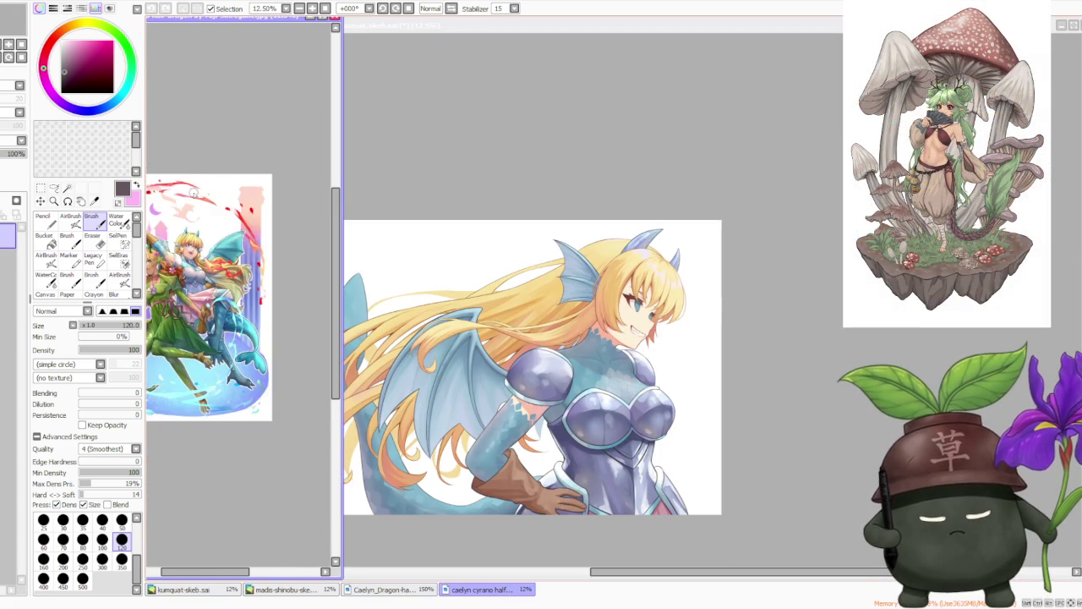
scroll(212, 287, up, 1)
click(384, 589)
scroll(309, 565, up, 2)
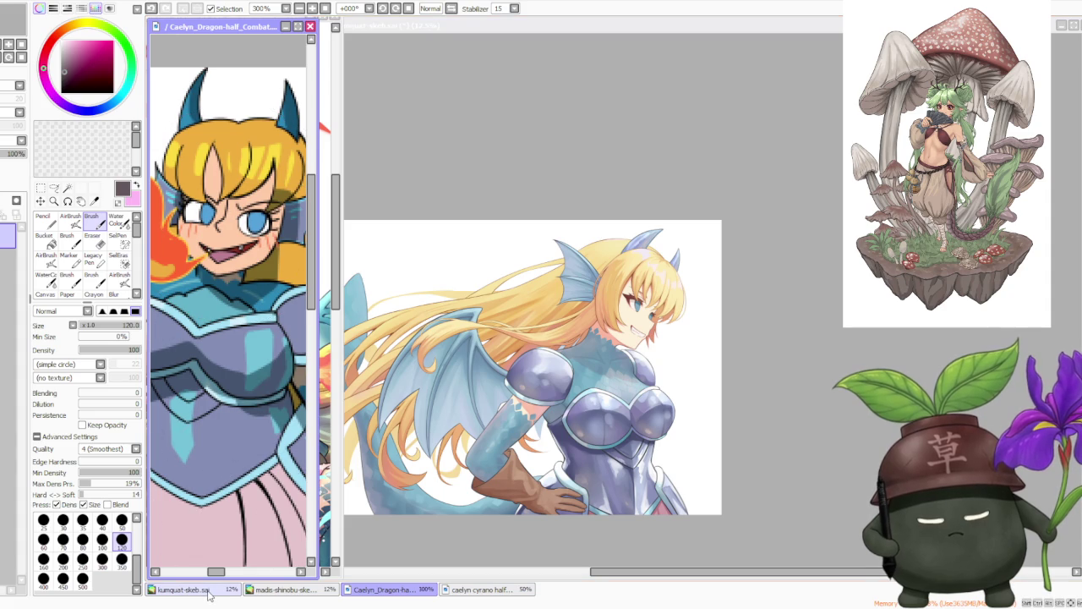
click(207, 591)
scroll(743, 238, down, 1)
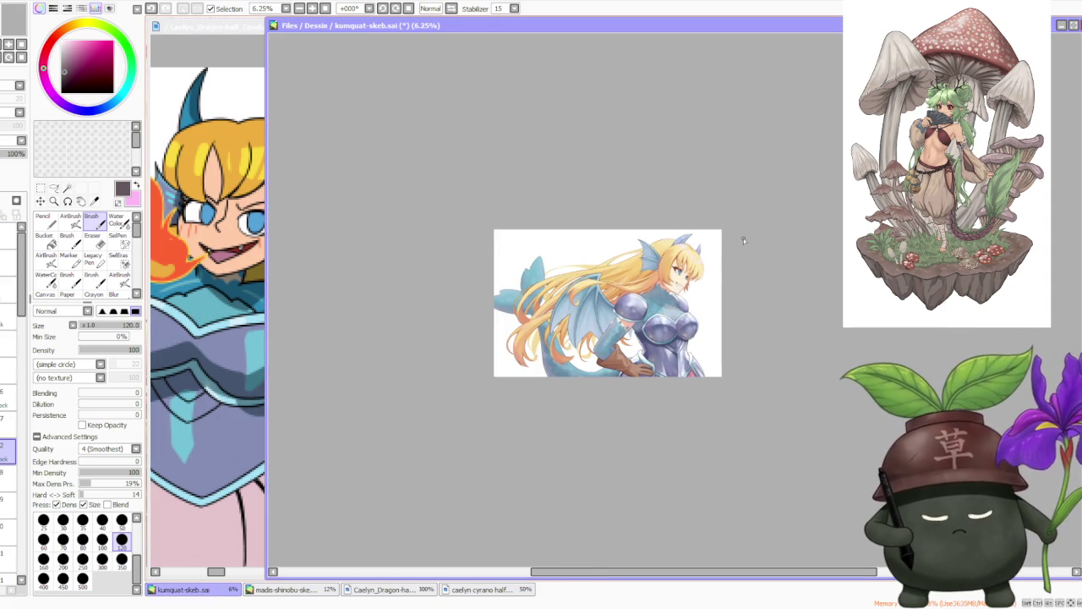
scroll(693, 253, up, 2)
scroll(681, 275, up, 2)
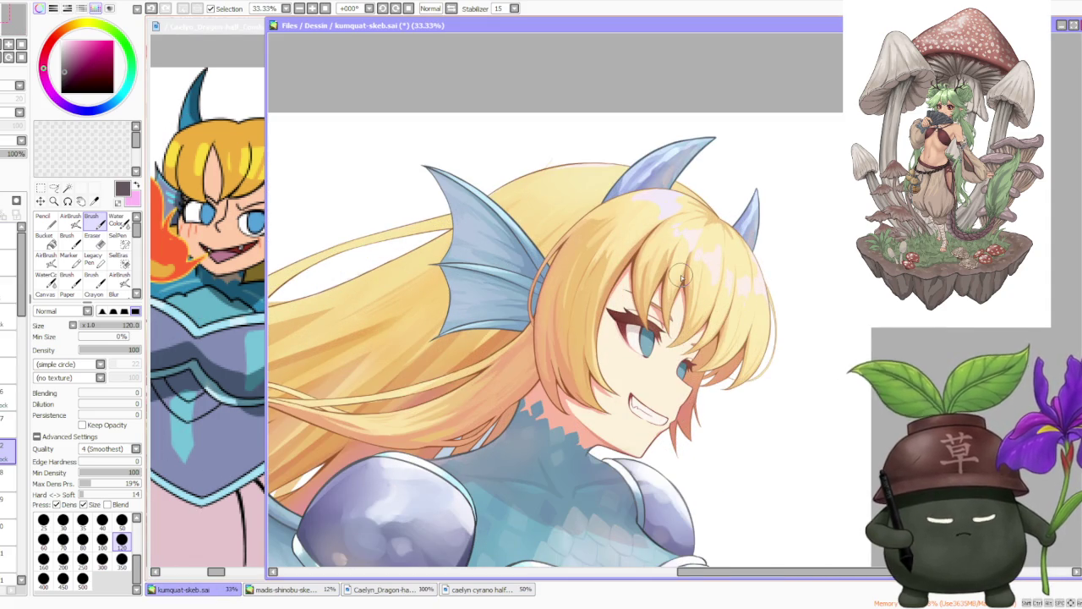
- Sample the eye's teal, shrink the brush to size 50, and pick a lighter teal
scroll(650, 338, up, 2)
alt+click(649, 342)
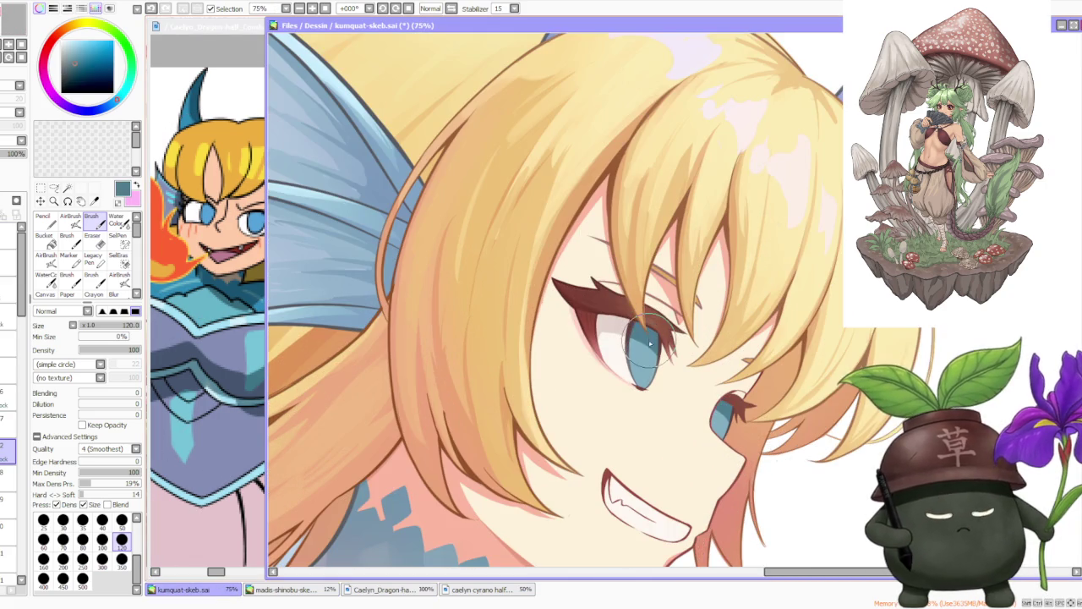
click(122, 521)
scroll(665, 358, up, 2)
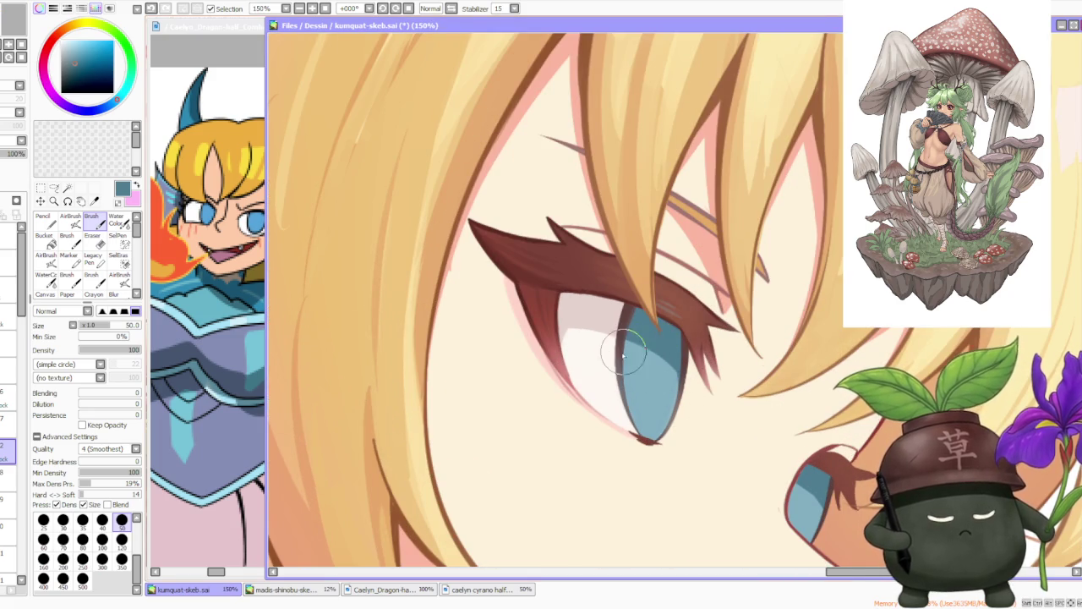
alt+click(643, 387)
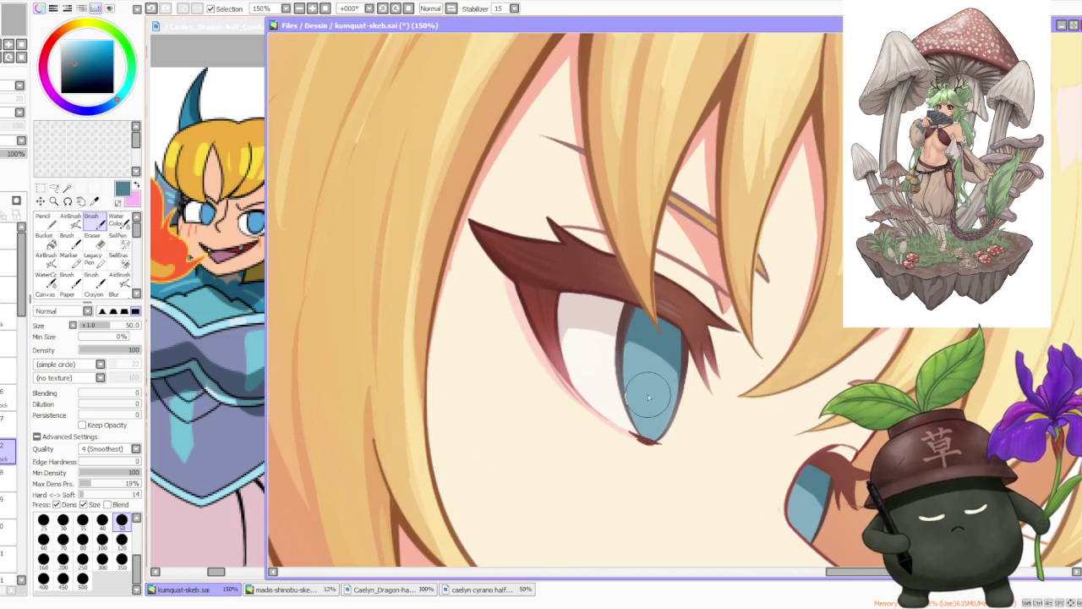
- Spray a brighter blue glow over the lower iris with the AirBrush at size 350
alt+click(258, 222)
key(v)
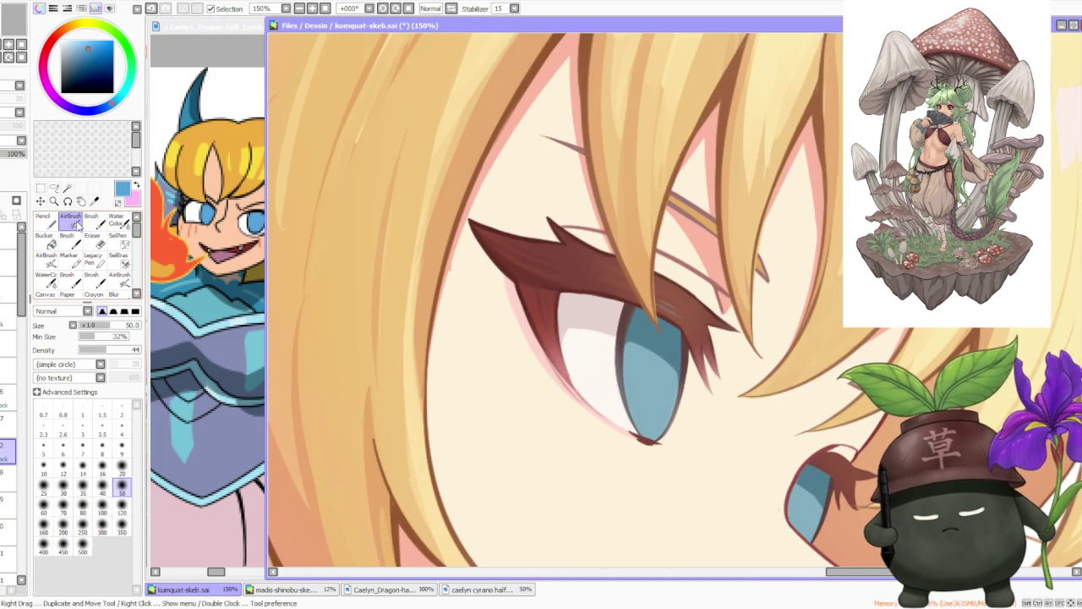
click(120, 527)
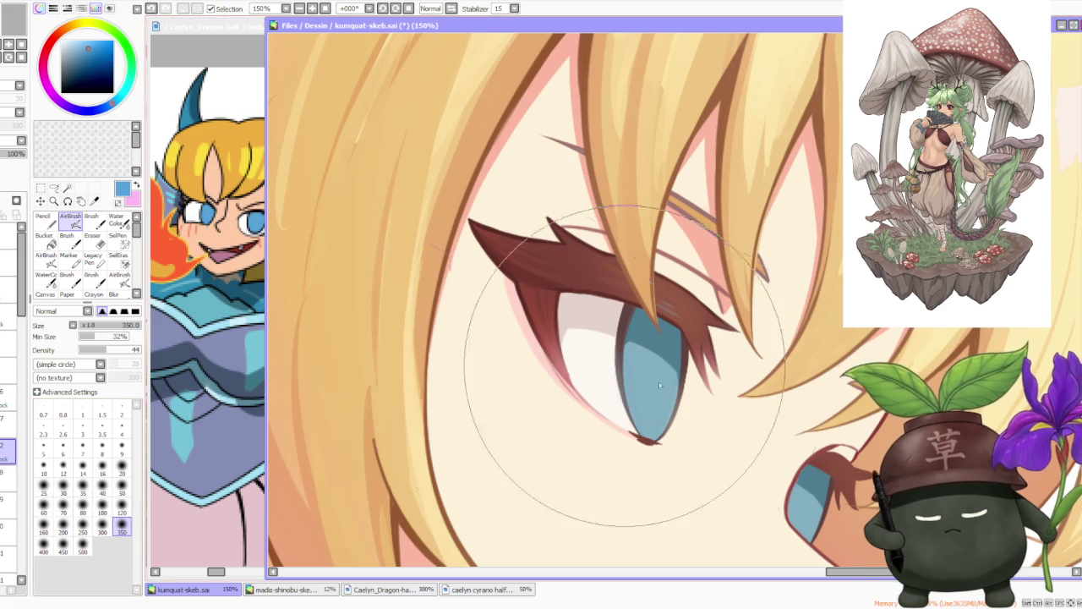
scroll(640, 409, down, 5)
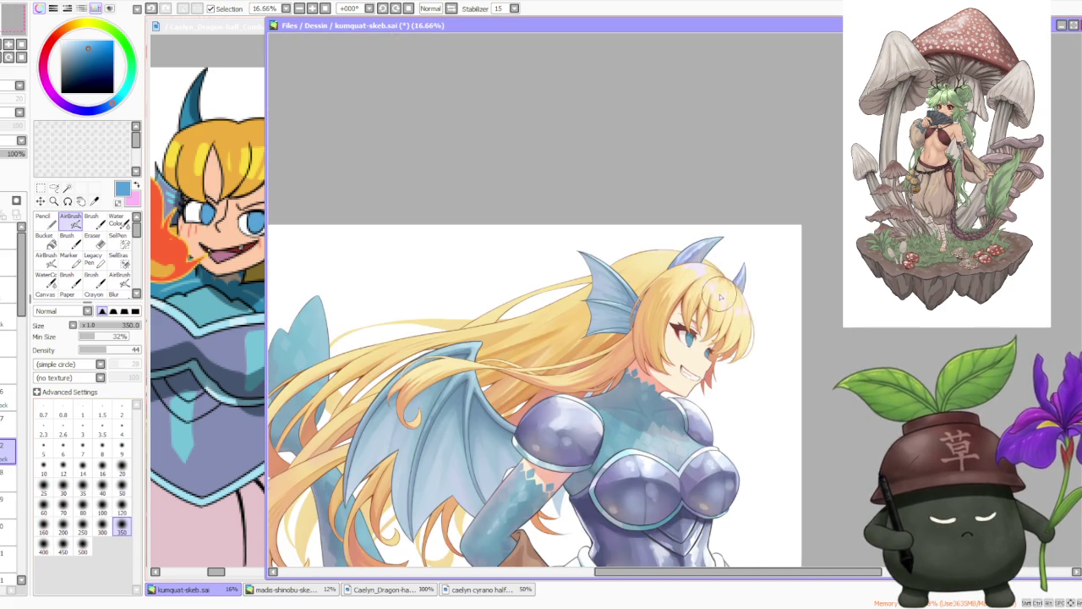
scroll(720, 296, up, 5)
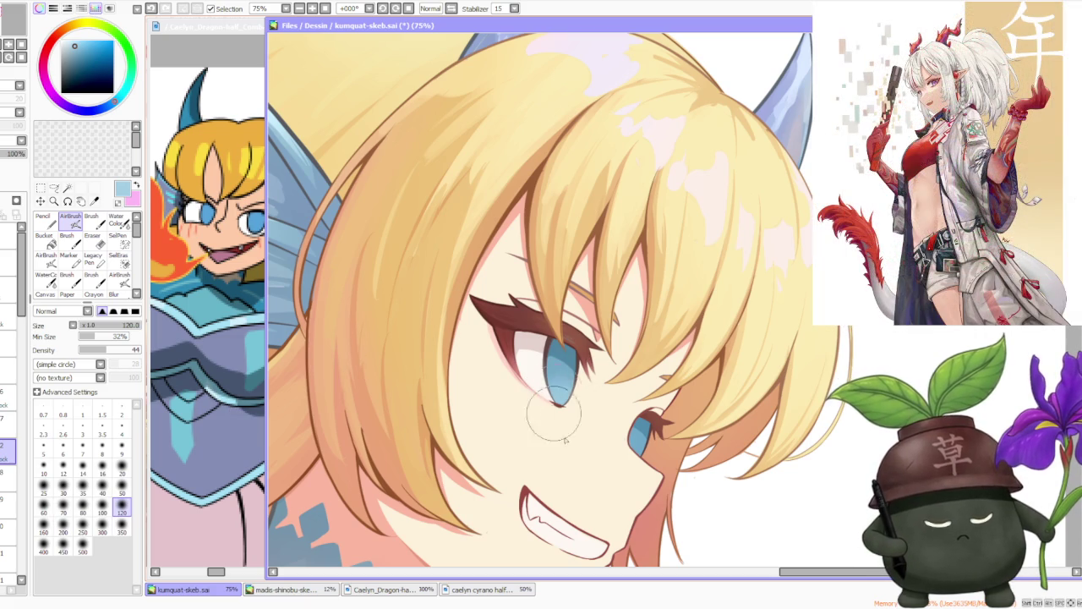
scroll(576, 431, up, 1)
scroll(567, 405, up, 1)
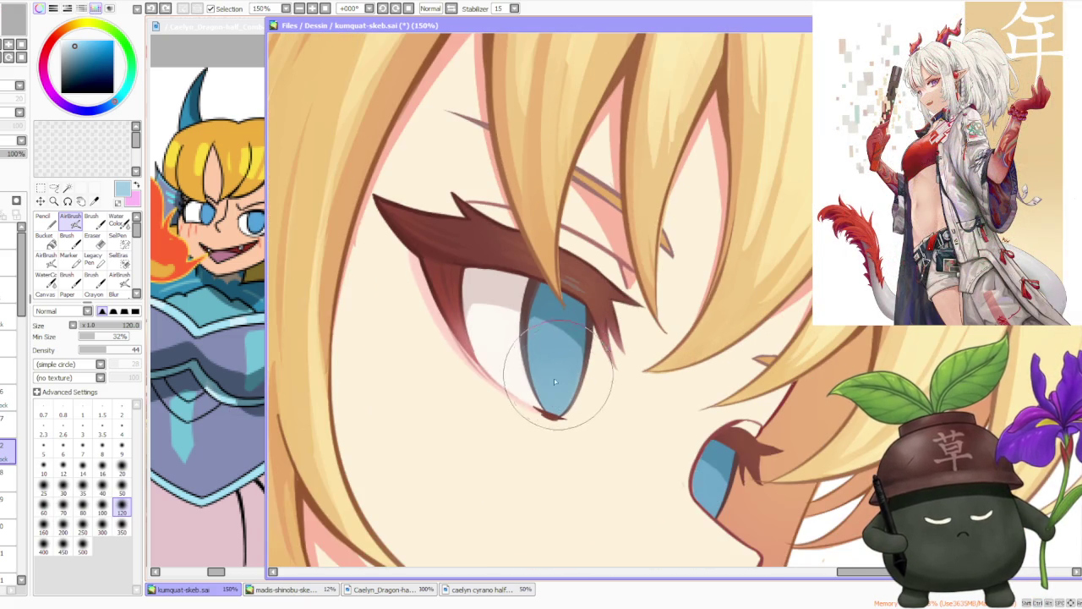
mouse_move(554, 389)
mouse_down()
mouse_move(550, 454)
mouse_move(550, 405)
mouse_move(554, 429)
mouse_up()
- Pick a darker teal-blue and return to the regular Brush
scroll(609, 321, down, 4)
scroll(628, 275, down, 2)
scroll(628, 275, up, 5)
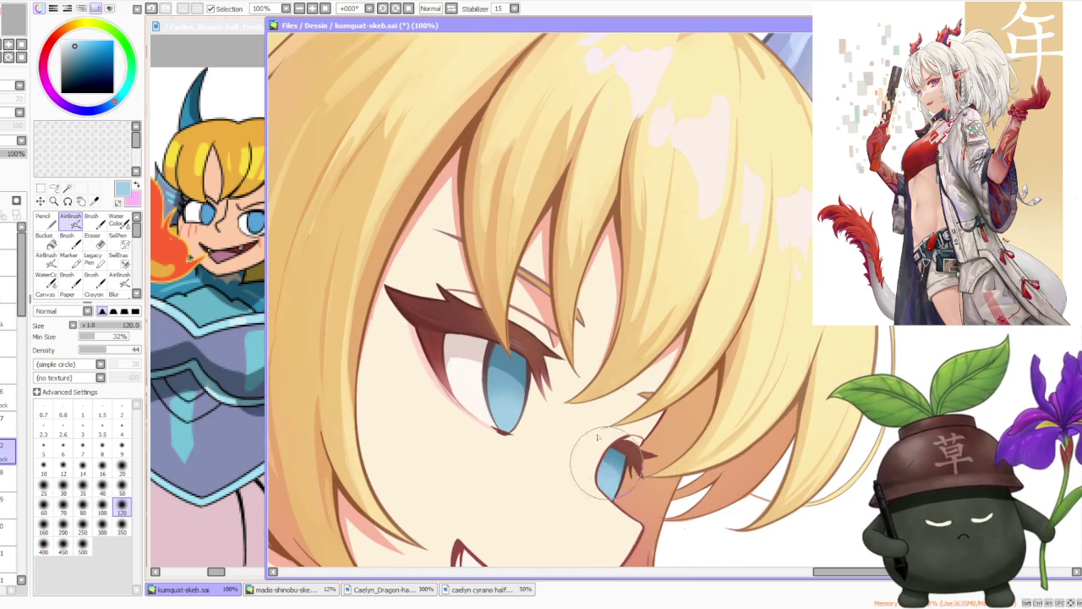
scroll(590, 509, down, 6)
scroll(621, 315, down, 1)
scroll(618, 312, up, 3)
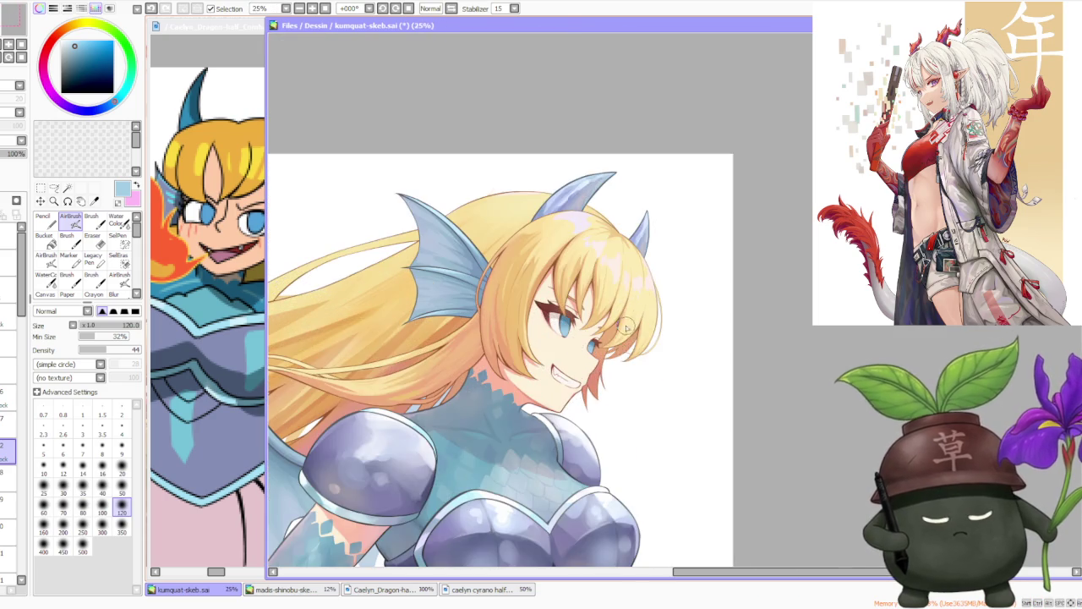
scroll(582, 285, down, 1)
scroll(583, 254, up, 2)
scroll(592, 296, up, 3)
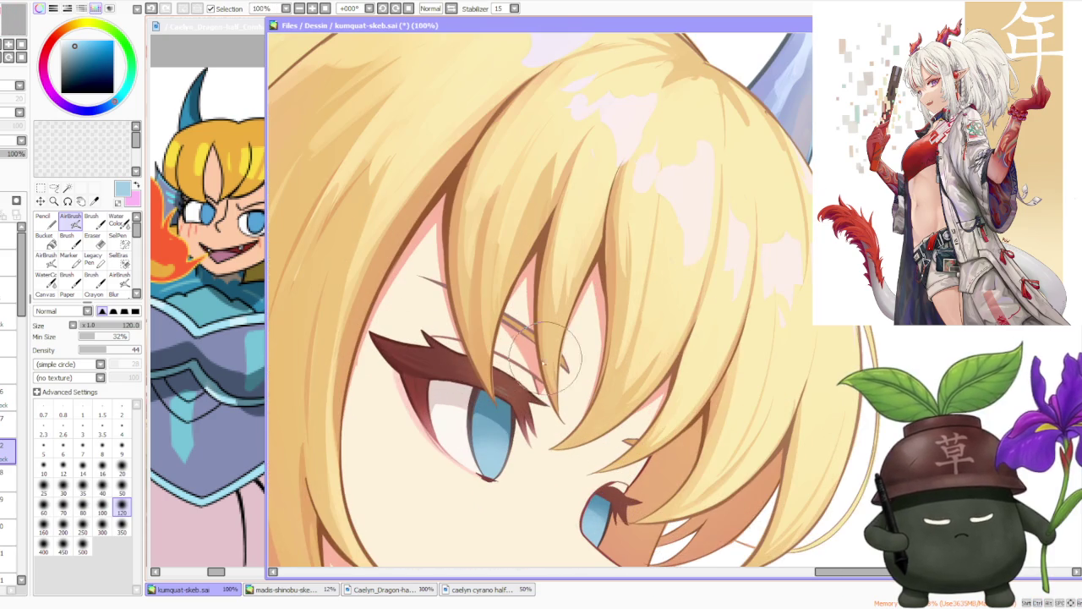
alt+click(499, 439)
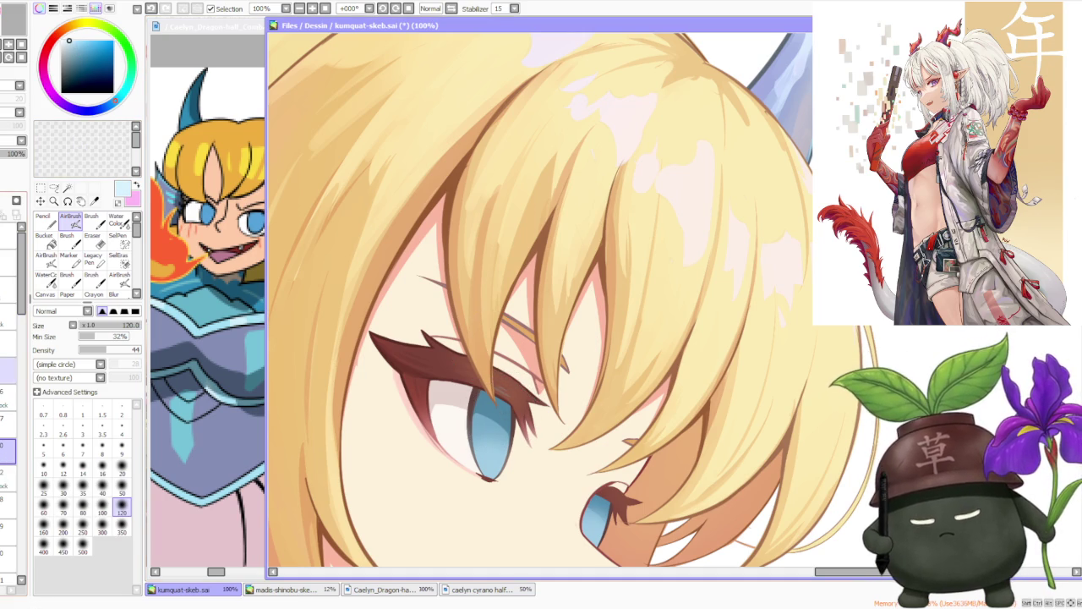
click(93, 220)
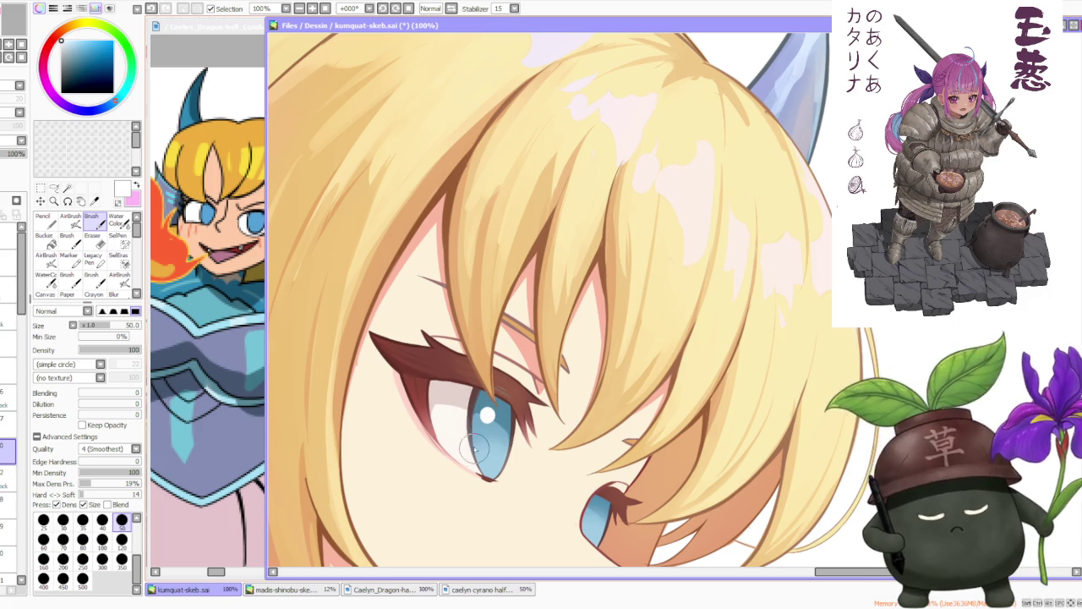
- Move the layer up one place in the Layer panel, swapping it with the one above
drag(10, 448, 5, 421)
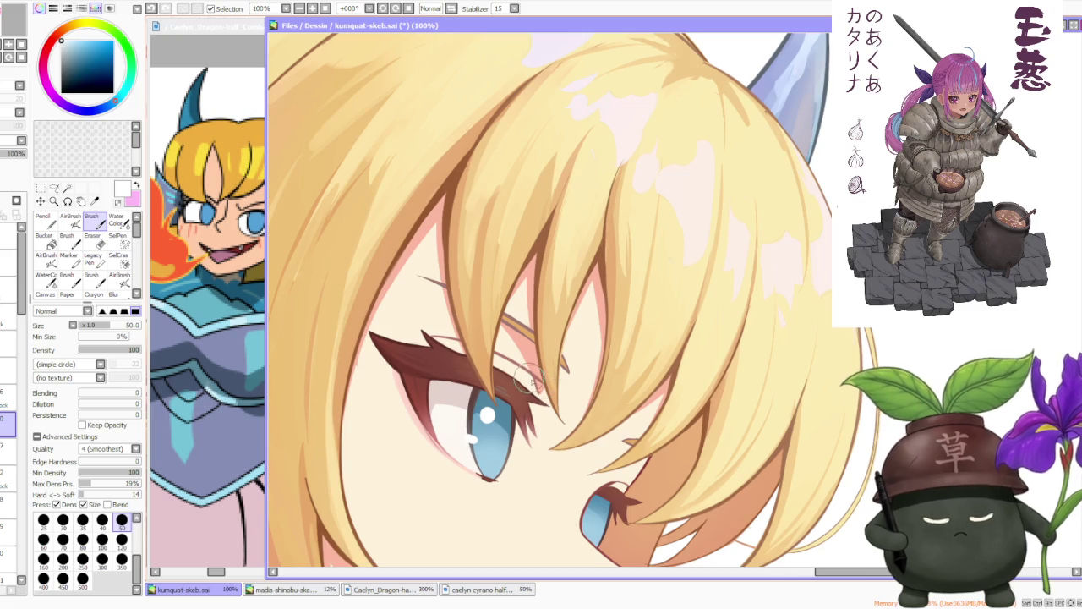
scroll(530, 380, down, 2)
scroll(549, 397, down, 1)
scroll(563, 405, down, 1)
scroll(569, 421, down, 1)
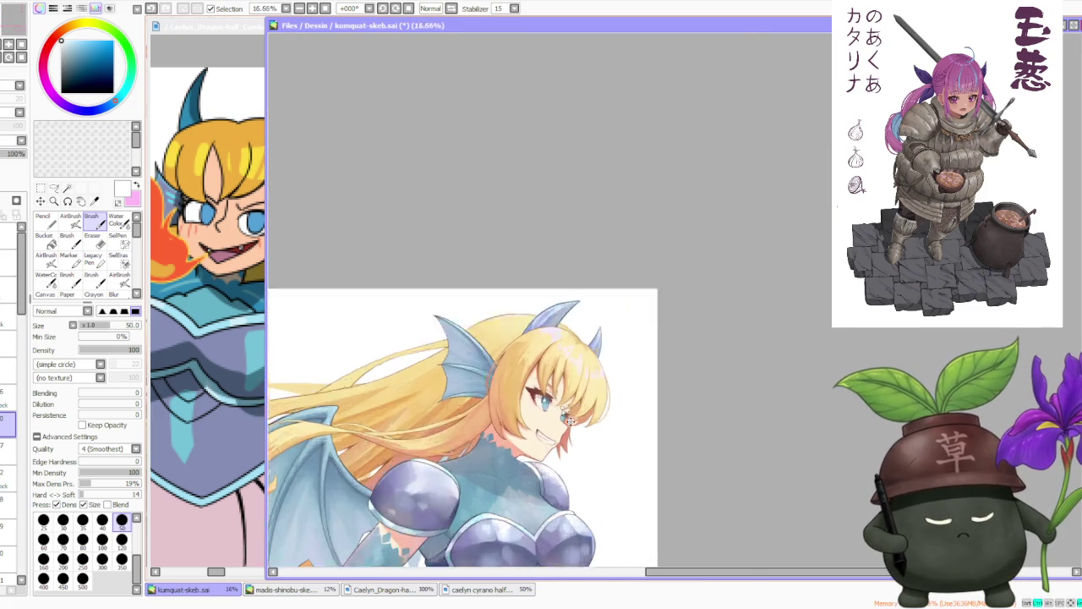
scroll(571, 422, up, 3)
scroll(570, 421, up, 1)
- Switch to the Water Color blending brush while inspecting the eye
key(c)
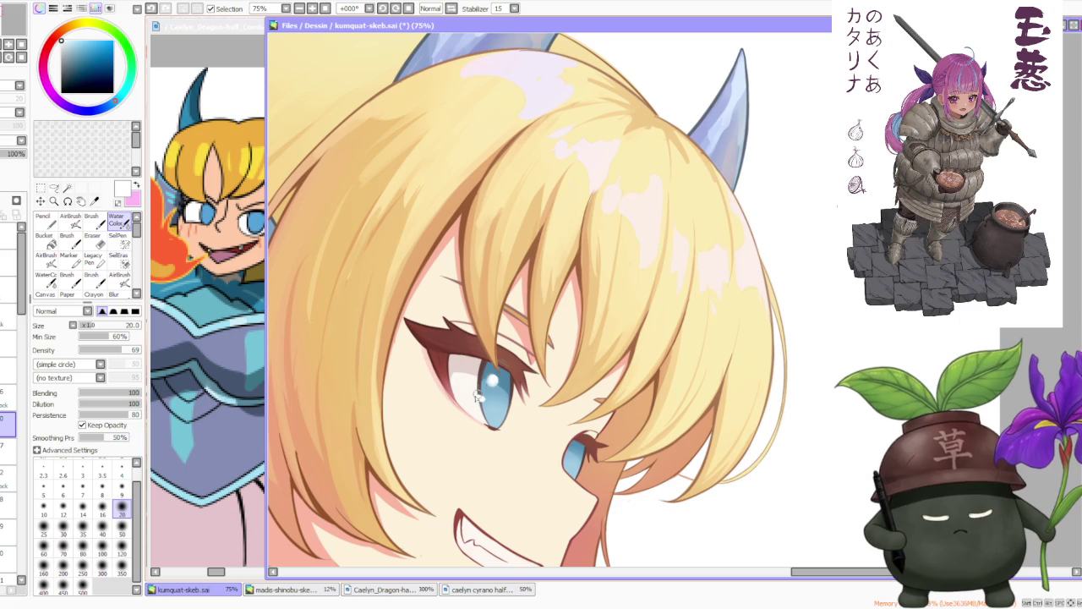
scroll(507, 360, down, 2)
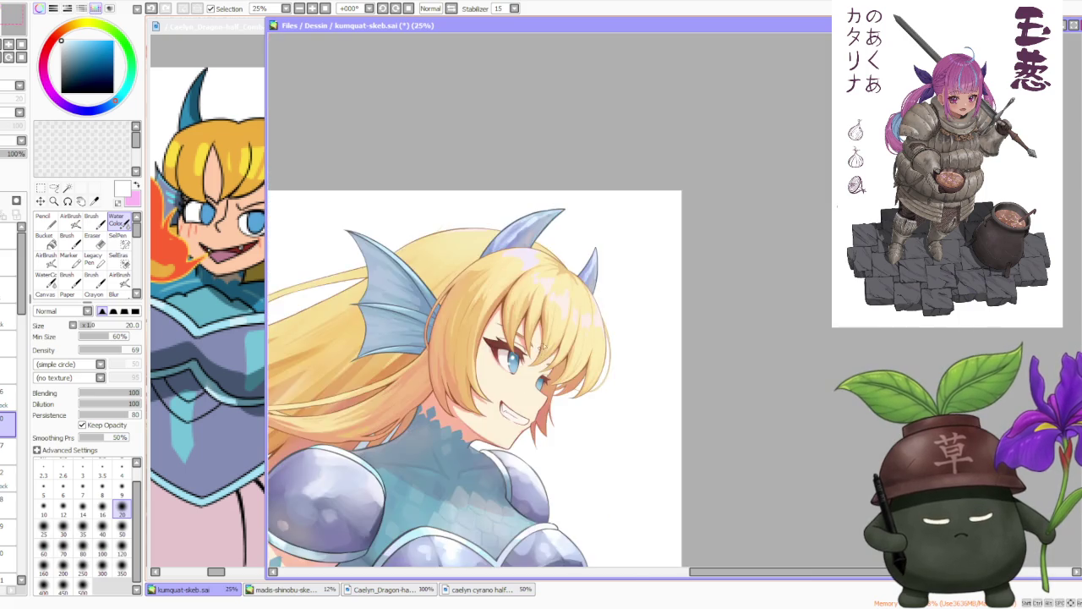
scroll(541, 351, down, 1)
scroll(560, 337, down, 1)
scroll(561, 308, up, 1)
scroll(559, 315, up, 1)
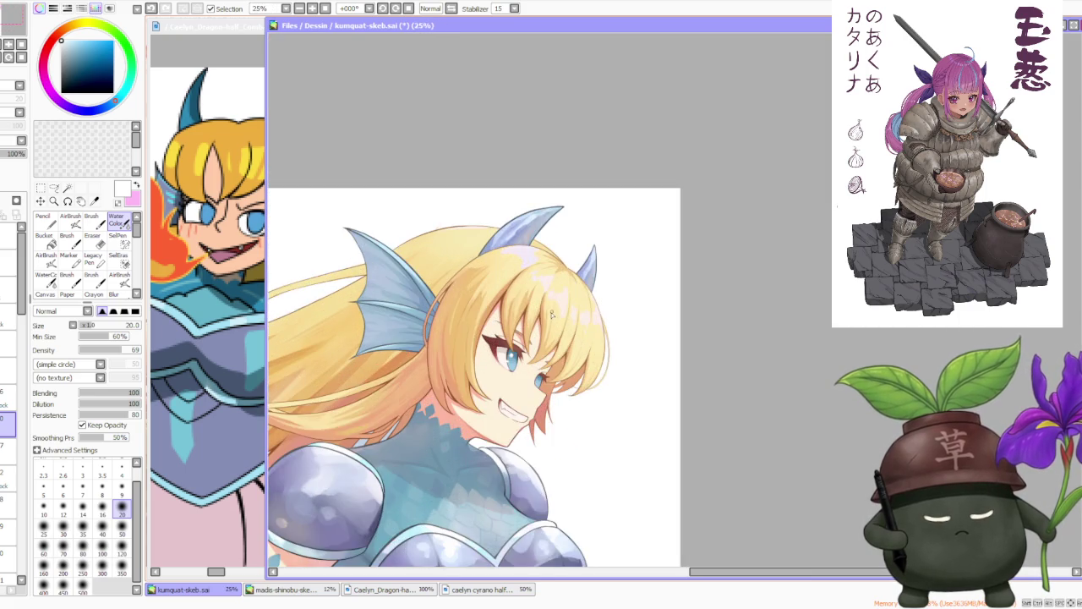
scroll(553, 317, up, 1)
- Return to the plain Brush and zoom out to view the whole illustration
click(91, 221)
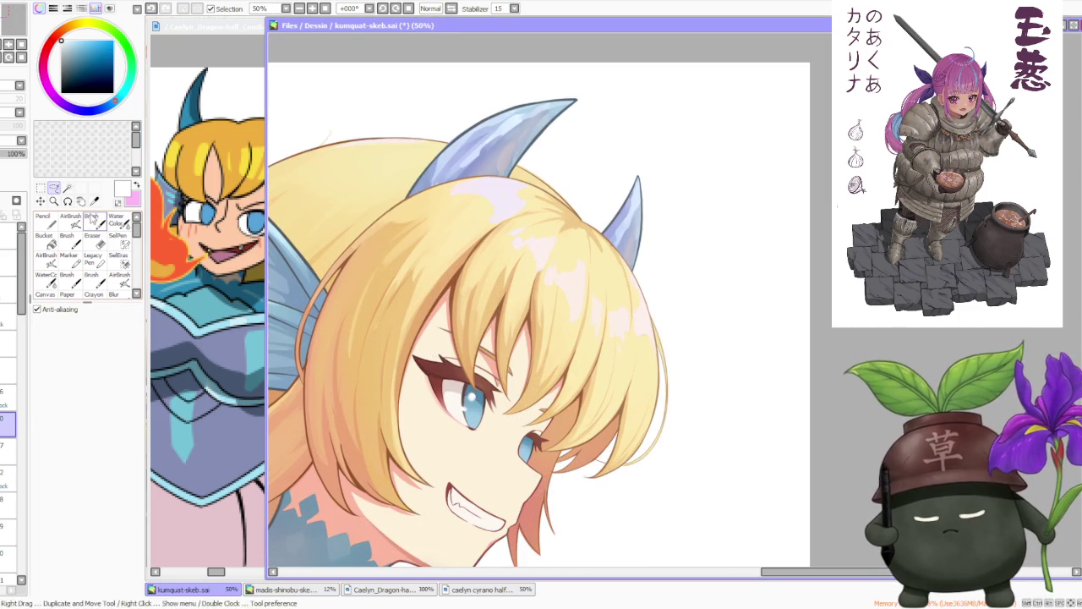
scroll(463, 397, up, 1)
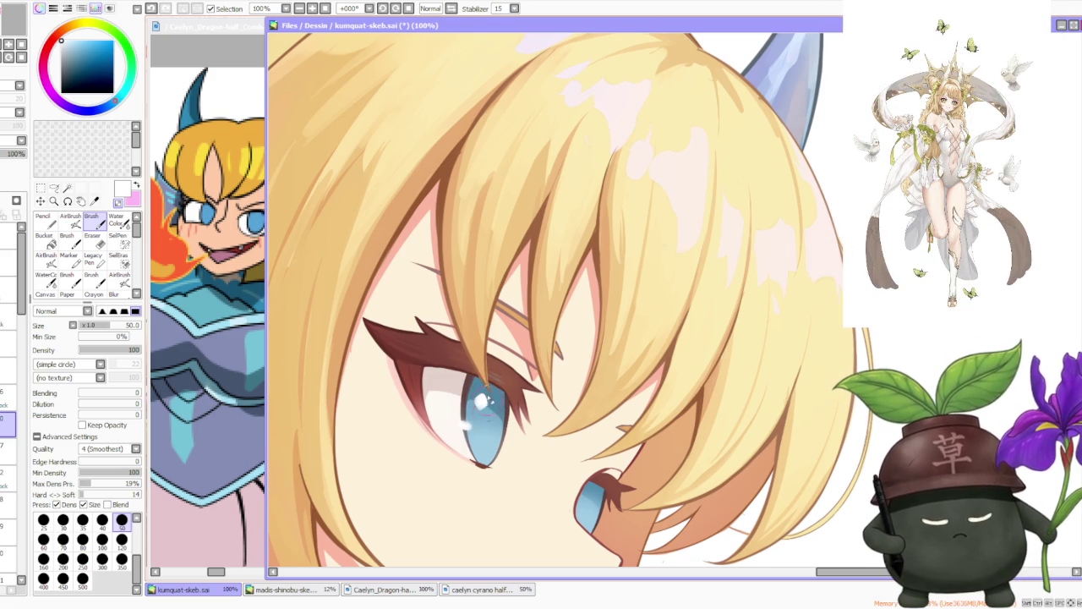
scroll(489, 420, down, 4)
scroll(543, 343, down, 1)
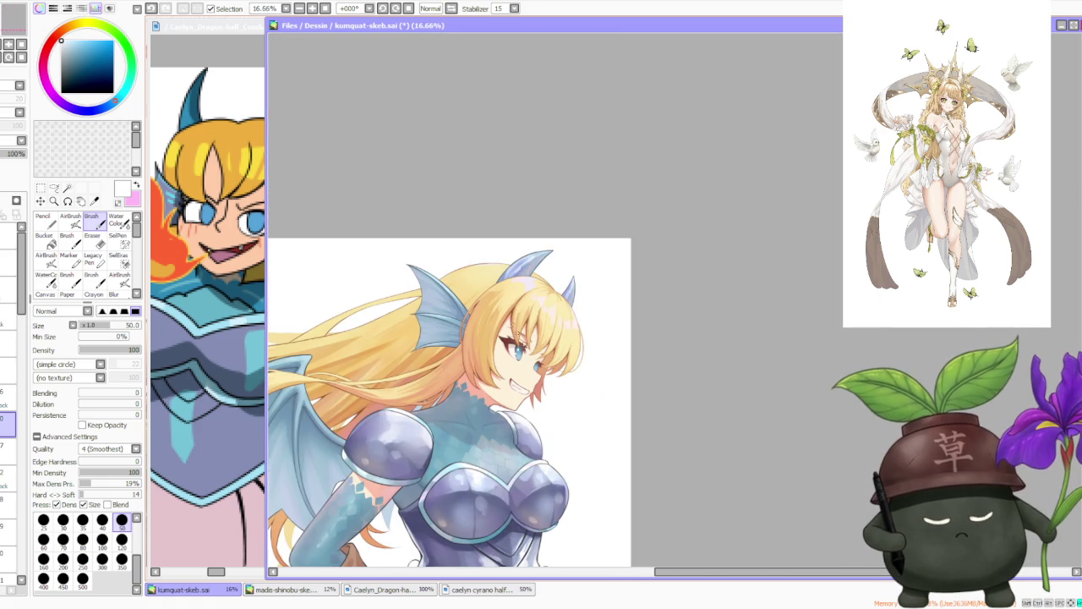
scroll(530, 353, up, 2)
scroll(533, 355, up, 1)
scroll(550, 398, up, 2)
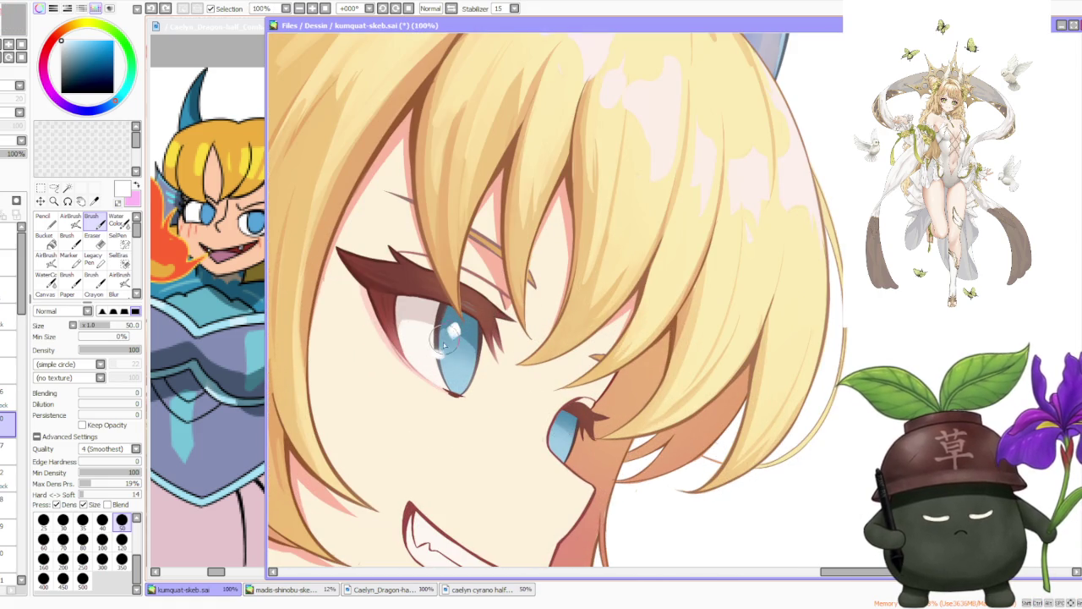
scroll(438, 355, up, 3)
scroll(443, 353, down, 3)
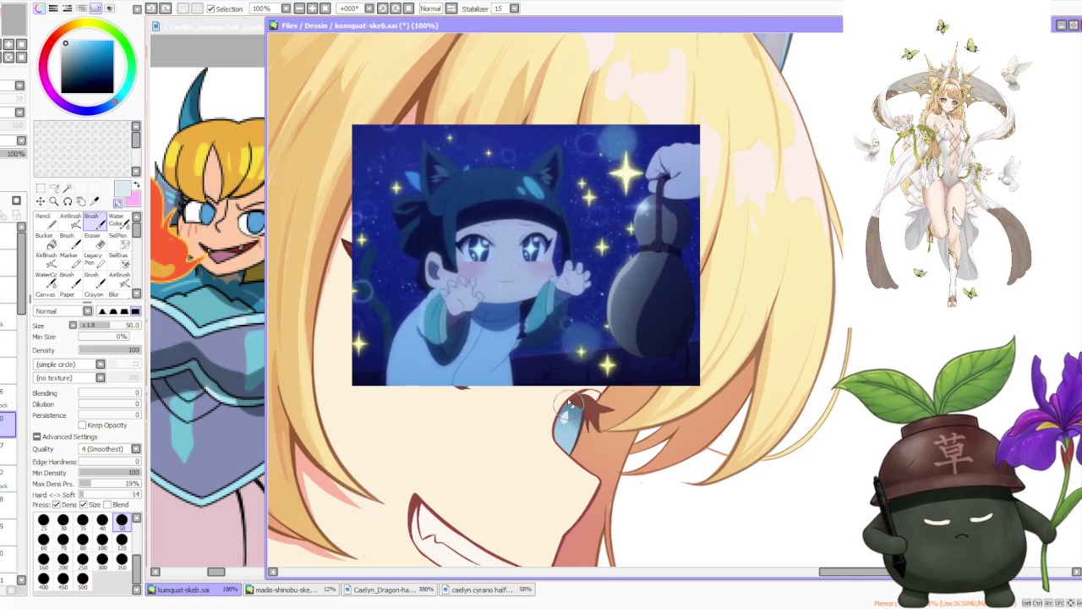
key(minus)
key(minus)
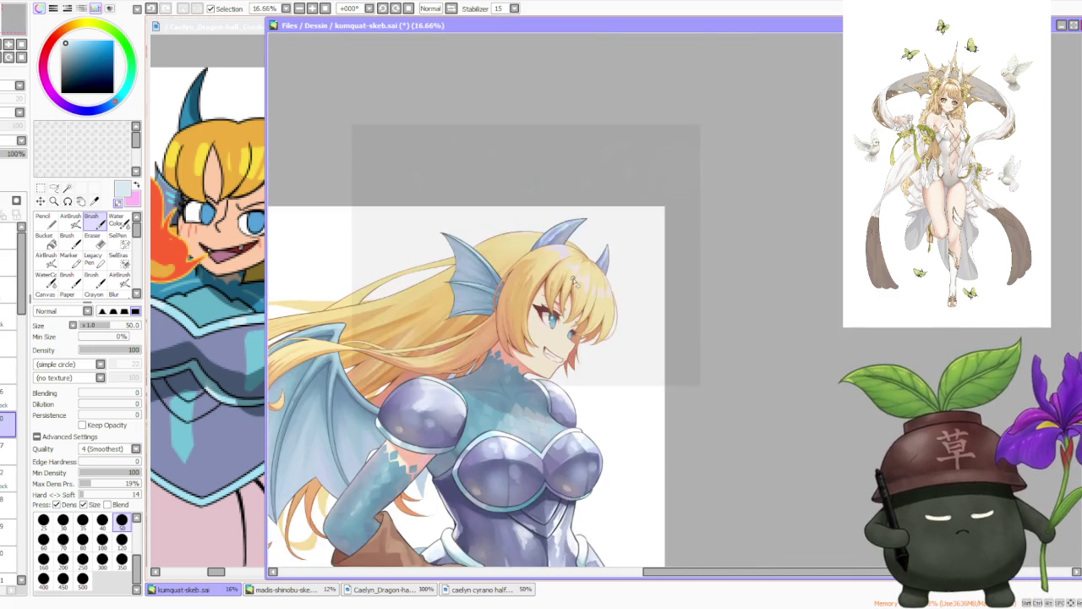
- Zoom out further, then sample the light blue from the eye's iris
key(minus)
key(minus)
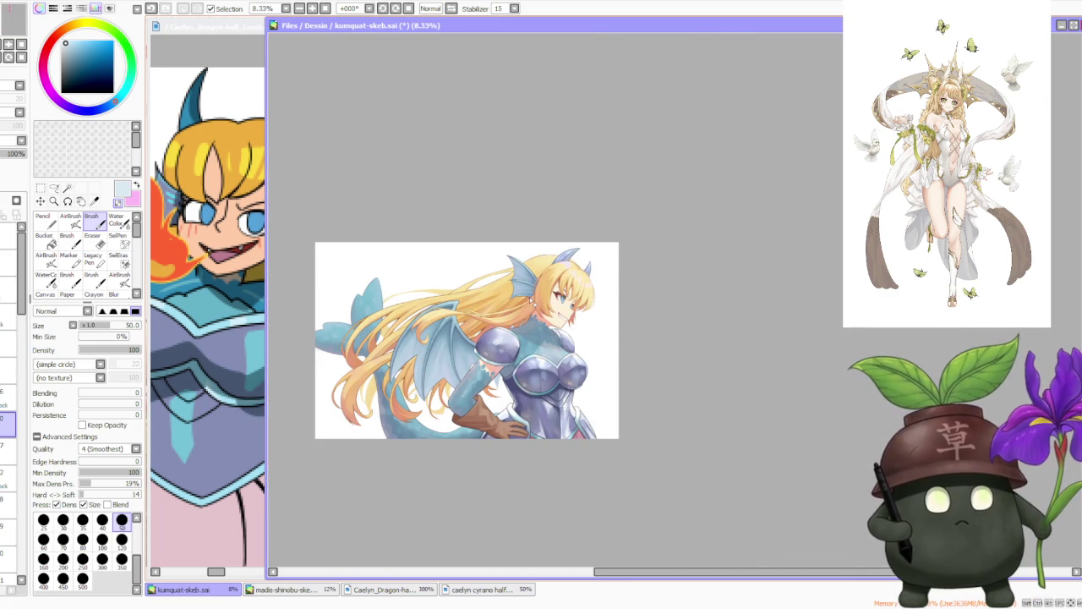
scroll(524, 273, up, 1)
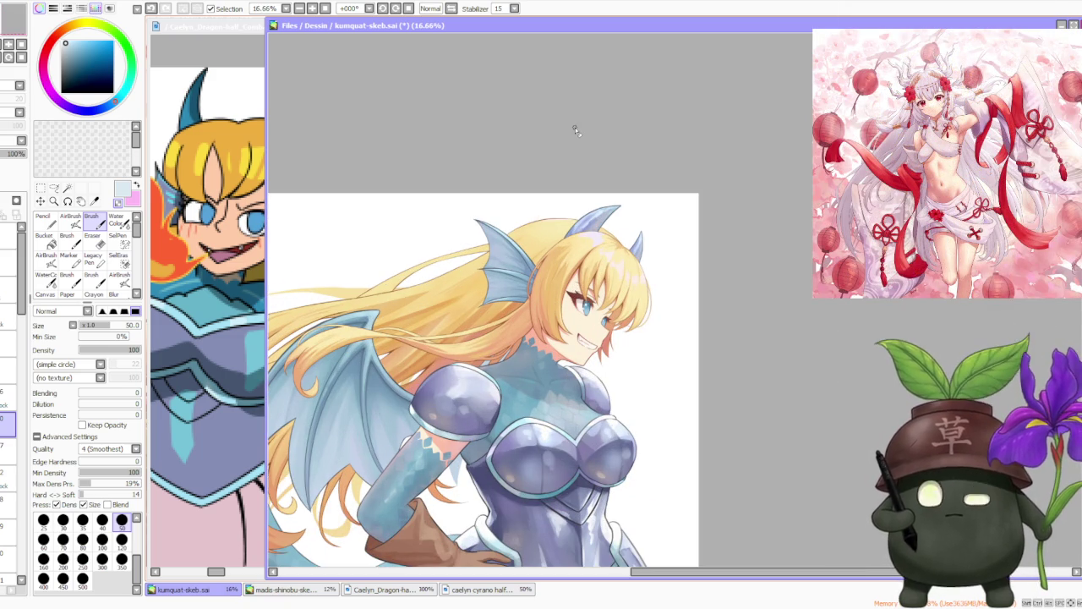
scroll(614, 326, up, 3)
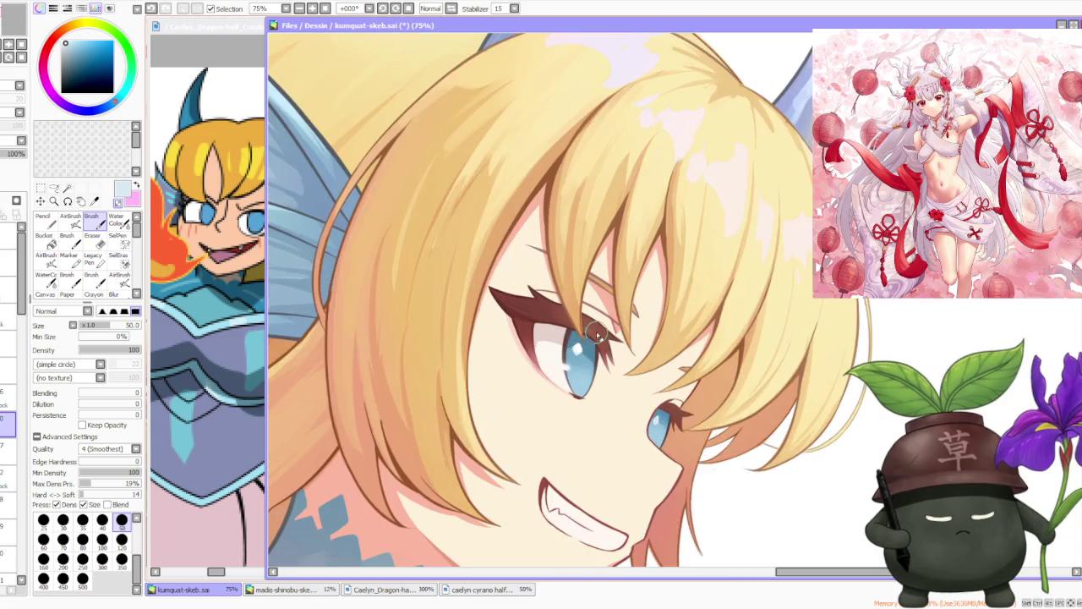
scroll(616, 325, up, 1)
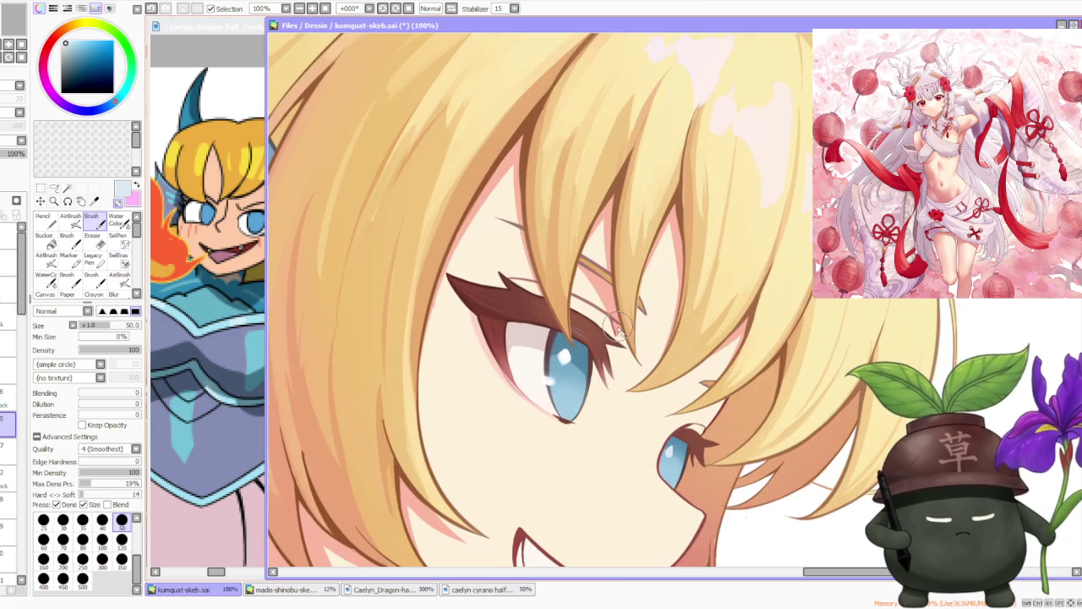
alt+click(552, 394)
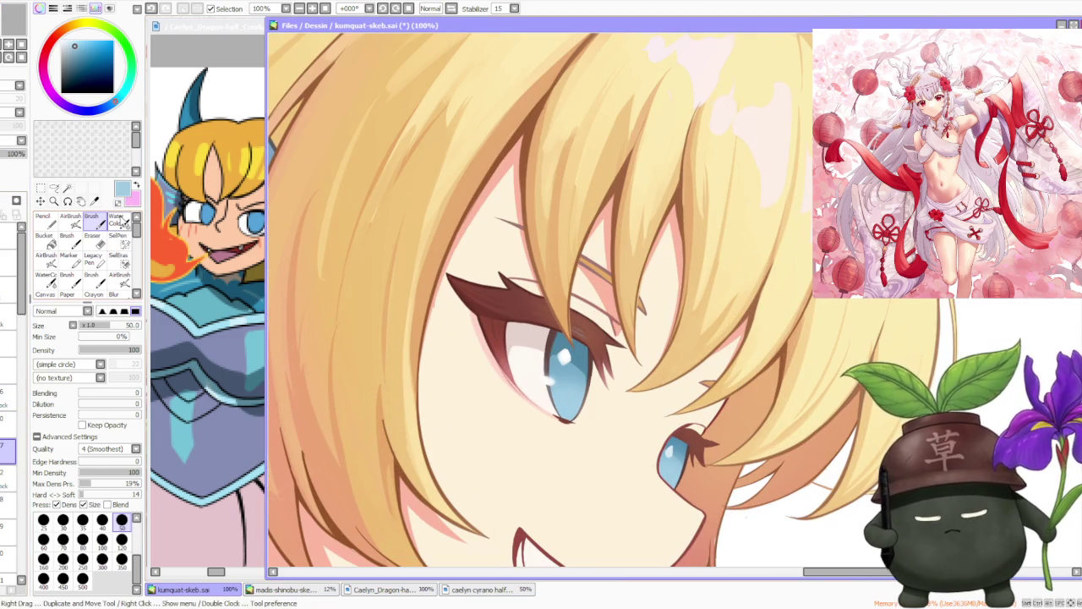
- Try the AirBrush, then settle on the Water Color brush at size 20, density 69
click(71, 222)
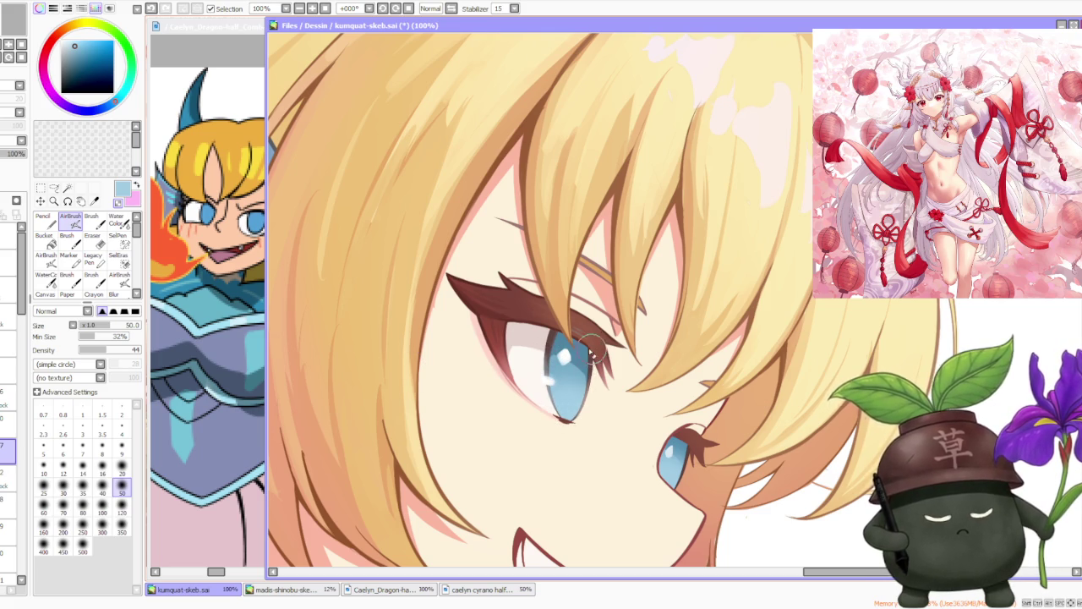
scroll(596, 346, down, 3)
scroll(613, 296, down, 1)
scroll(646, 313, down, 1)
scroll(649, 304, down, 1)
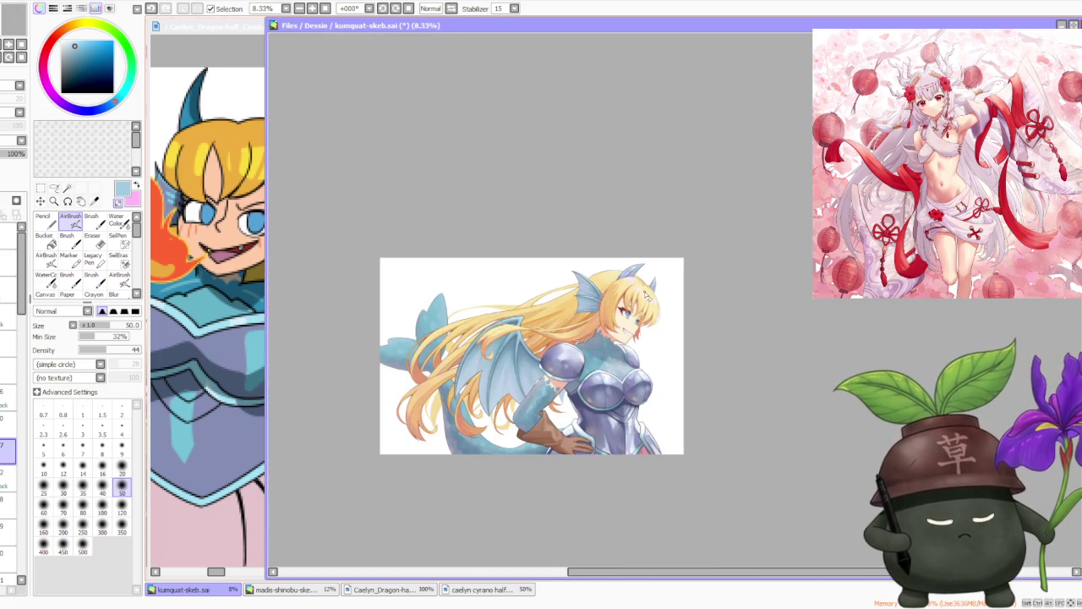
scroll(630, 288, down, 1)
scroll(677, 253, up, 1)
scroll(728, 223, up, 3)
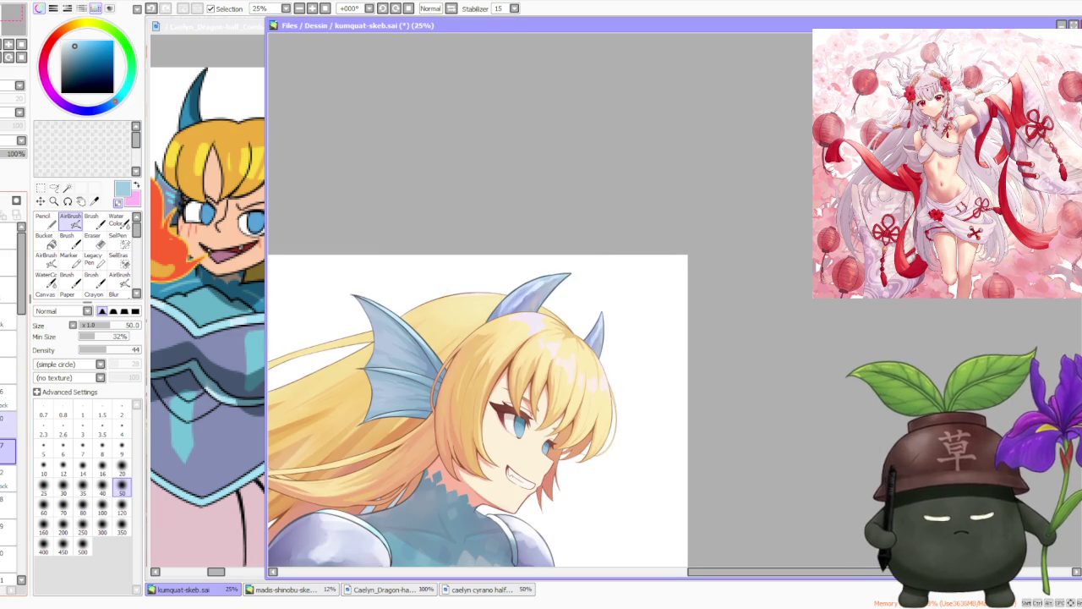
scroll(708, 257, down, 2)
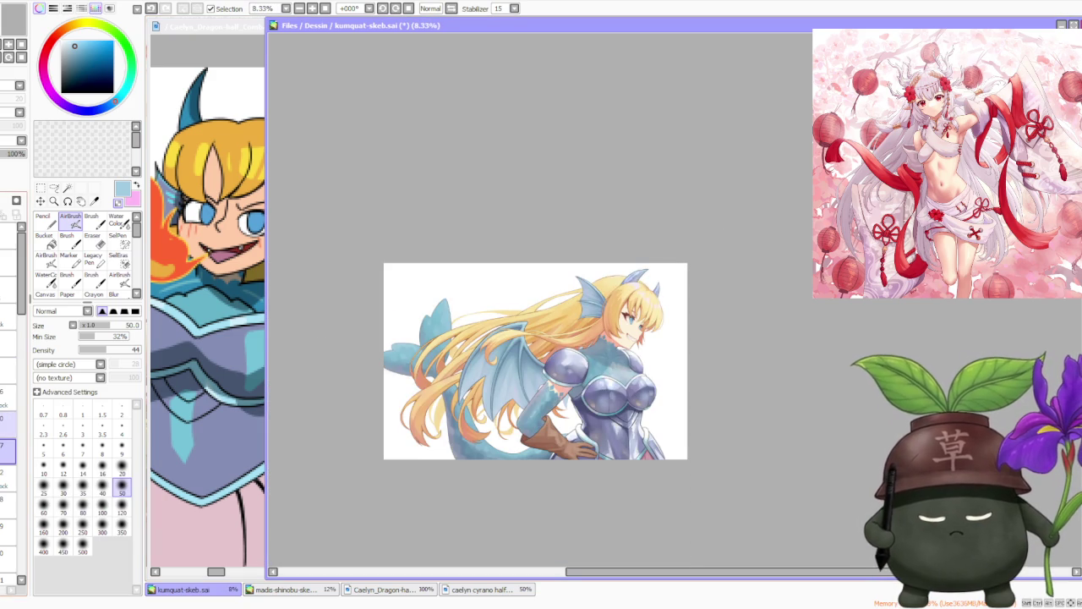
scroll(712, 290, up, 2)
scroll(715, 322, up, 2)
scroll(717, 352, up, 1)
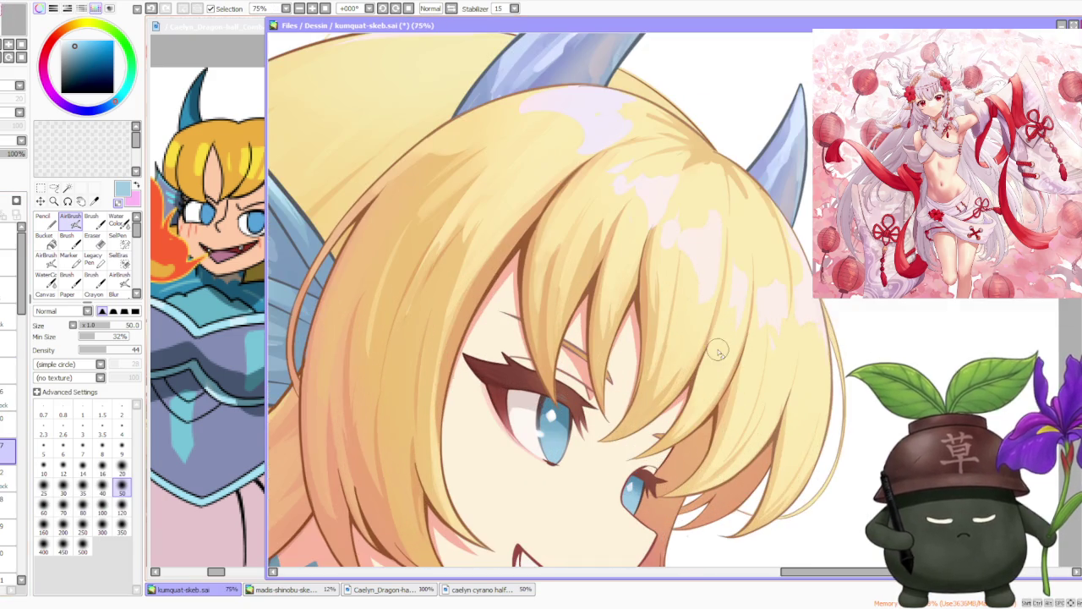
click(116, 222)
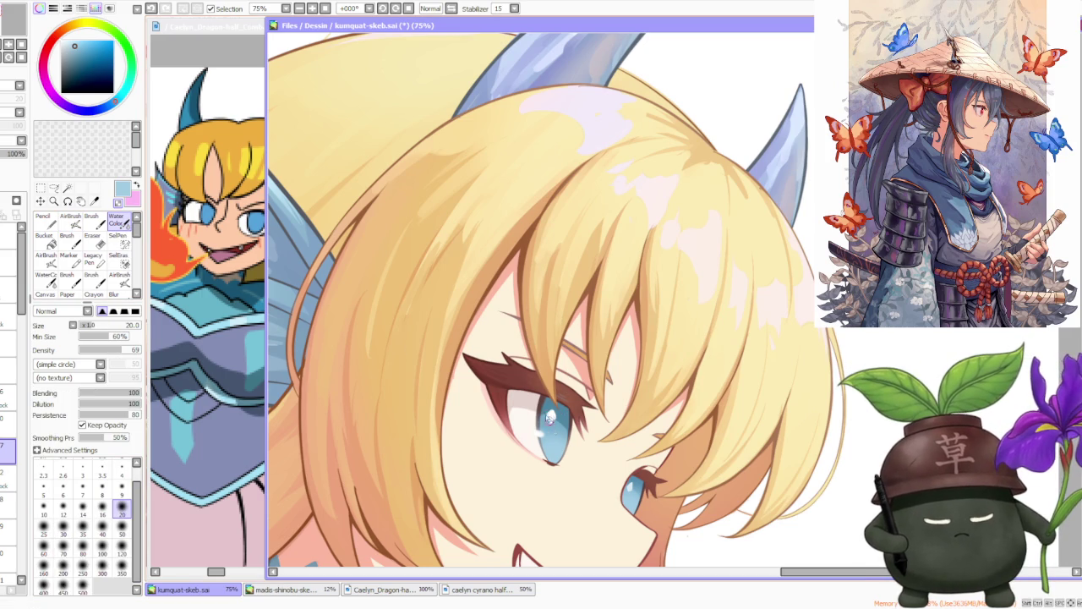
- Pick a darker iris blue and paint dark V-shaped strokes in the large iris
scroll(551, 395, up, 1)
alt+click(567, 429)
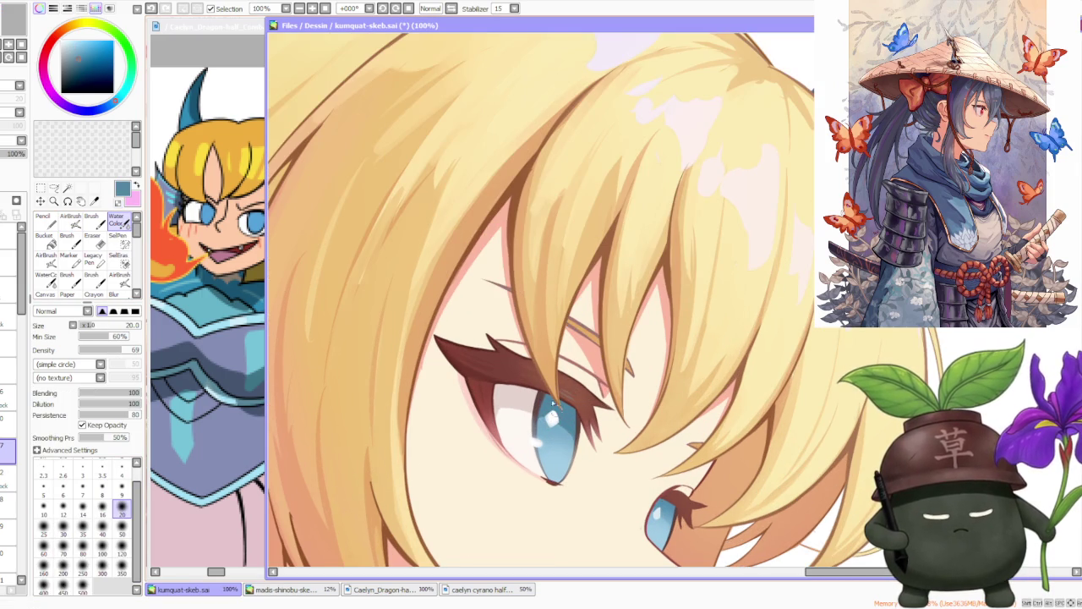
key(b)
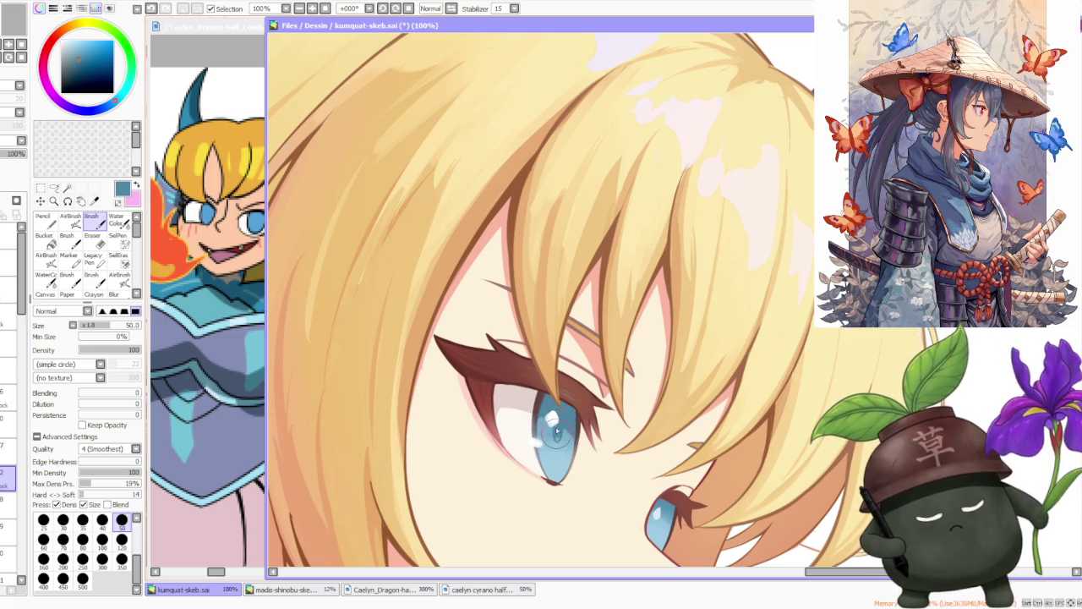
scroll(558, 438, down, 4)
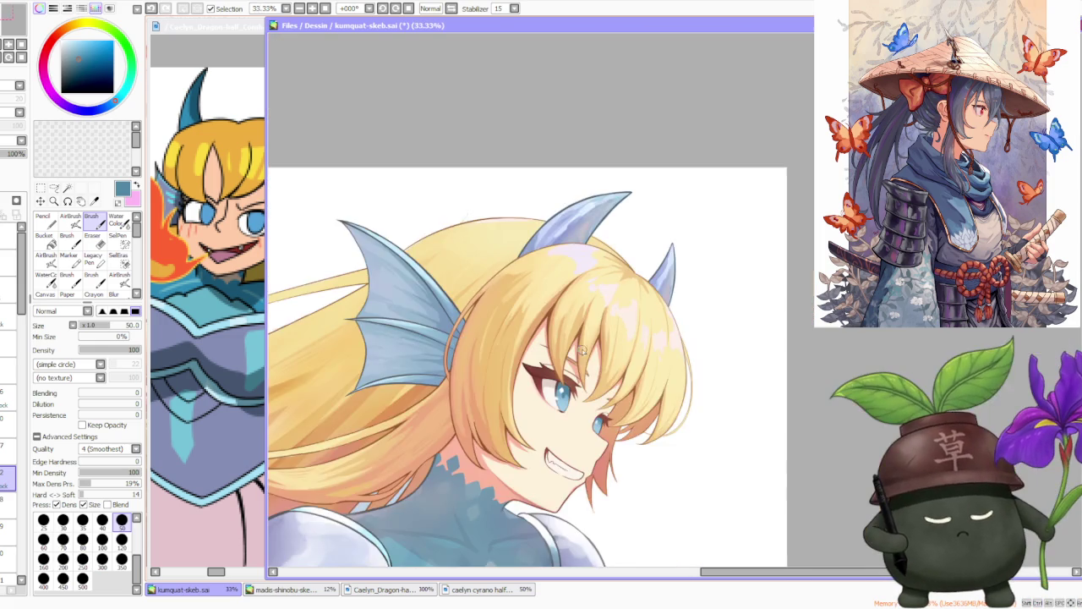
scroll(596, 332, down, 1)
scroll(594, 338, up, 4)
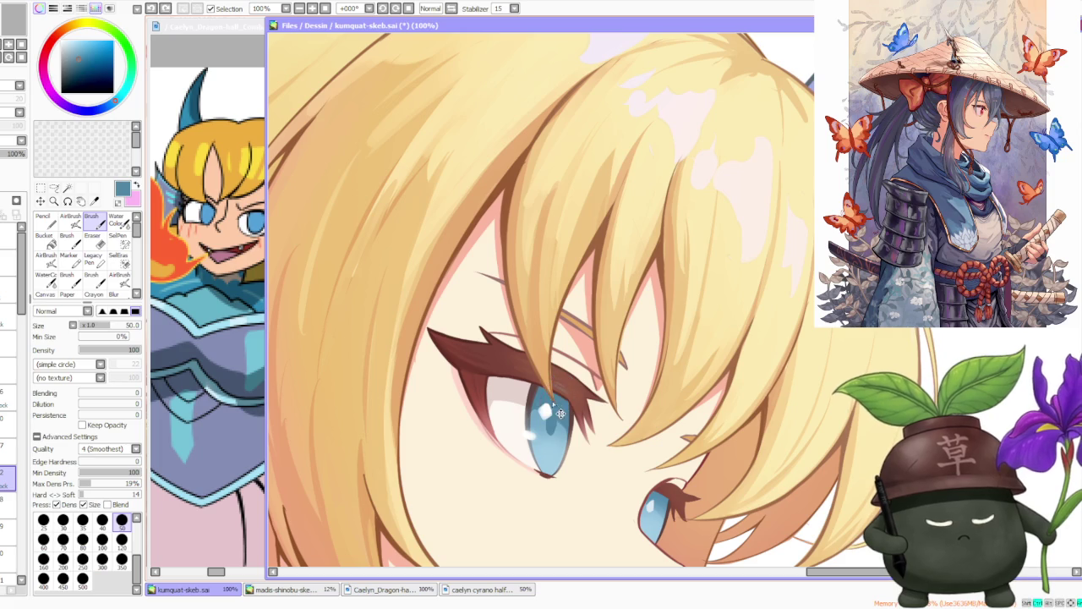
scroll(548, 424, up, 2)
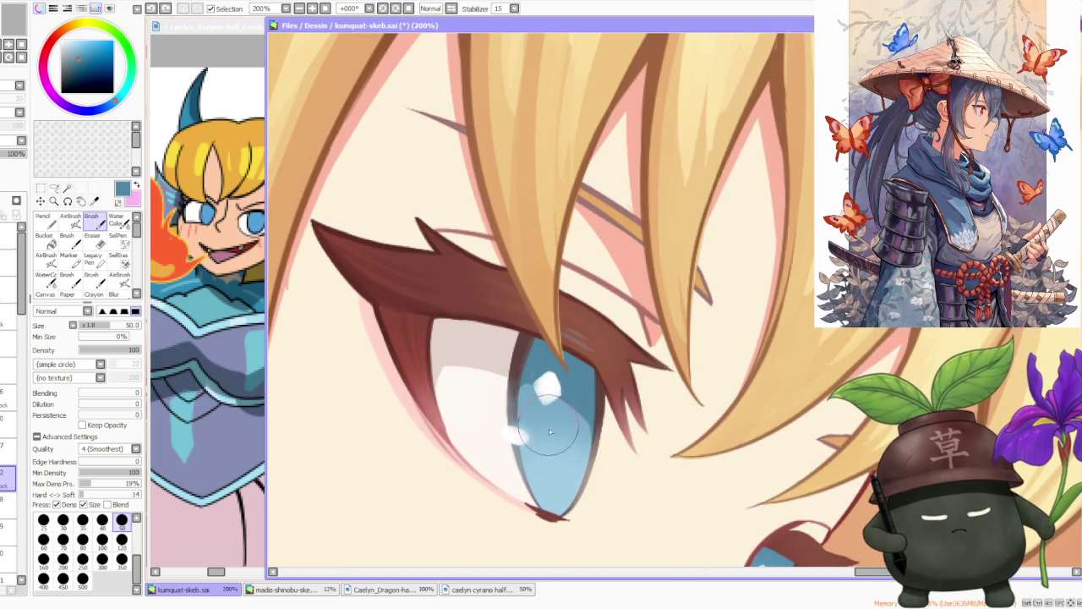
drag(548, 437, 548, 399)
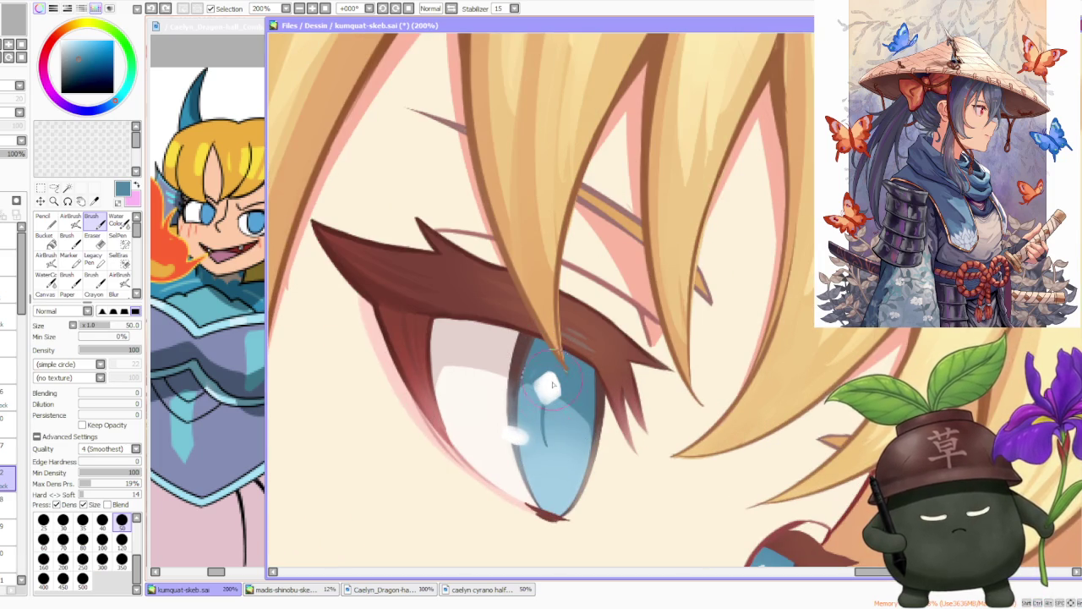
drag(557, 397, 550, 444)
drag(552, 401, 549, 445)
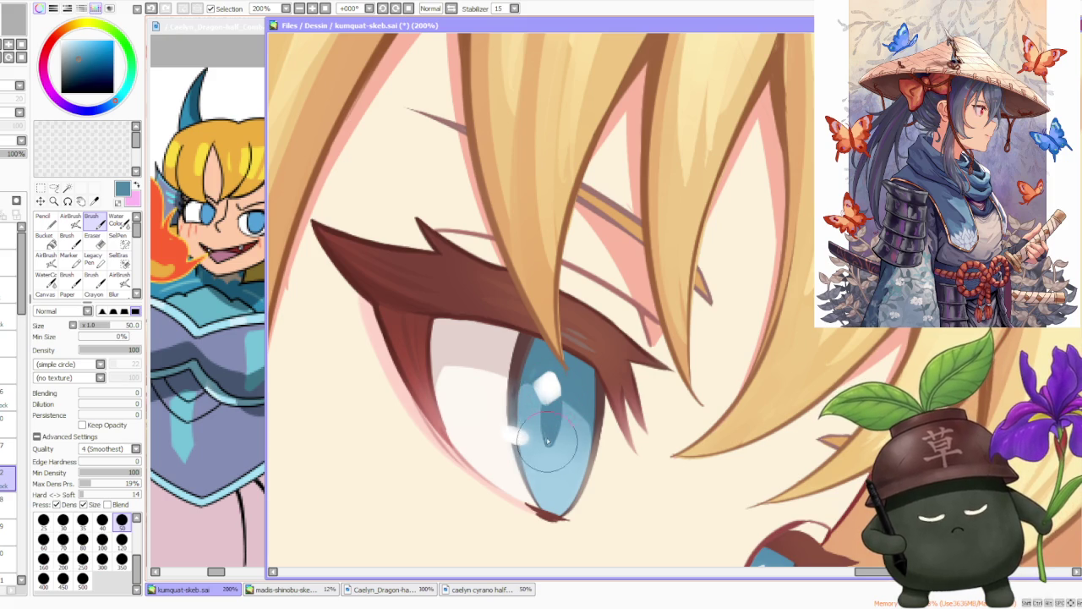
- Repaint the iris shading in greyish blue and add a white highlight on its lower-left
scroll(554, 402, down, 2)
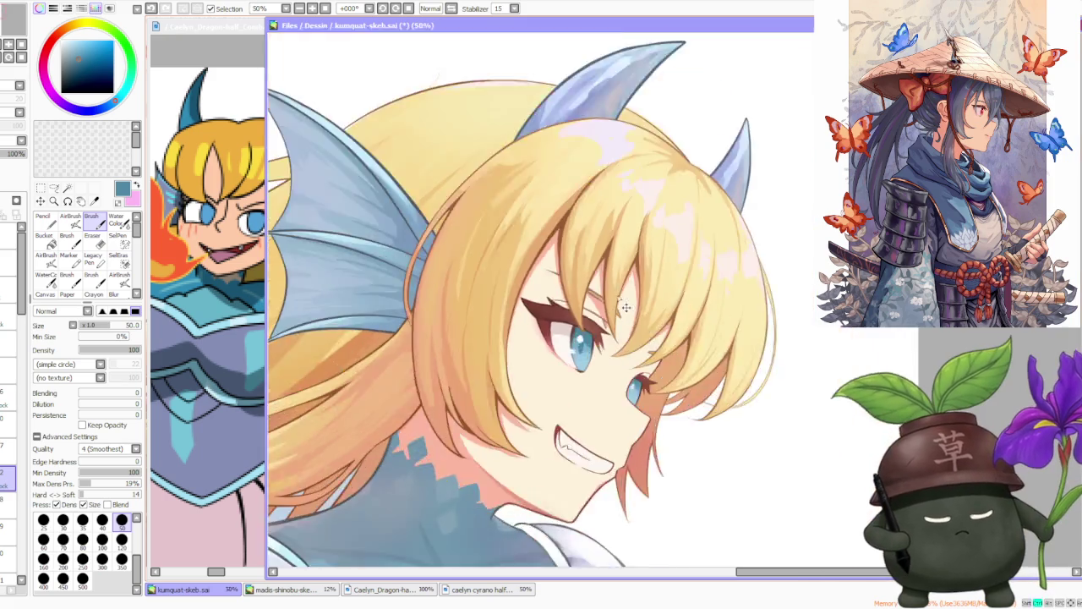
scroll(554, 402, down, 2)
scroll(554, 401, down, 2)
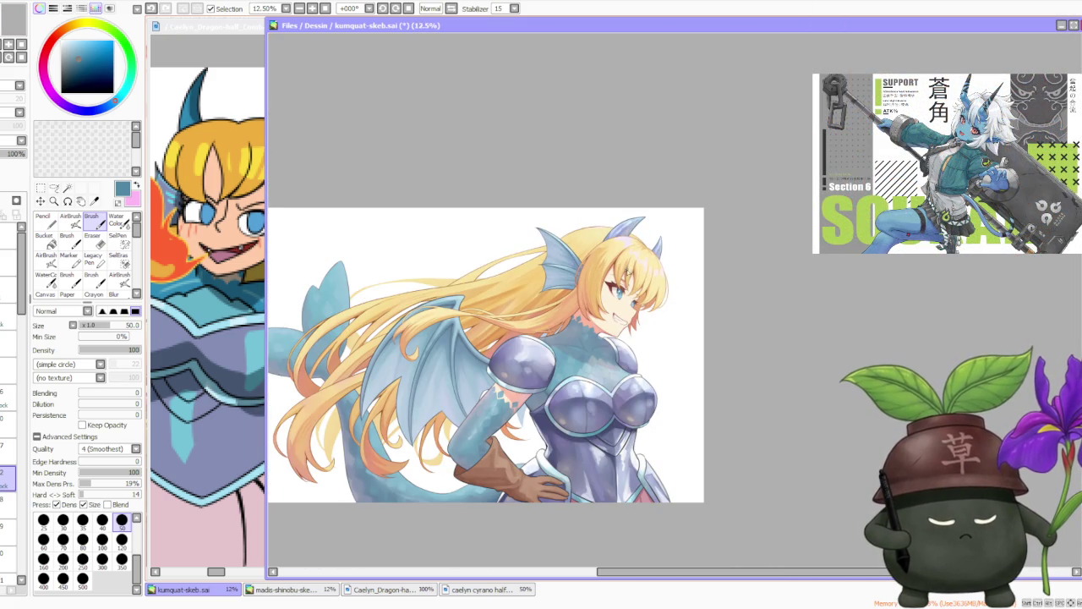
scroll(628, 274, up, 1)
scroll(628, 273, up, 1)
scroll(592, 338, up, 1)
scroll(553, 404, up, 1)
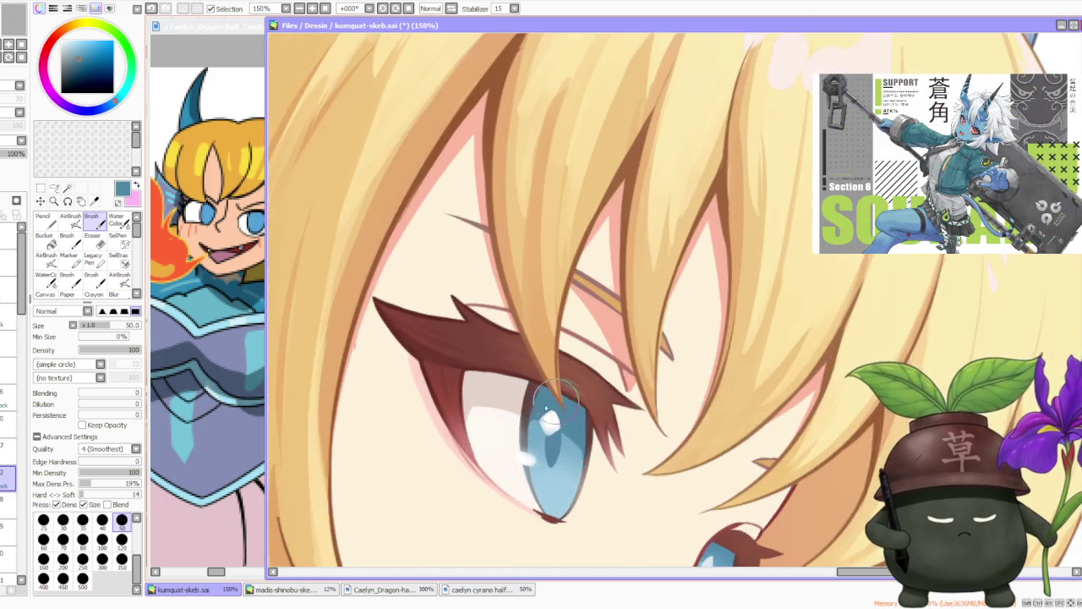
scroll(554, 404, up, 1)
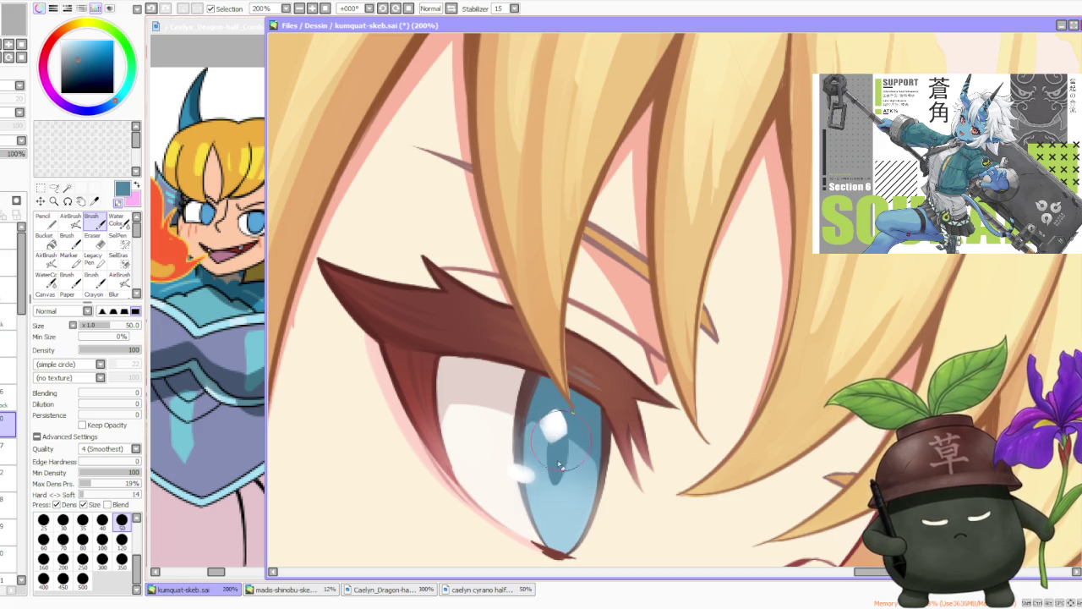
alt+click(512, 495)
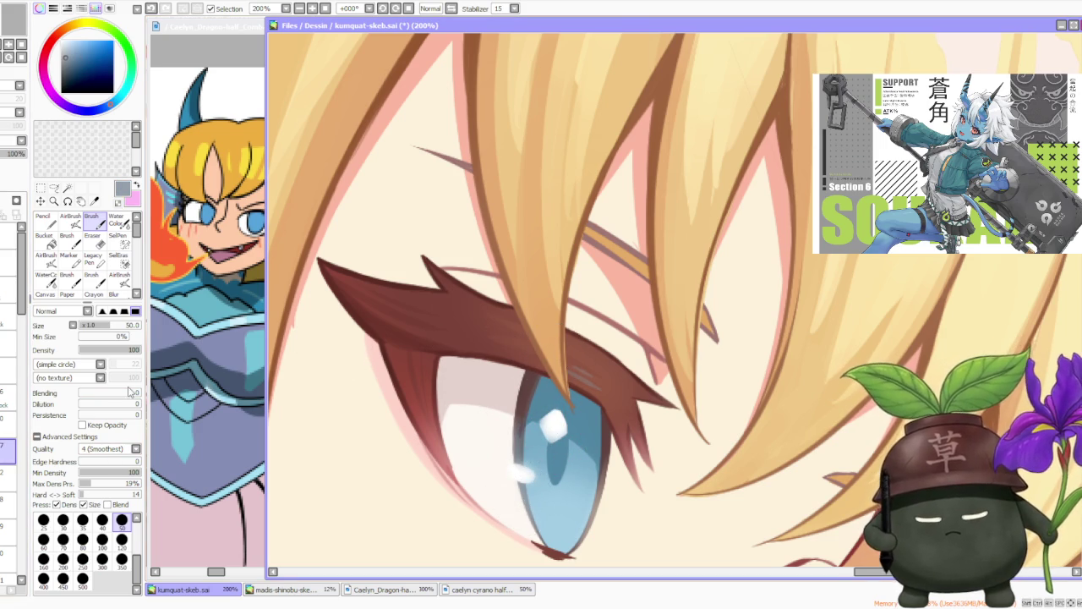
alt+click(511, 433)
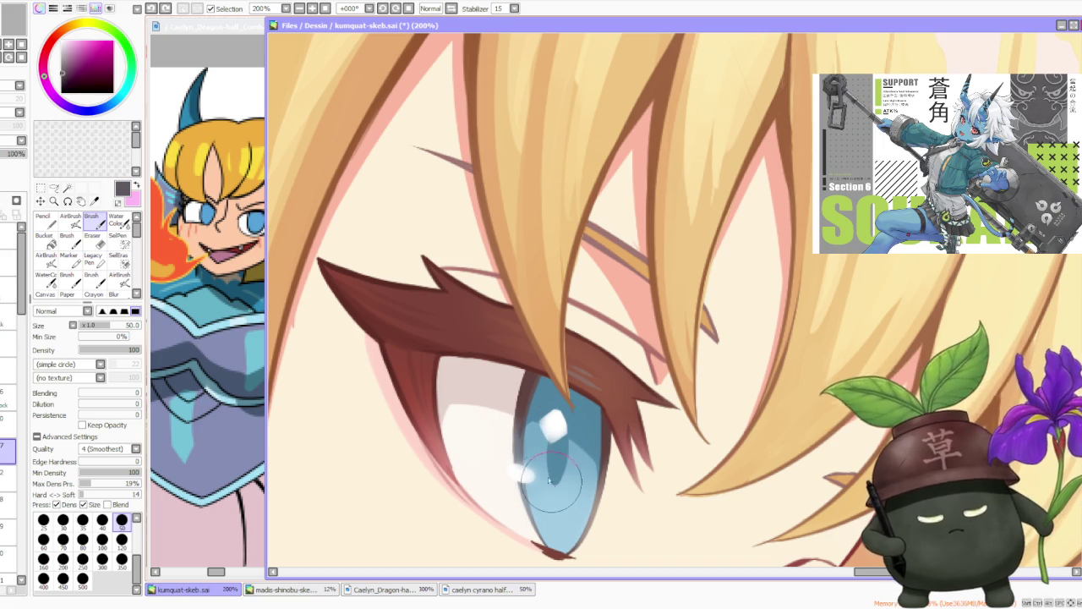
alt+click(508, 448)
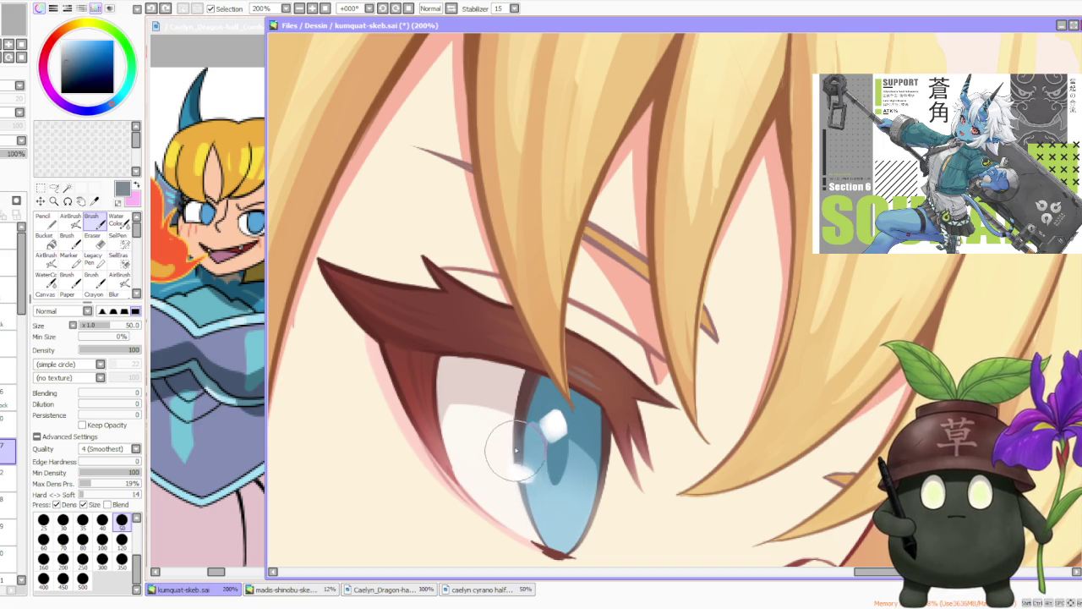
drag(554, 481, 549, 448)
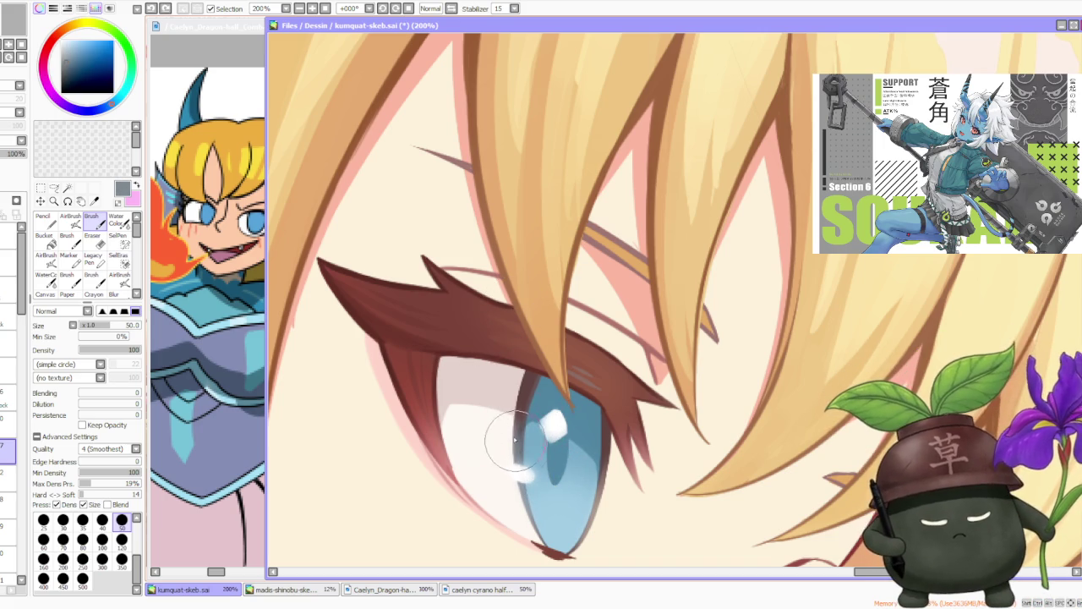
drag(520, 453, 526, 473)
- Sample a teal-blue, raise Blending to 53, and repaint the pupil on another layer
alt+click(541, 423)
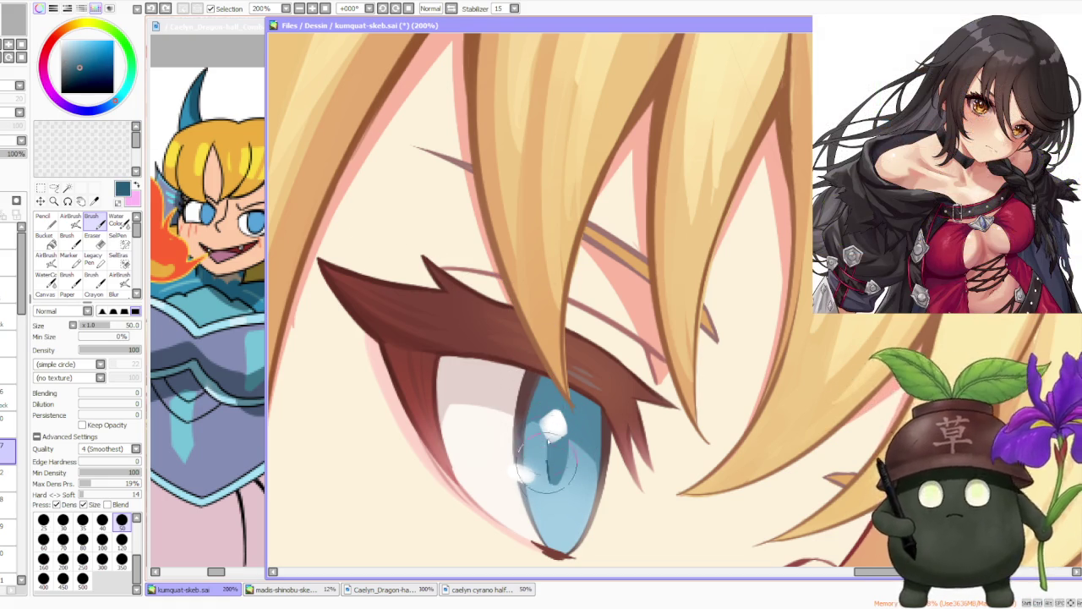
drag(109, 397, 113, 394)
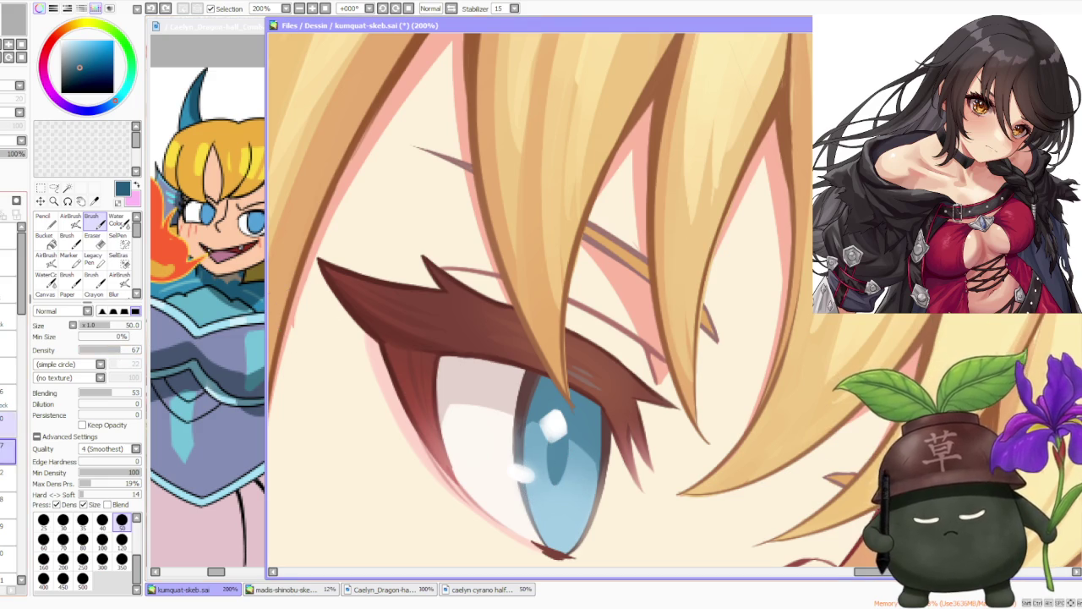
key(ctrl+minus)
click(8, 478)
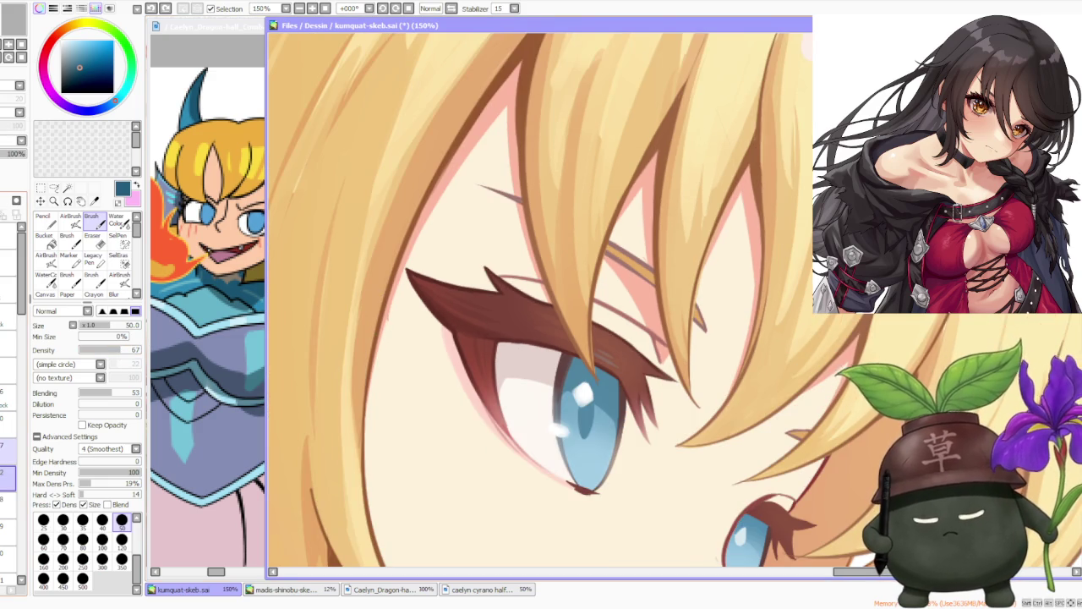
scroll(592, 385, up, 1)
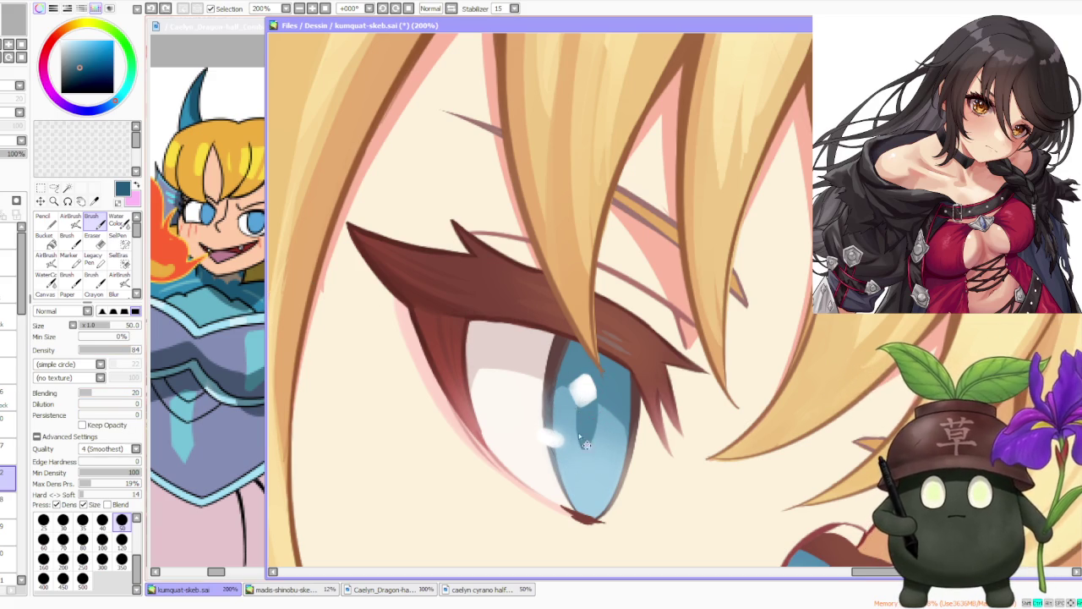
drag(589, 448, 593, 397)
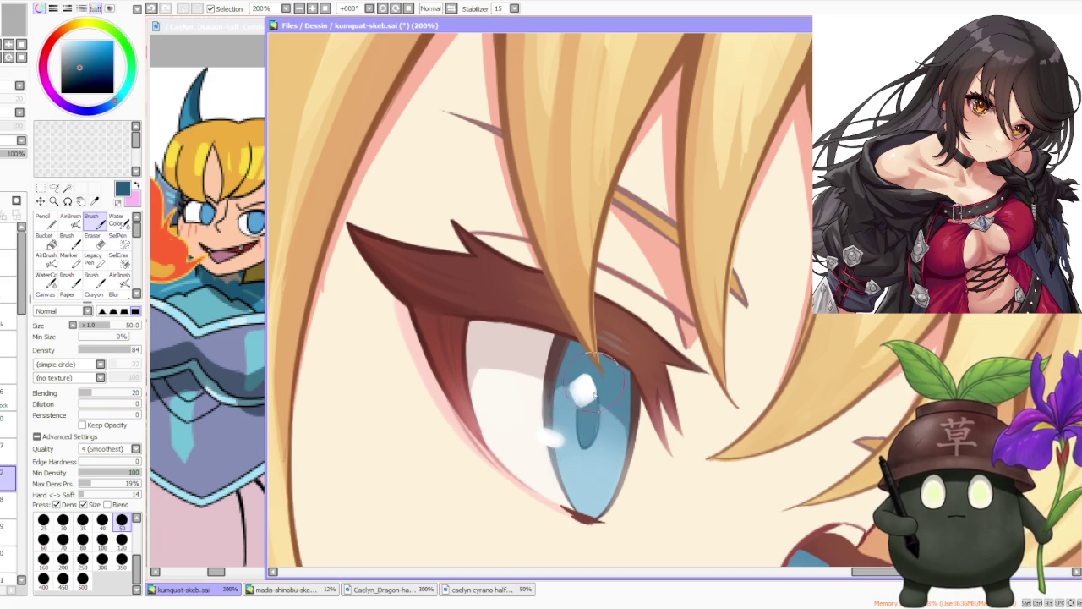
drag(592, 448, 596, 406)
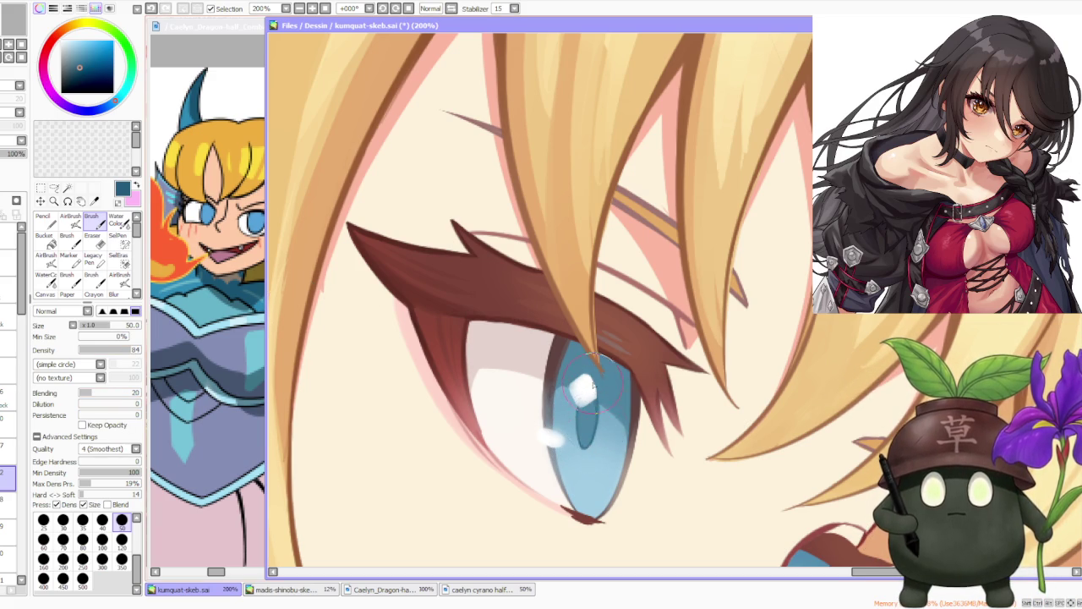
scroll(604, 355, down, 4)
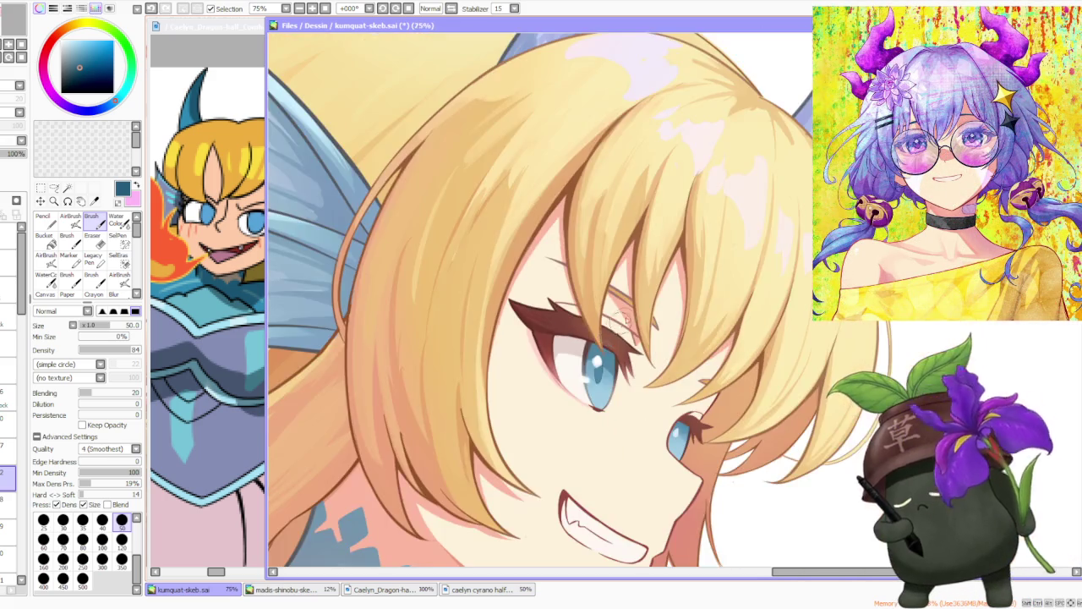
scroll(616, 328, down, 3)
scroll(664, 312, down, 2)
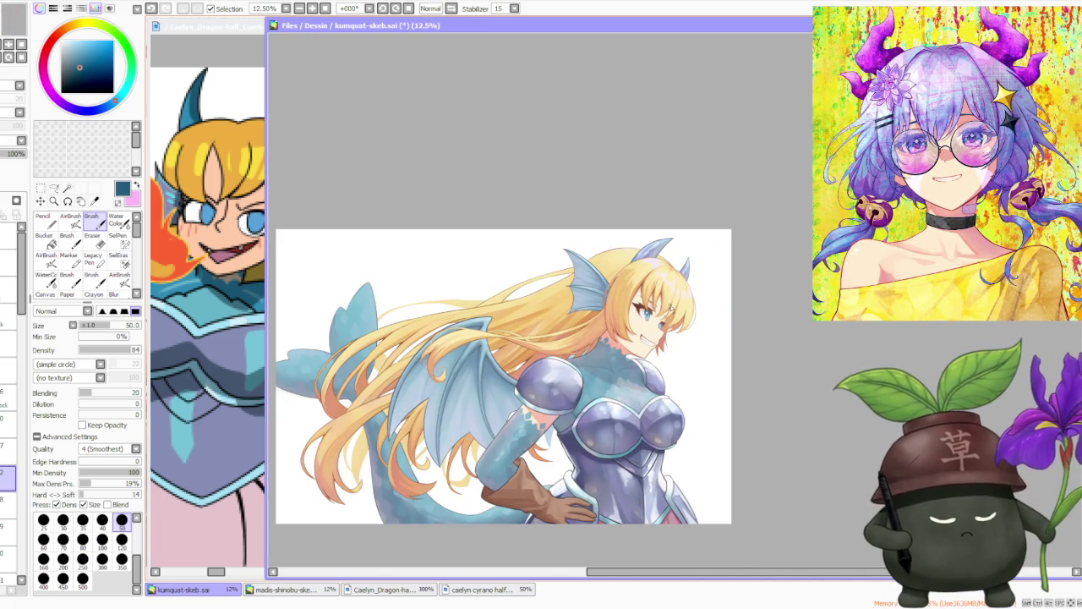
scroll(670, 310, up, 4)
scroll(625, 320, up, 3)
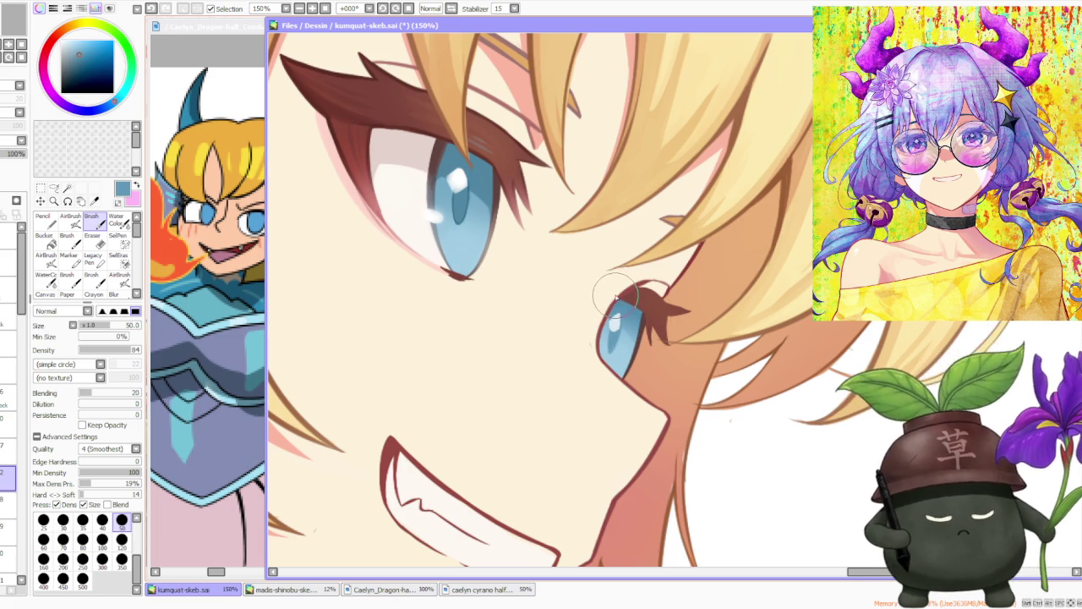
scroll(615, 300, down, 3)
scroll(626, 279, down, 2)
scroll(671, 227, down, 2)
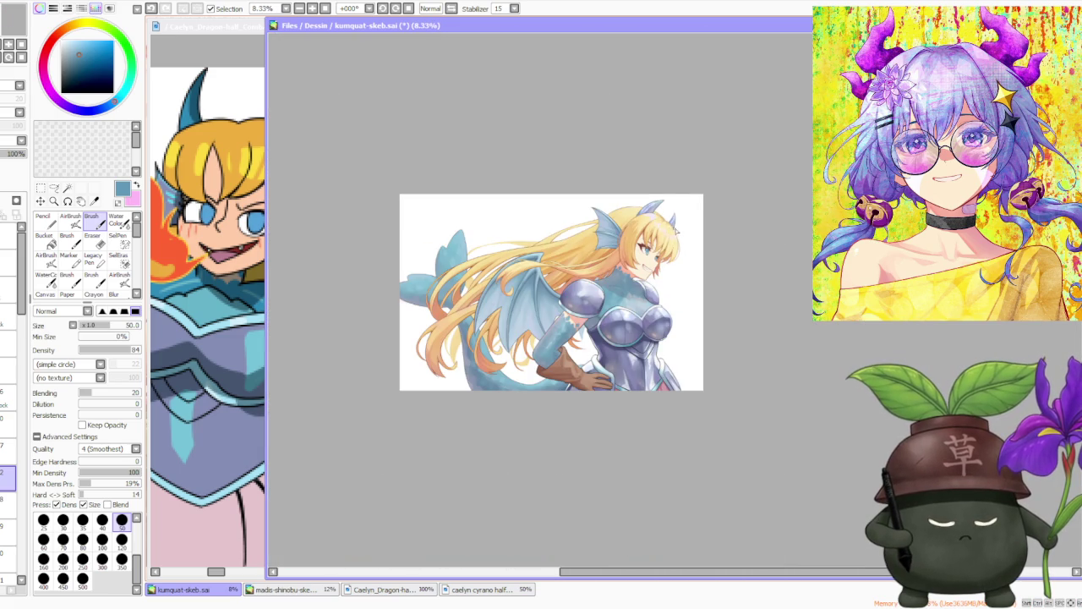
scroll(674, 232, up, 2)
scroll(659, 238, up, 2)
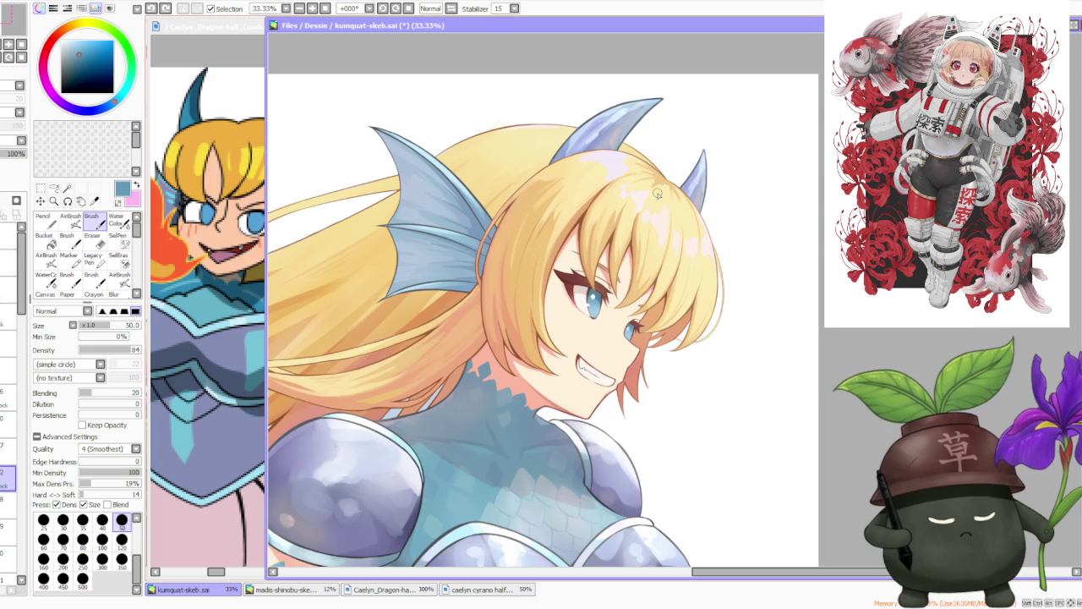
scroll(651, 253, up, 2)
scroll(643, 338, up, 1)
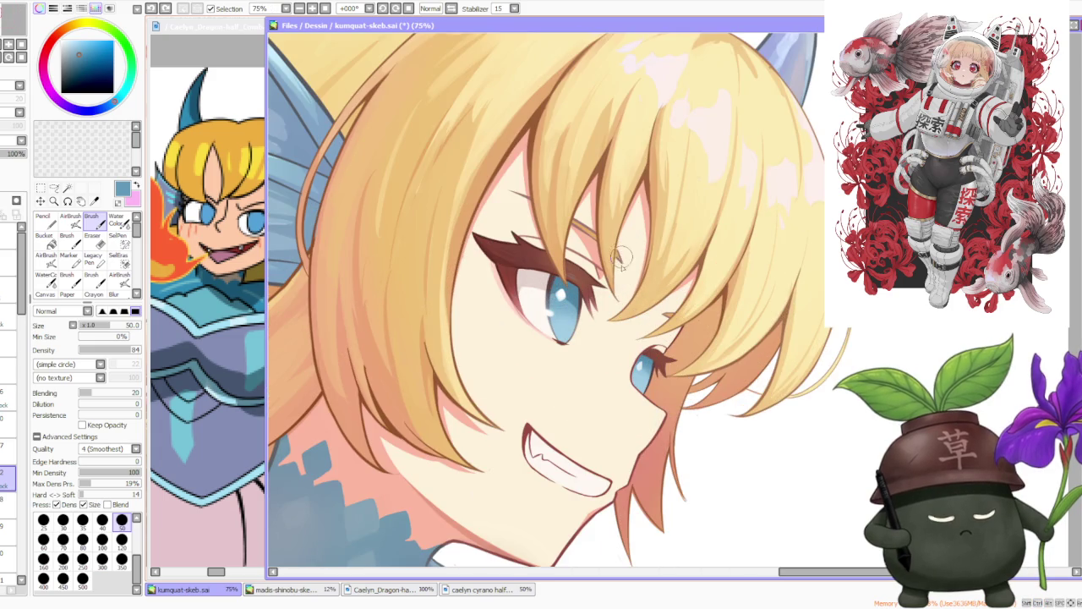
- Try lighter and darker blues on the small iris, undoing the darker attempts
scroll(647, 376, up, 1)
alt+click(638, 402)
mouse_move(625, 380)
mouse_down()
mouse_move(643, 414)
mouse_move(643, 392)
mouse_move(630, 386)
mouse_up()
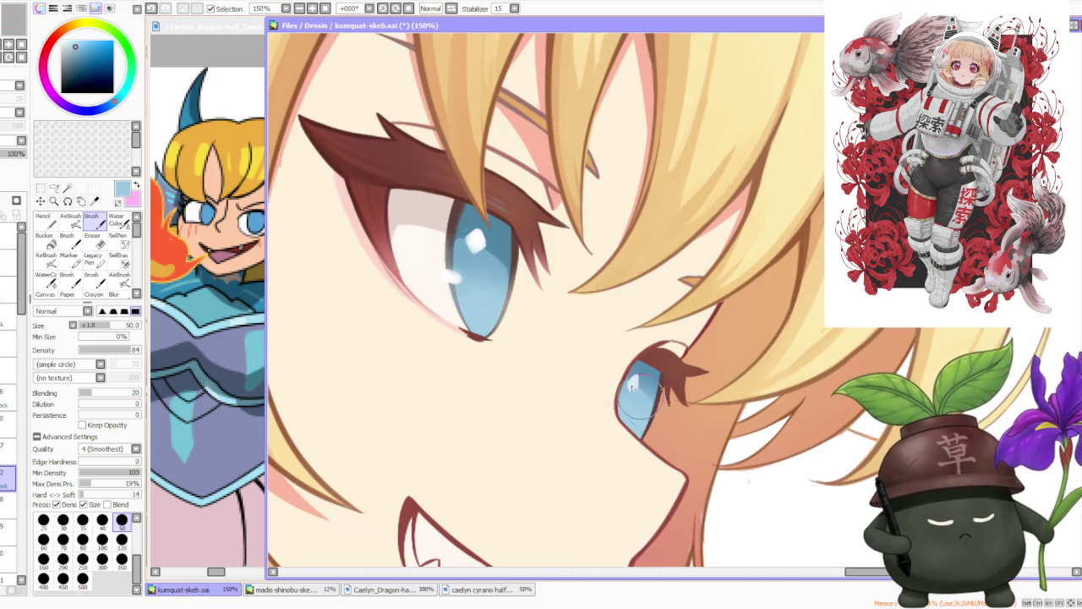
alt+click(640, 398)
mouse_move(630, 381)
mouse_down()
mouse_move(643, 406)
mouse_move(640, 373)
mouse_move(655, 406)
mouse_up()
key(ctrl+z)
alt+click(642, 390)
key(ctrl+z)
alt+click(643, 389)
- Mirror the canvas to check the eyes, then pick the peach skin tone from the neck
scroll(638, 309, down, 1)
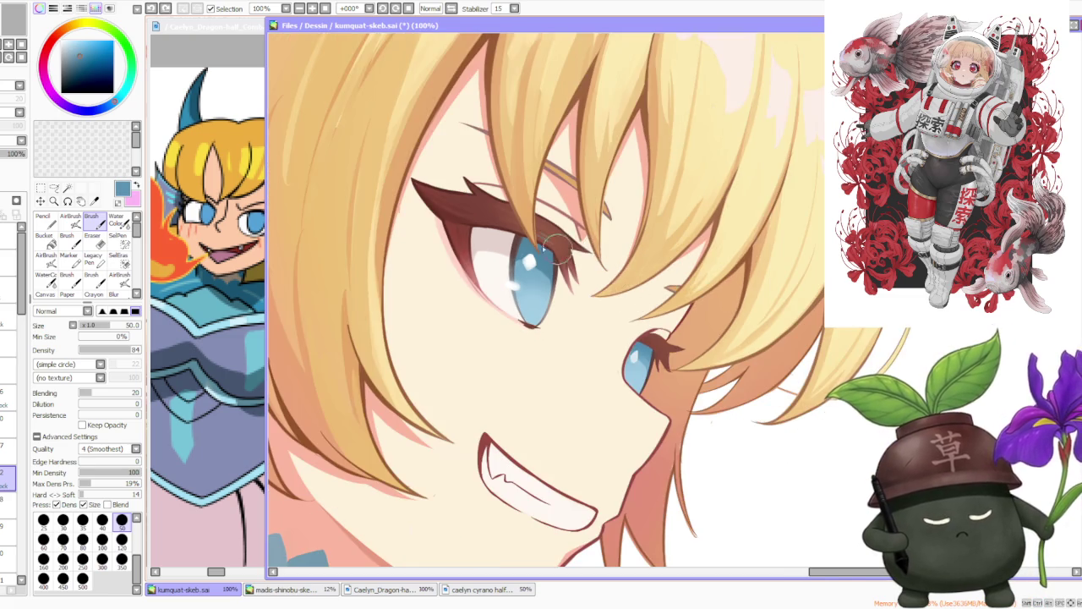
scroll(524, 246, up, 2)
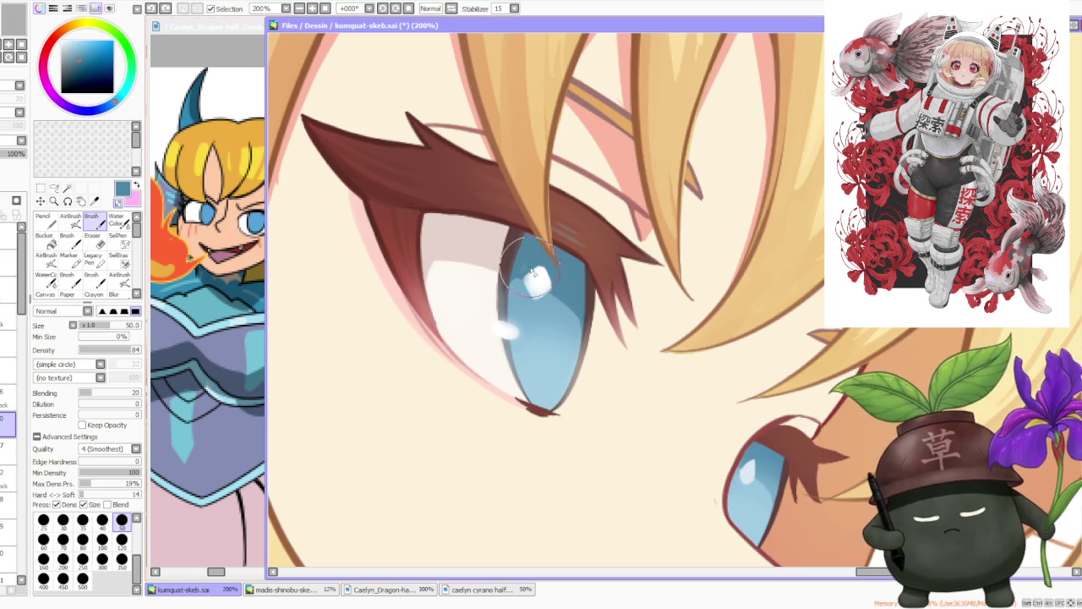
scroll(558, 237, down, 1)
scroll(596, 195, down, 2)
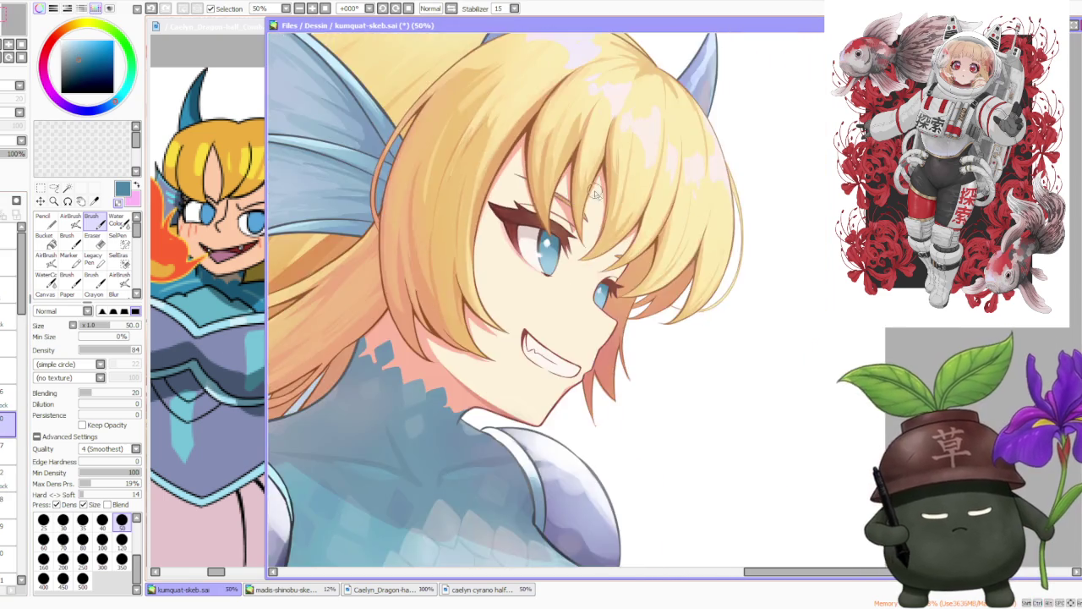
scroll(596, 194, down, 3)
scroll(593, 168, down, 1)
click(452, 9)
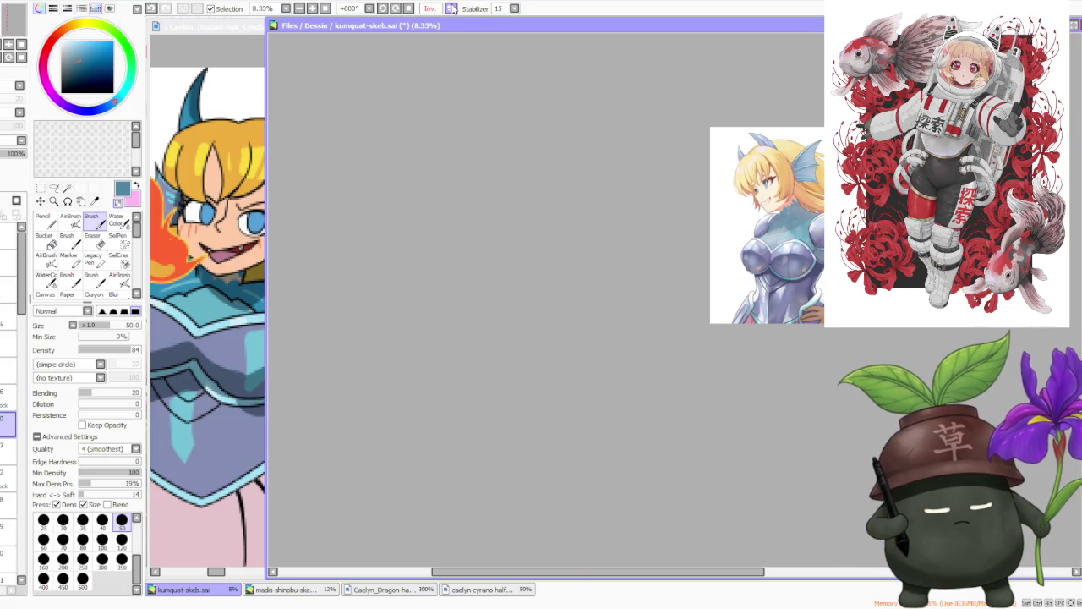
click(452, 8)
scroll(514, 222, up, 1)
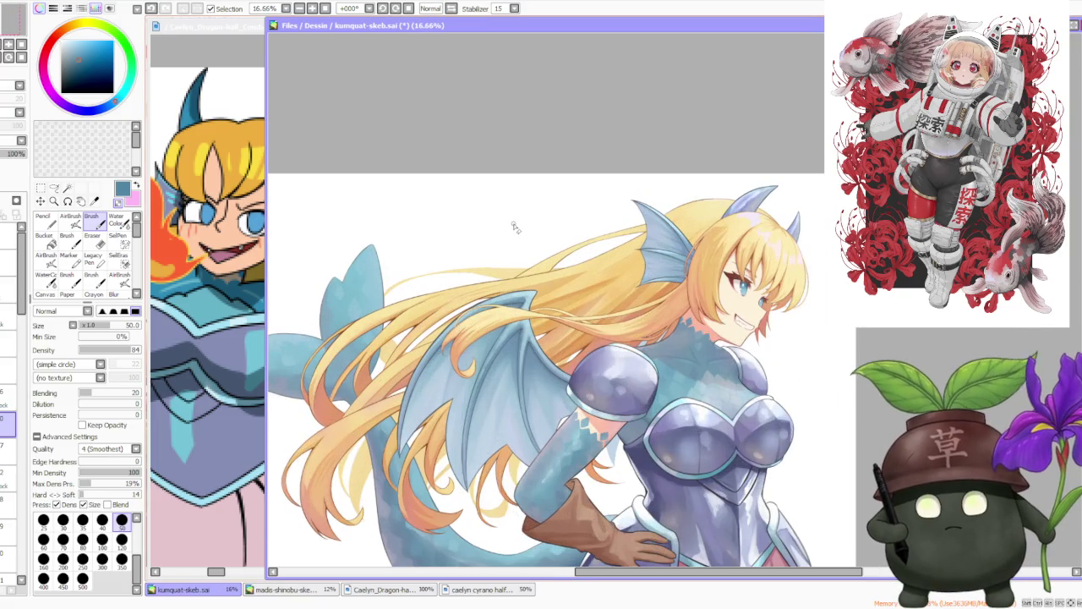
scroll(528, 249, up, 1)
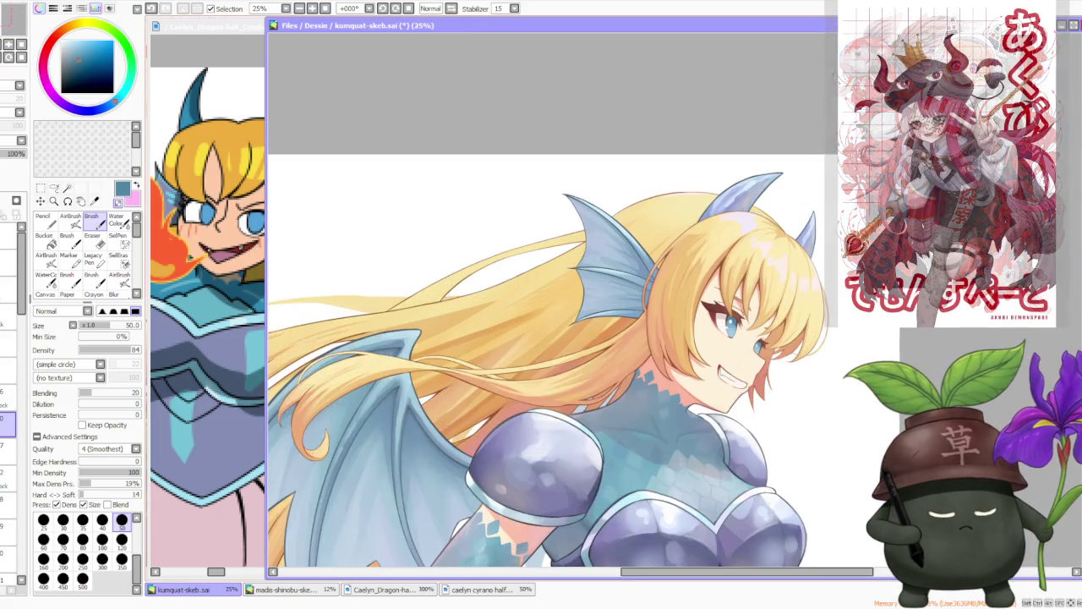
scroll(592, 305, up, 1)
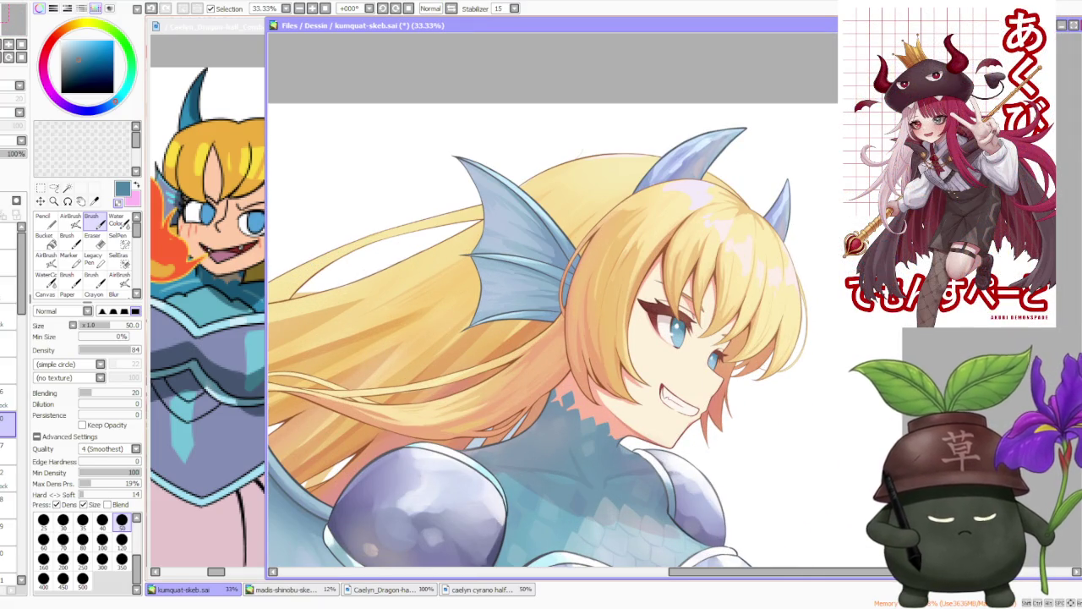
alt+click(617, 422)
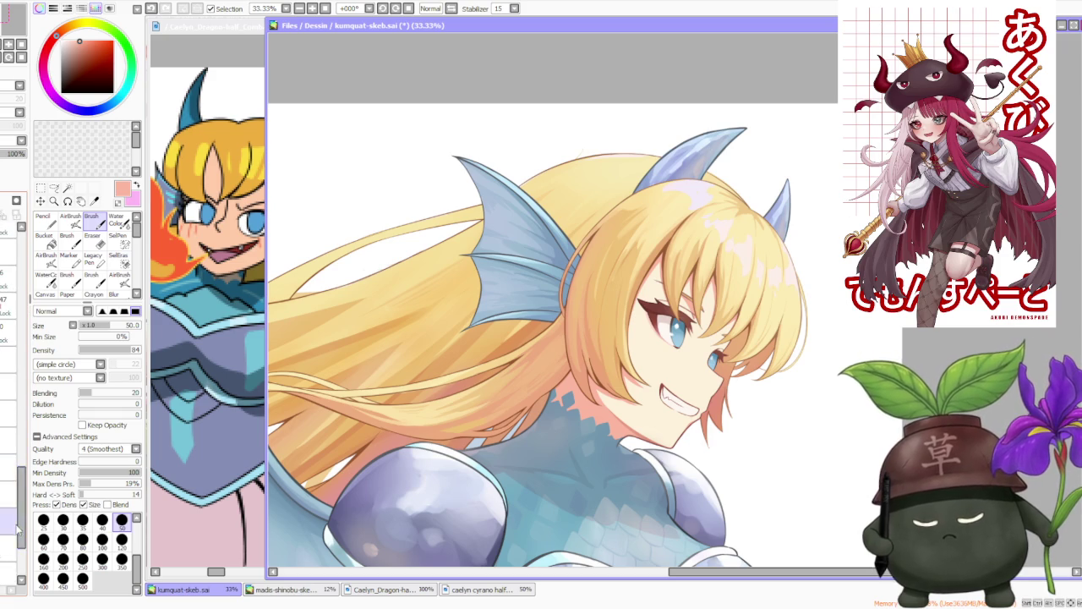
scroll(17, 423, up, 5)
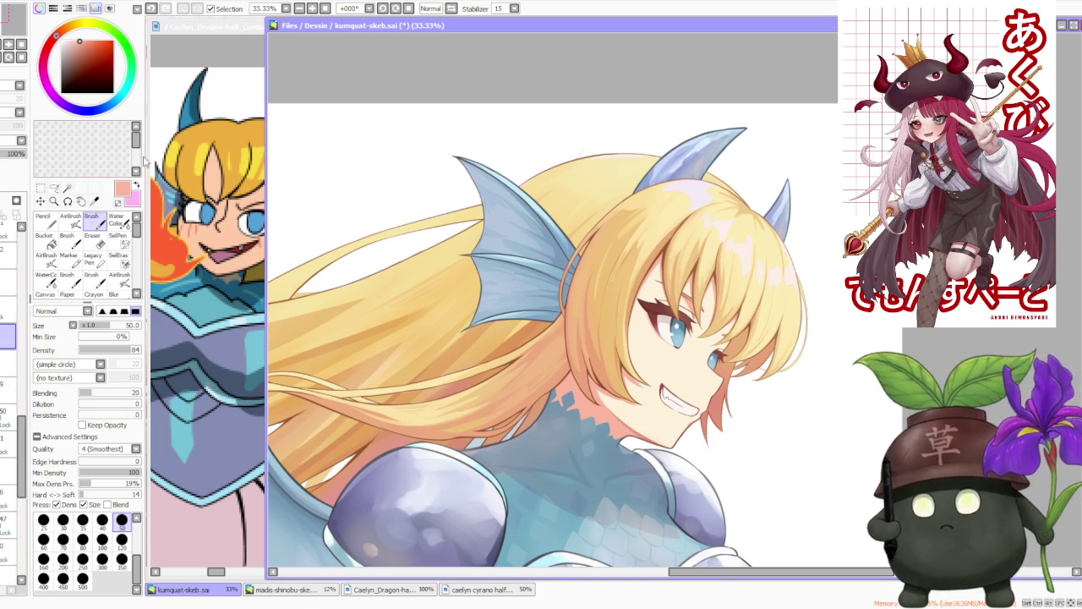
scroll(701, 352, up, 5)
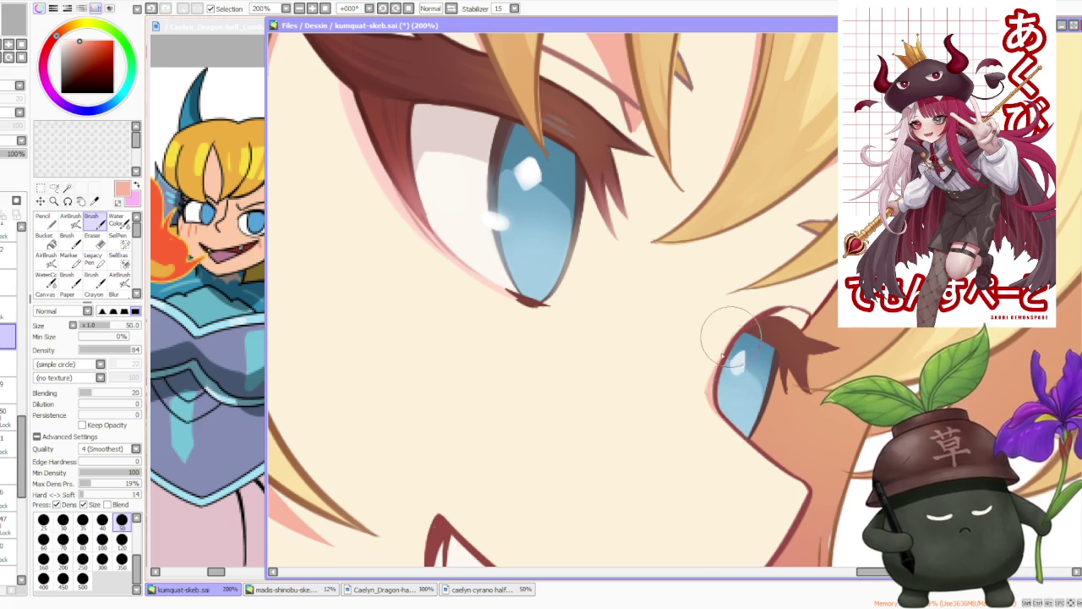
click(115, 221)
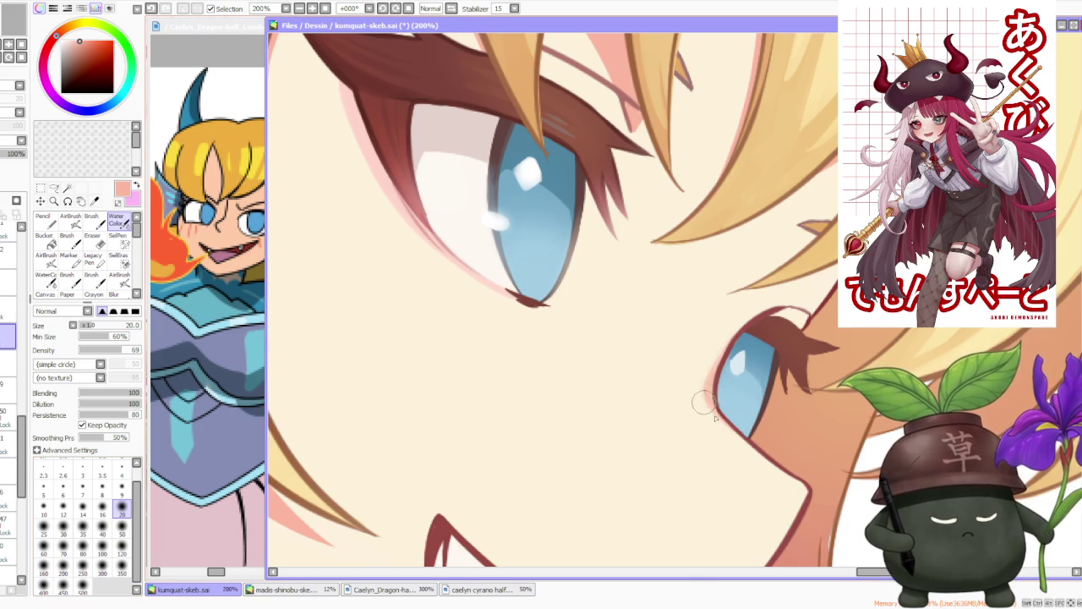
scroll(747, 448, down, 4)
scroll(793, 296, down, 1)
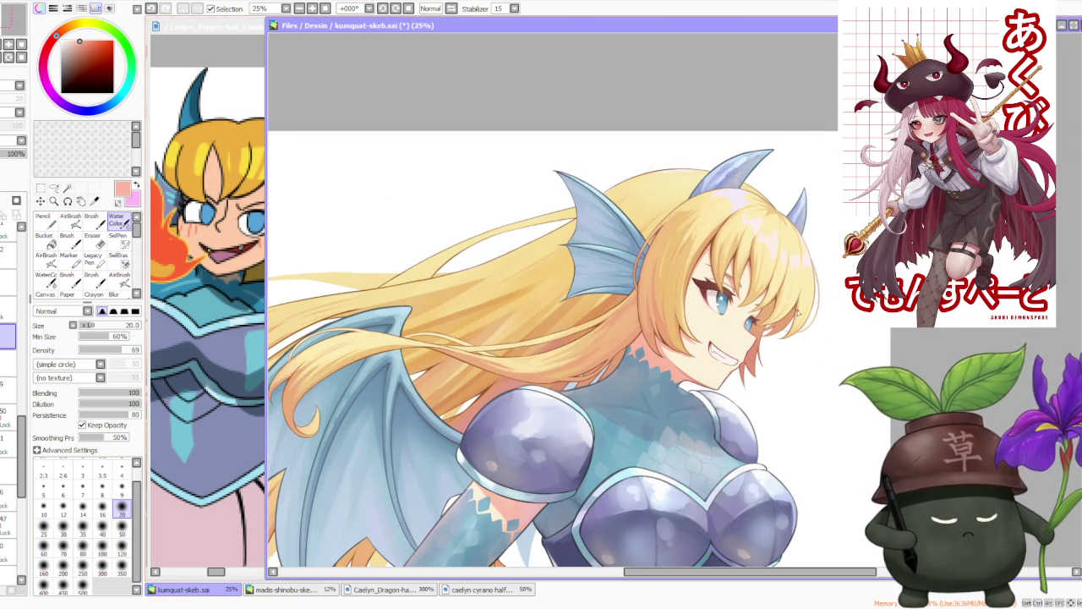
scroll(780, 240, down, 1)
scroll(736, 279, up, 2)
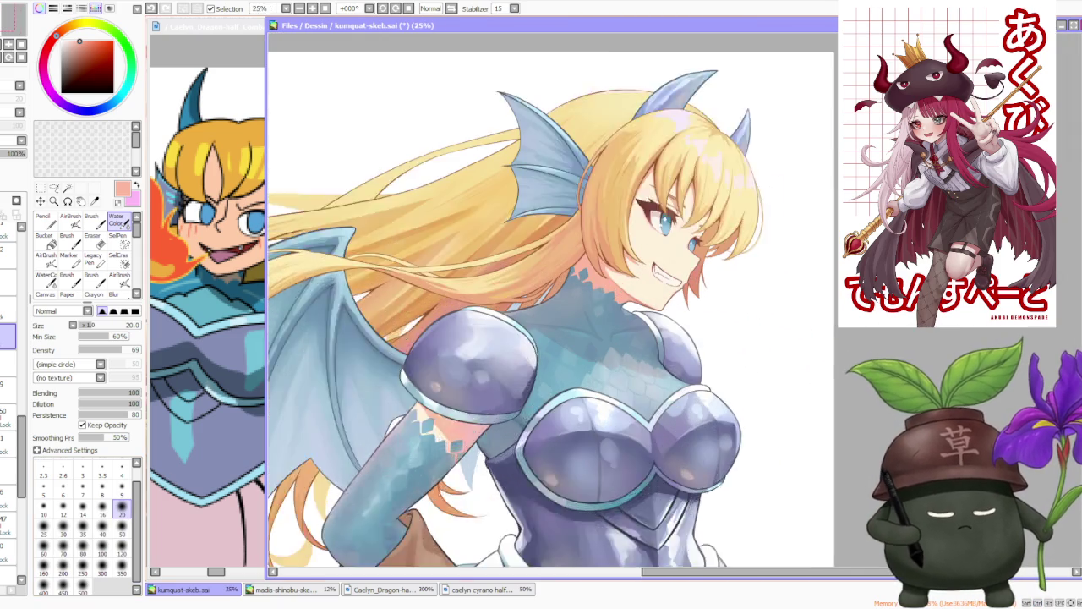
scroll(695, 317, up, 1)
scroll(693, 306, up, 1)
scroll(694, 306, down, 1)
scroll(704, 222, down, 1)
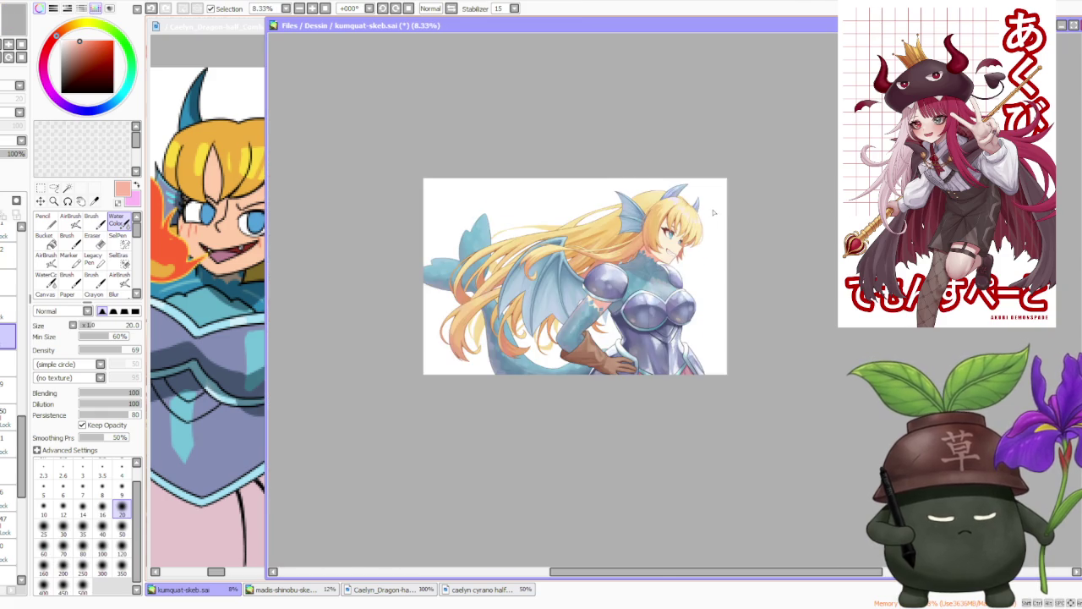
scroll(688, 217, up, 2)
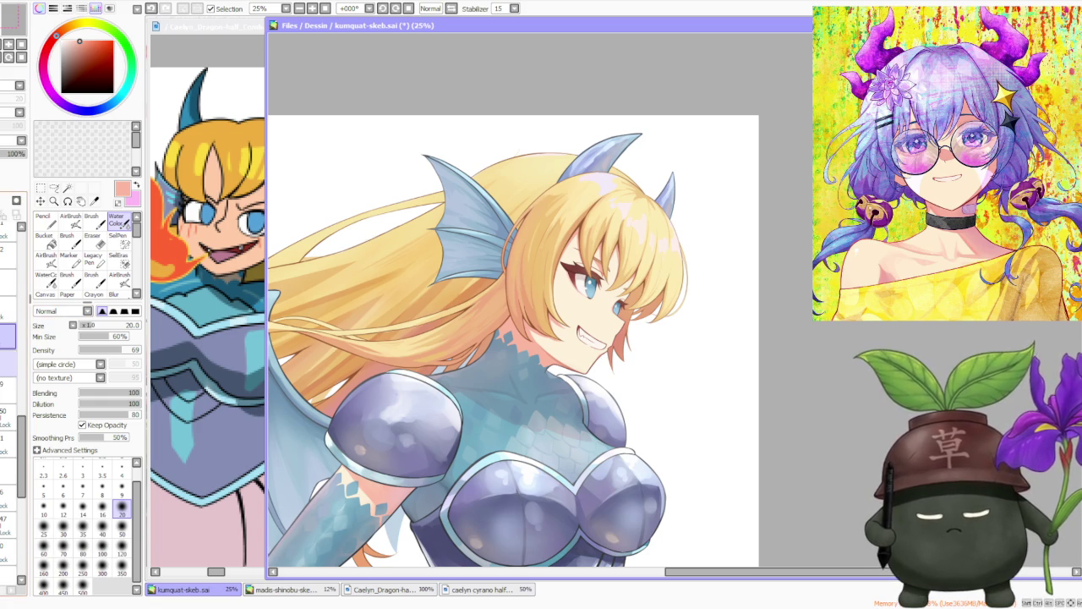
scroll(712, 265, up, 3)
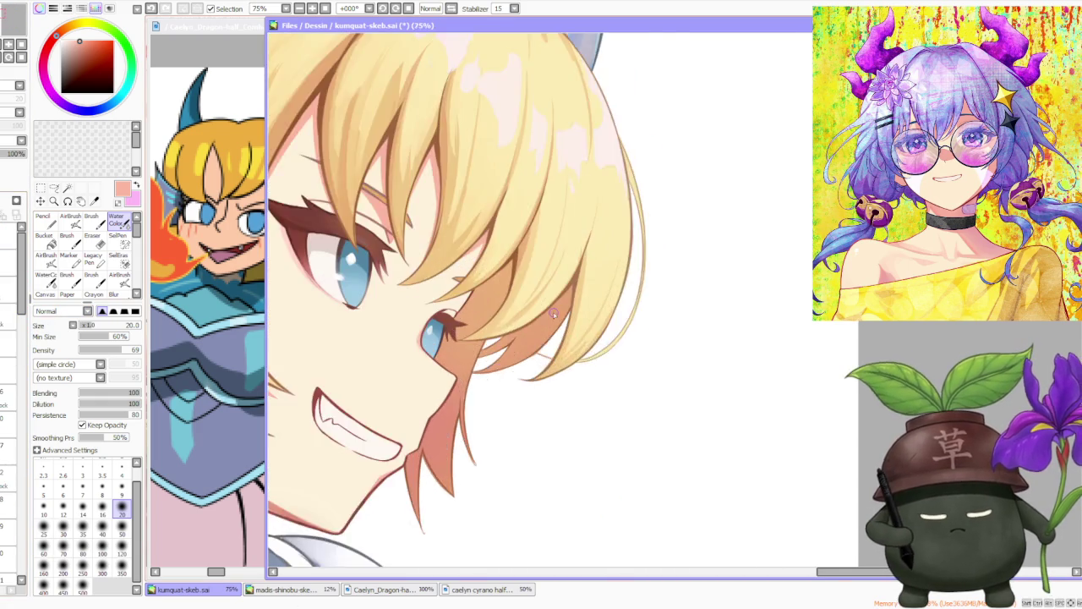
scroll(387, 330, up, 1)
scroll(387, 330, up, 2)
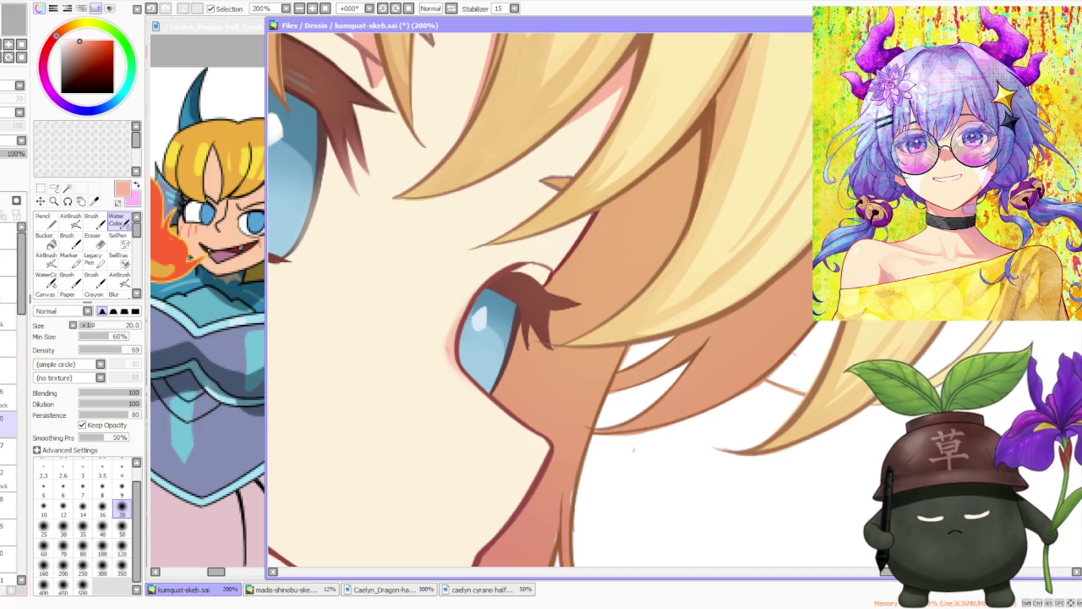
click(7, 478)
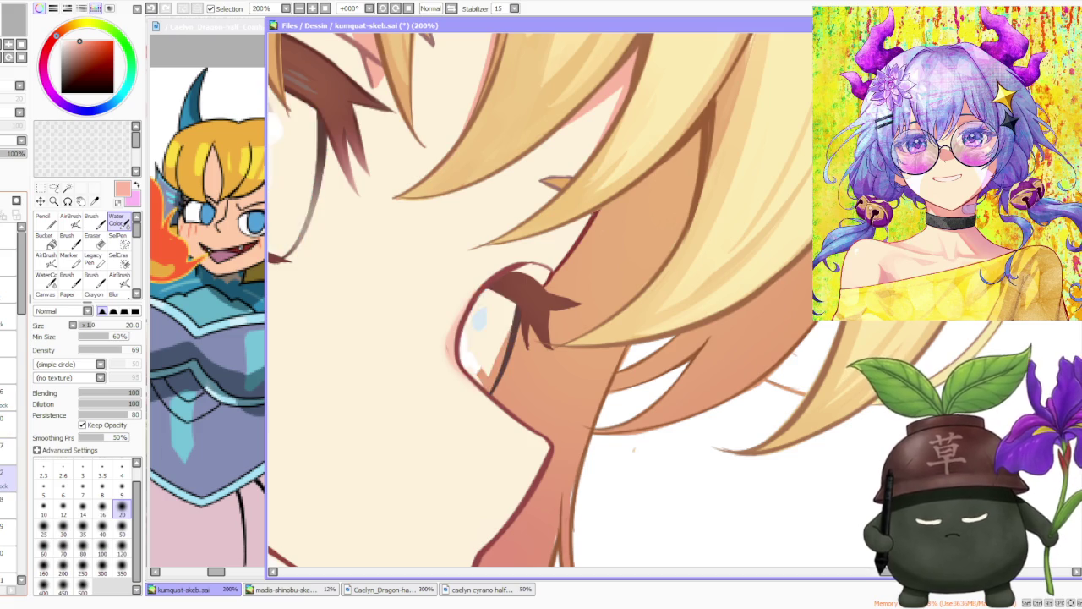
click(7, 498)
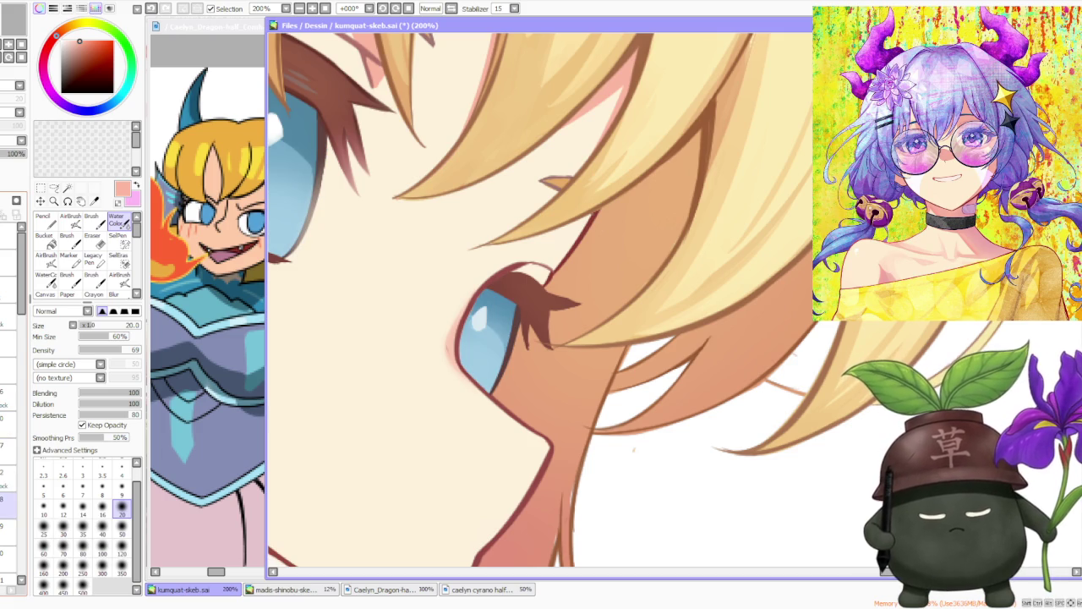
click(6, 526)
click(7, 317)
click(7, 370)
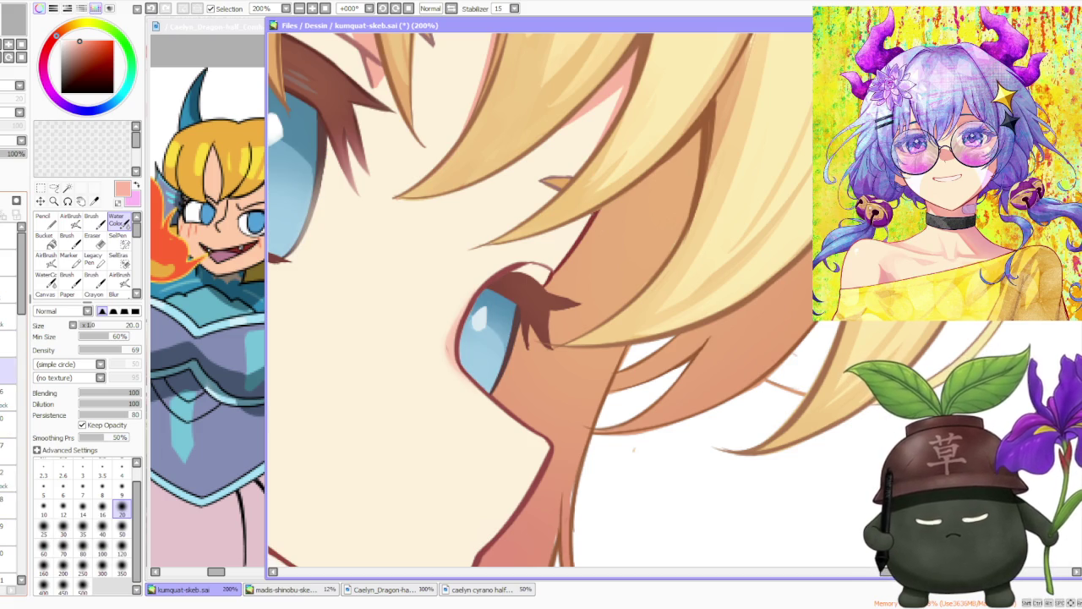
click(7, 343)
click(6, 370)
click(7, 397)
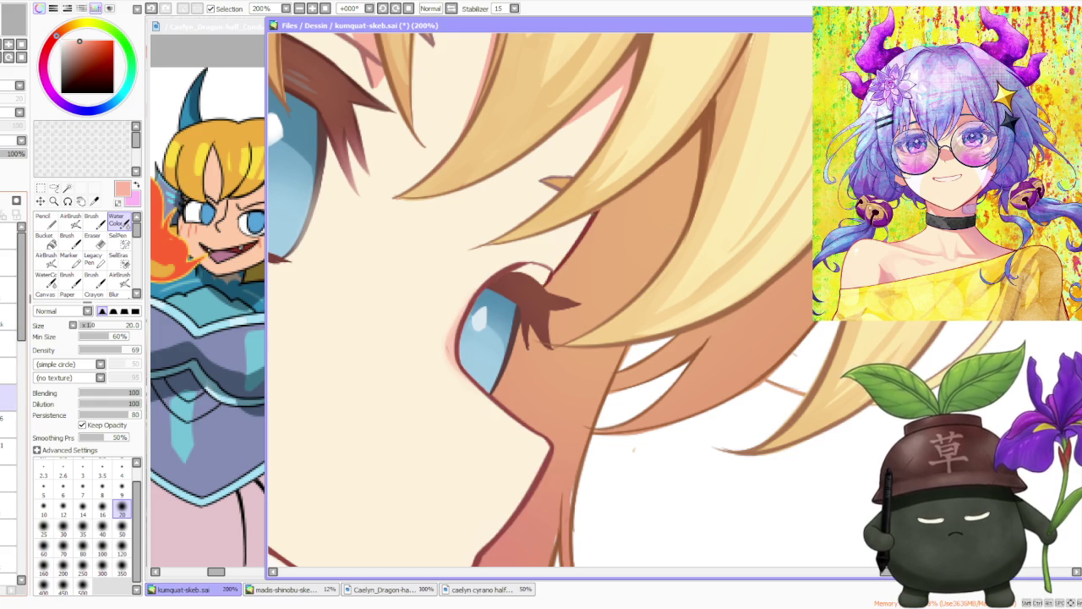
click(7, 425)
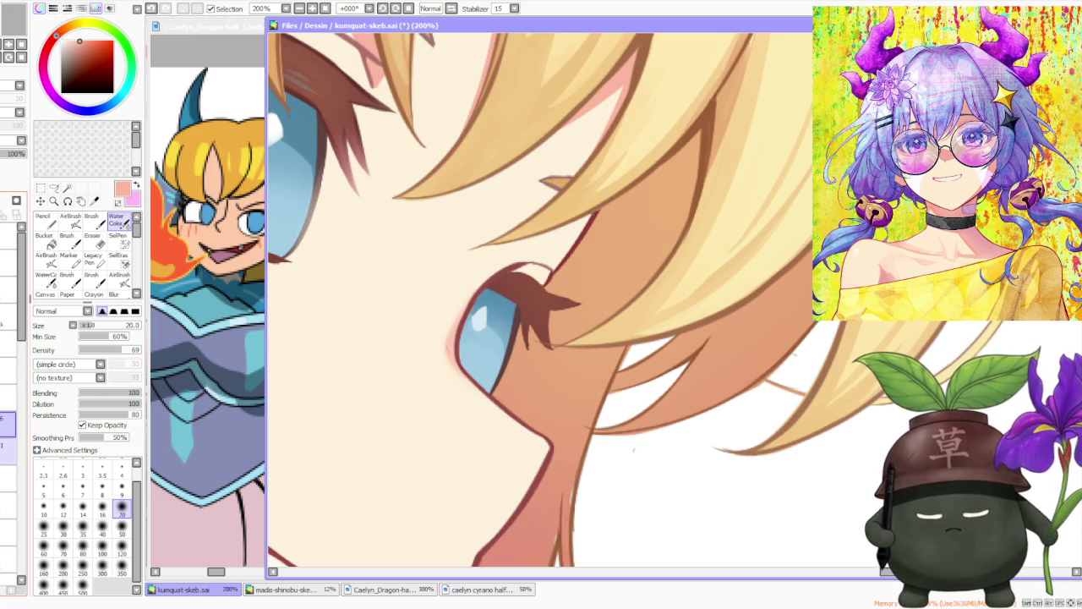
click(7, 452)
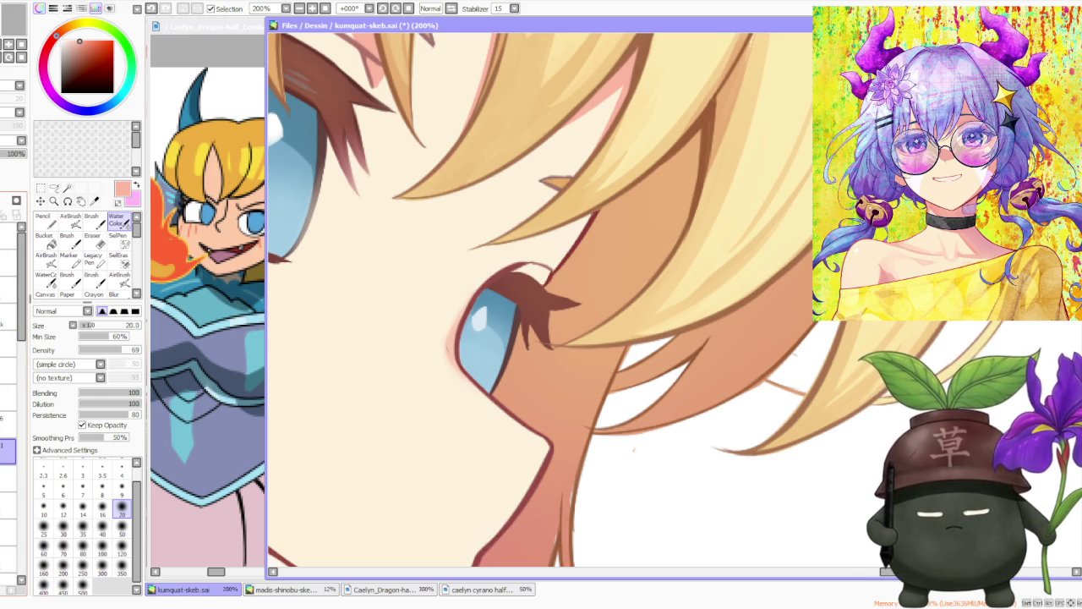
key(b)
scroll(448, 353, up, 1)
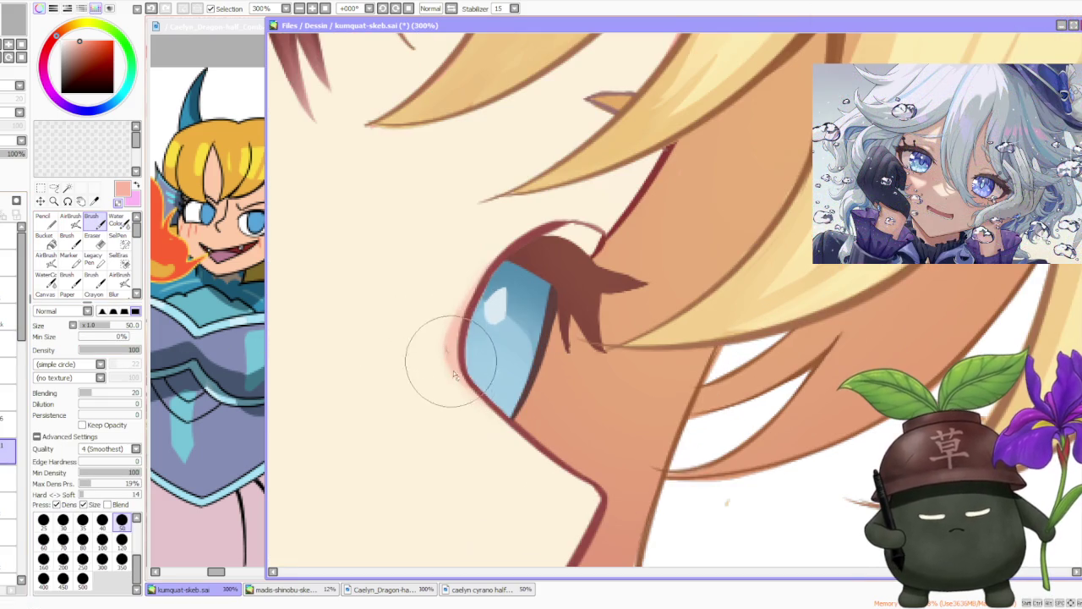
- Pick the eyelash's dark brown and compare the last eye stroke using undo and redo
scroll(581, 201, down, 1)
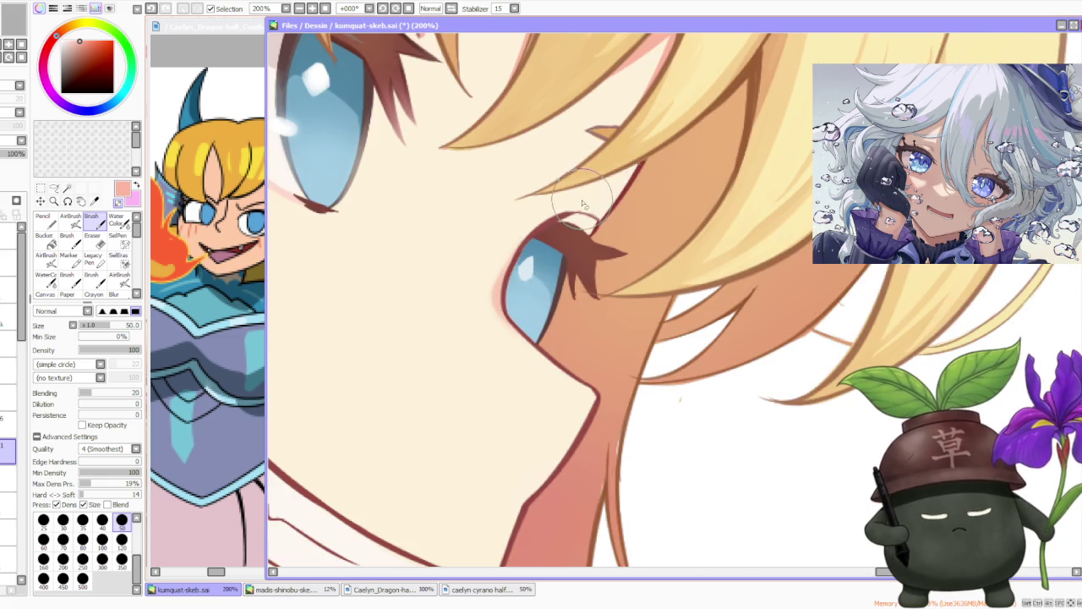
scroll(583, 203, down, 1)
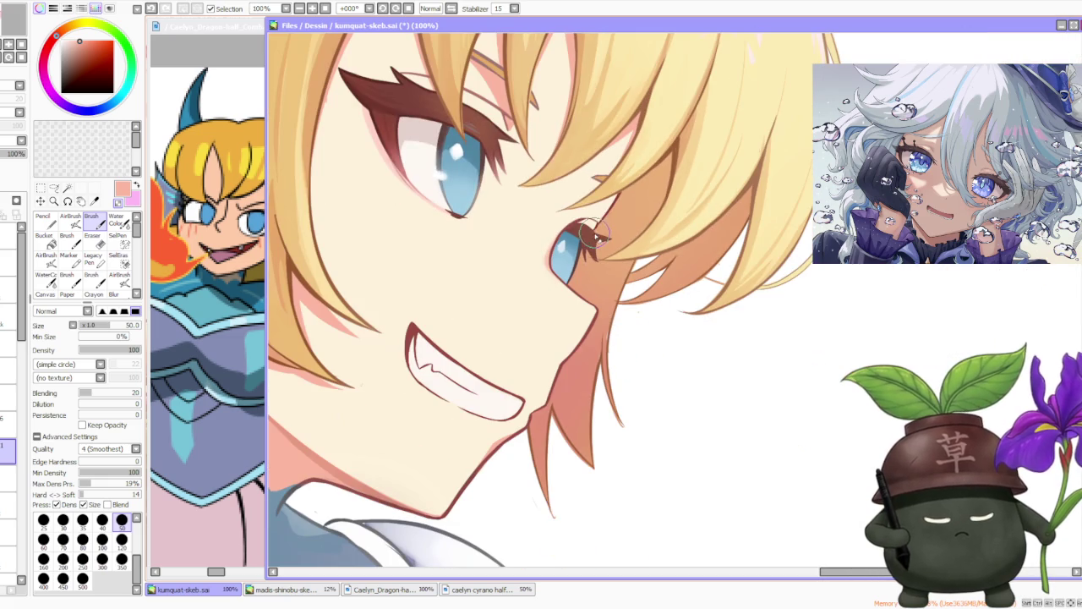
alt+click(370, 109)
scroll(10, 339, up, 3)
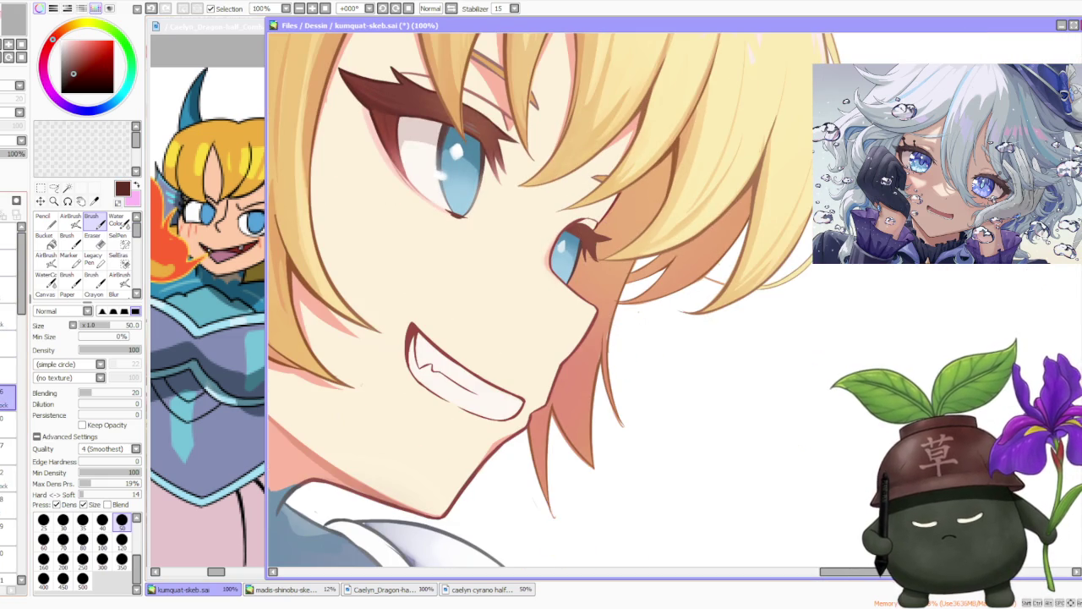
scroll(559, 230, up, 1)
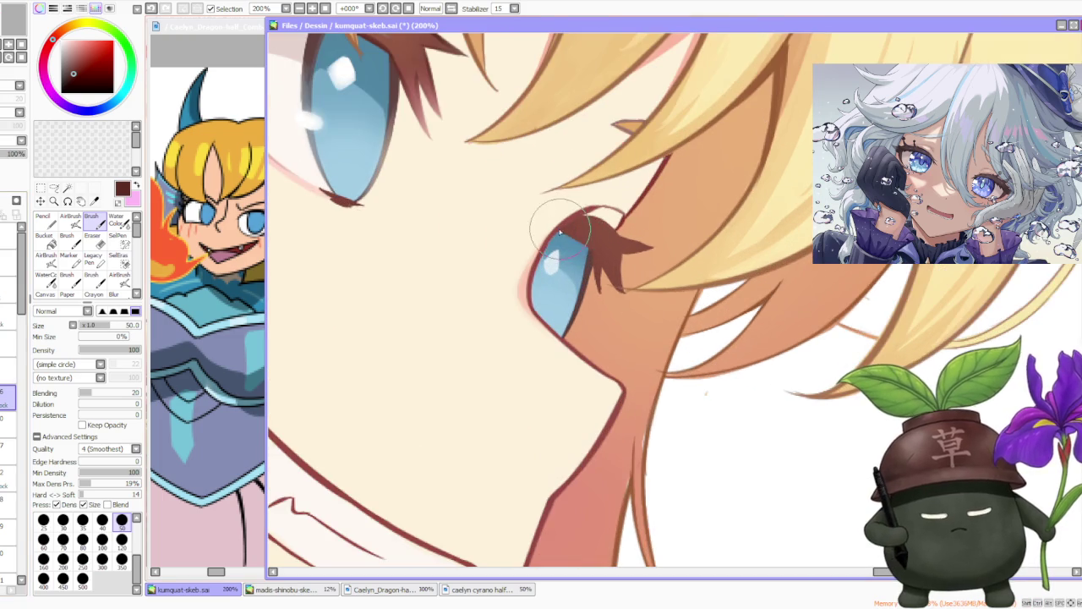
key(ctrl+z)
key(ctrl+y)
key(ctrl+z)
key(ctrl+y)
key(ctrl+z)
- Redraw dark brown lashes at the far eye's outer corner, then zoom out to the full figure
key(ctrl+z)
mouse_move(596, 251)
mouse_down()
mouse_move(603, 292)
mouse_move(627, 272)
mouse_move(609, 203)
mouse_move(580, 215)
mouse_up()
key(ctrl+z)
key(ctrl+z)
key(ctrl+z)
key(ctrl+z)
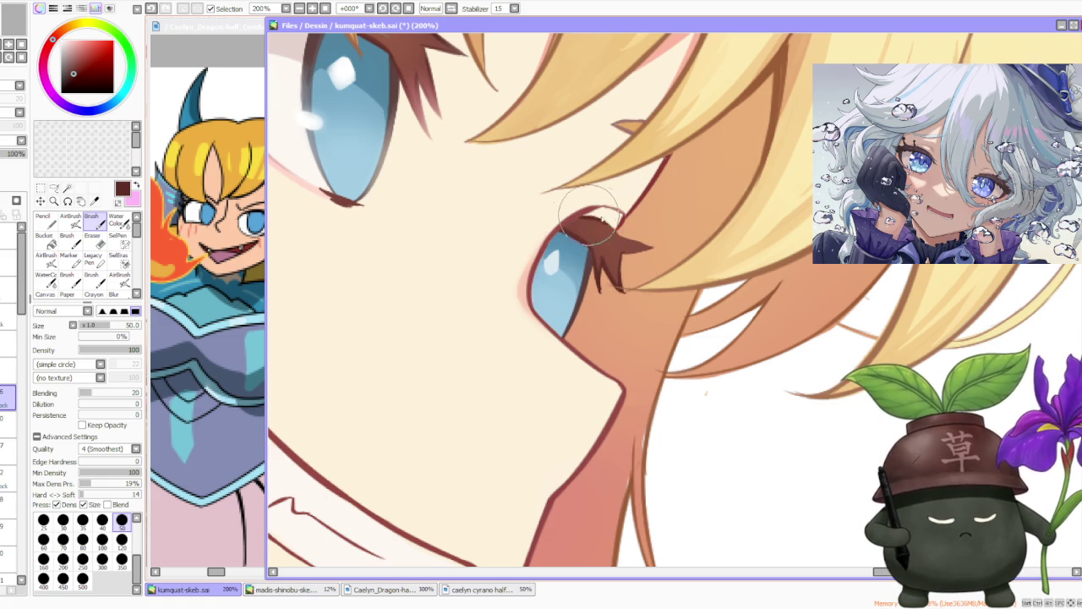
key(ctrl+z)
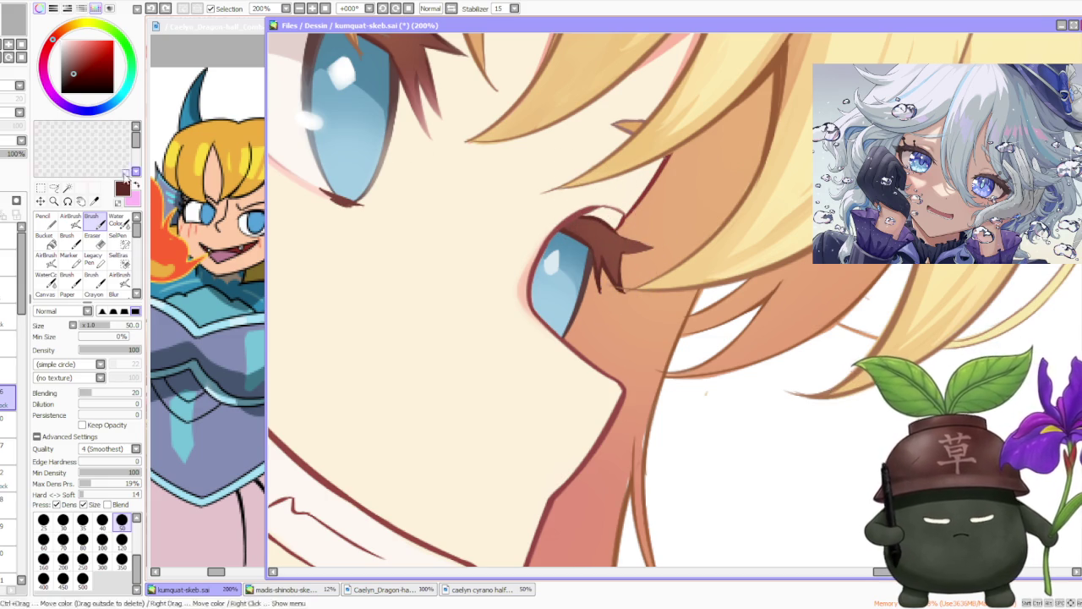
key(ctrl+z)
drag(620, 228, 625, 235)
key(ctrl+z)
key(ctrl+z)
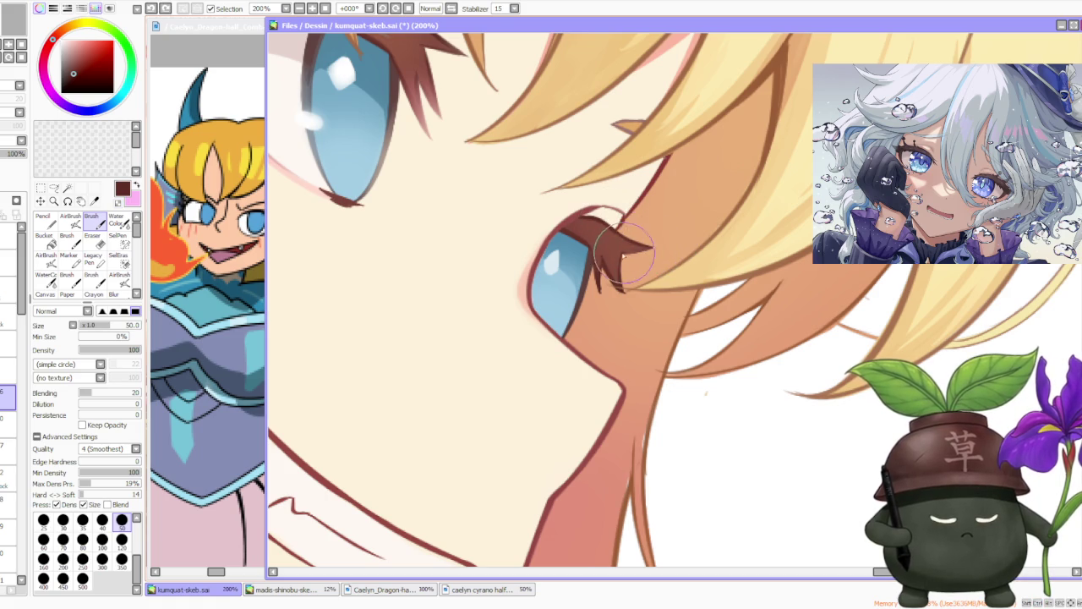
scroll(649, 245, down, 1)
scroll(642, 186, down, 1)
scroll(641, 173, down, 1)
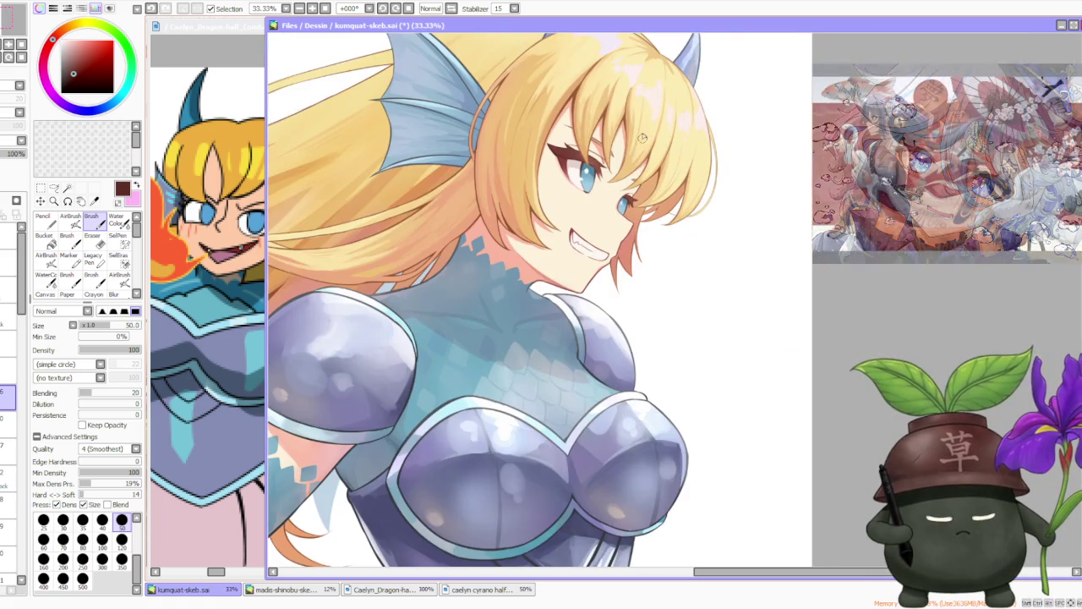
scroll(642, 111, down, 1)
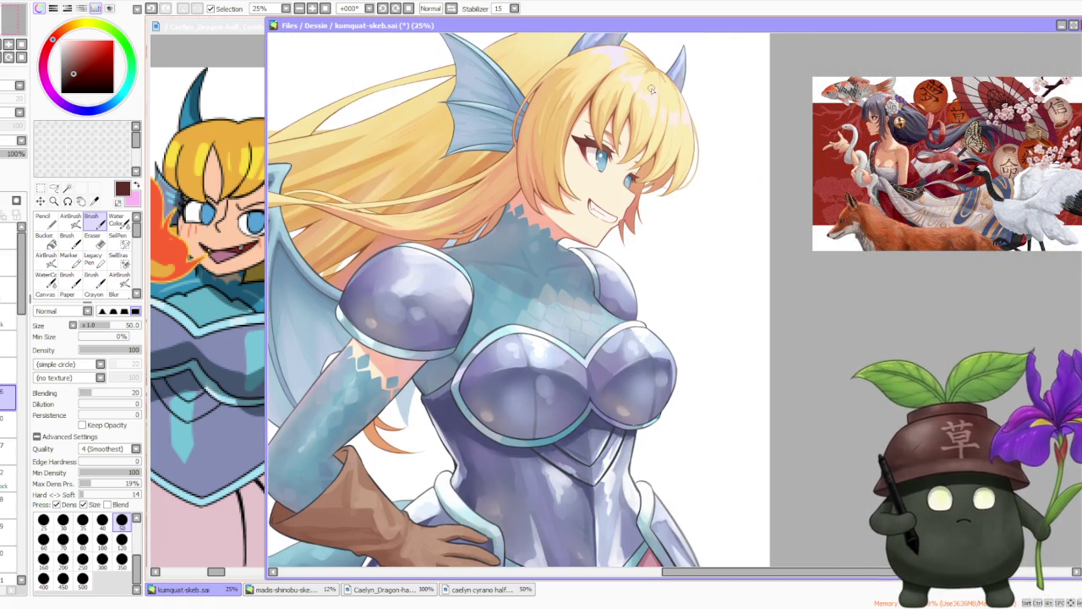
scroll(651, 88, down, 1)
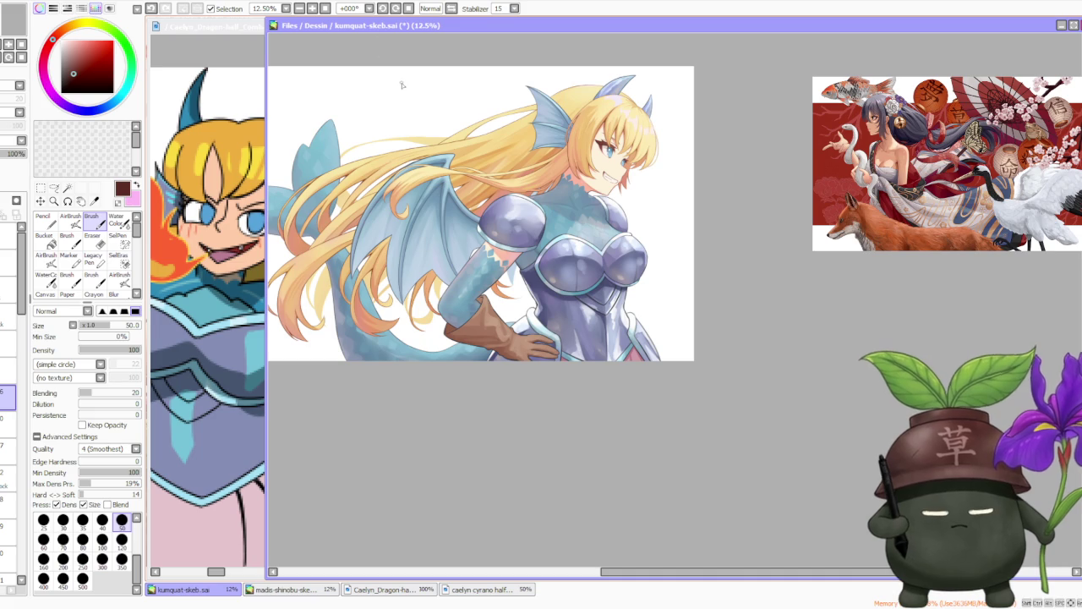
scroll(541, 209, down, 1)
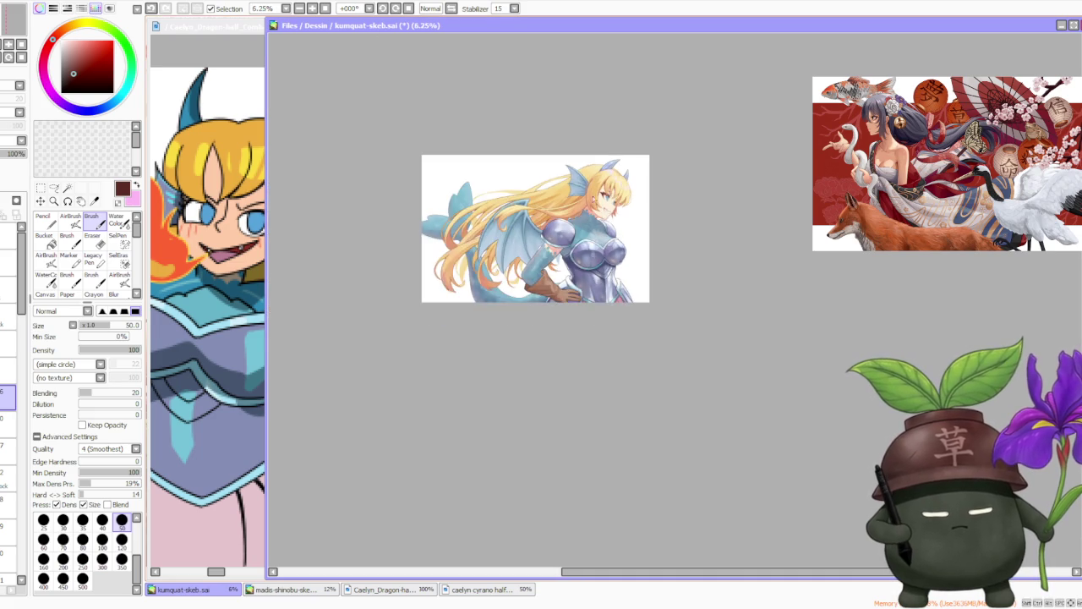
scroll(589, 150, up, 1)
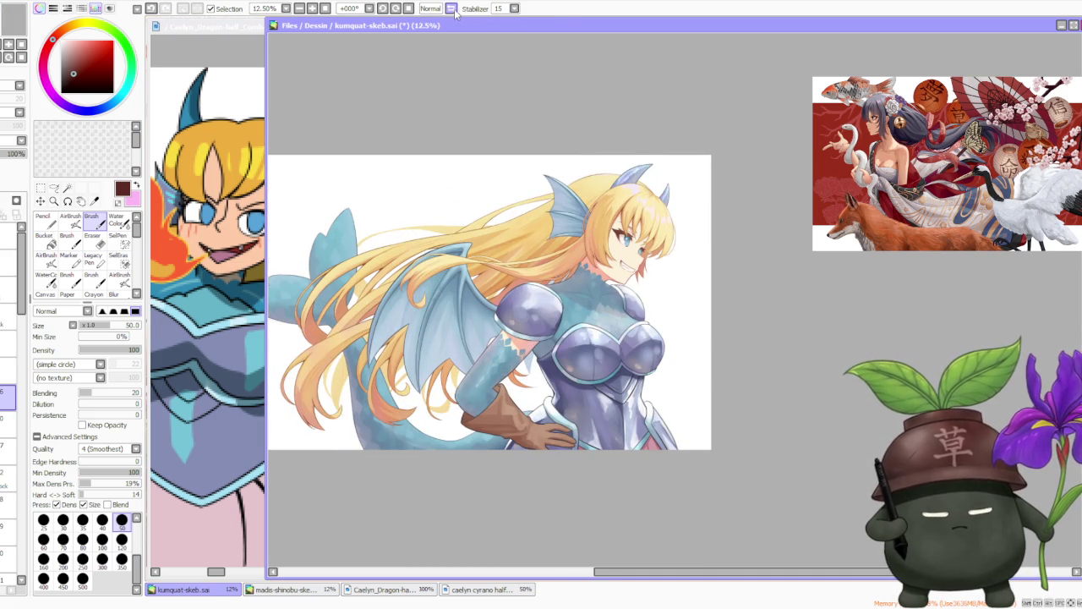
click(452, 9)
click(452, 9)
scroll(565, 262, down, 1)
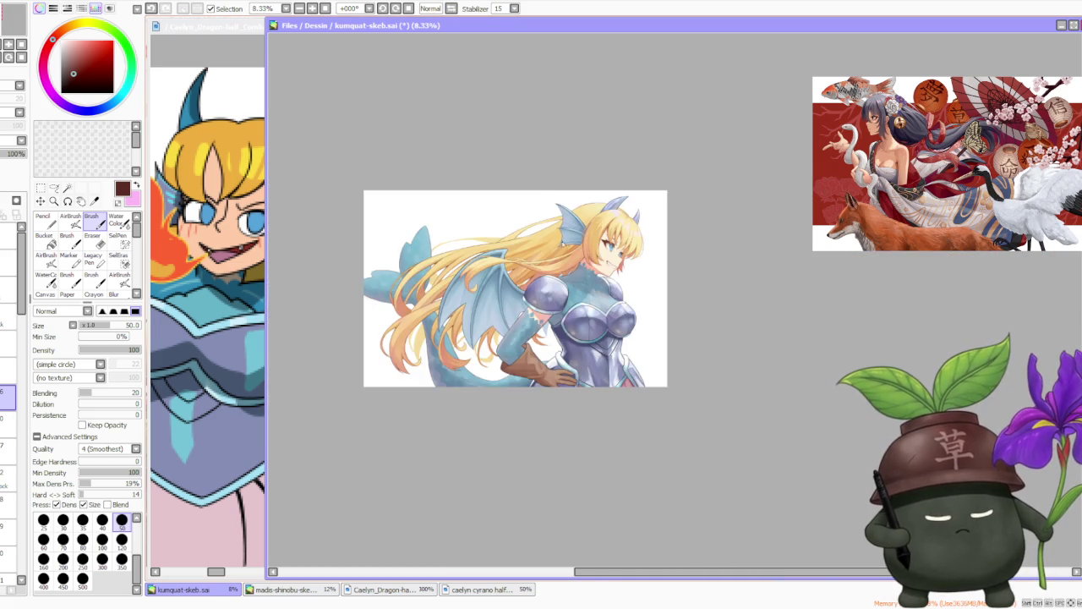
scroll(560, 246, up, 1)
scroll(560, 245, up, 1)
scroll(528, 372, up, 3)
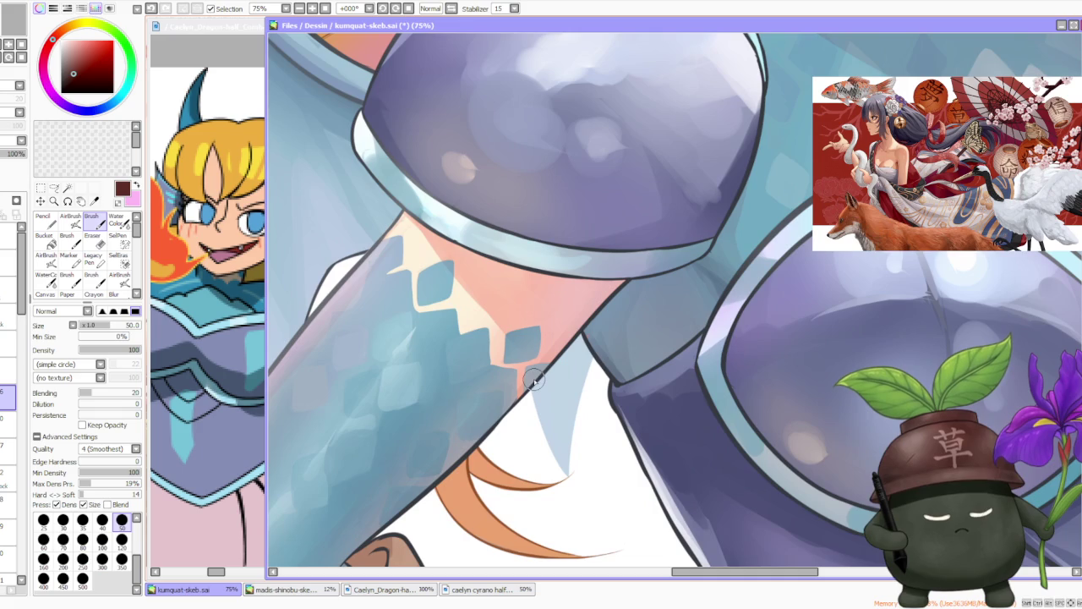
scroll(537, 373, down, 2)
scroll(539, 373, down, 3)
scroll(537, 330, down, 2)
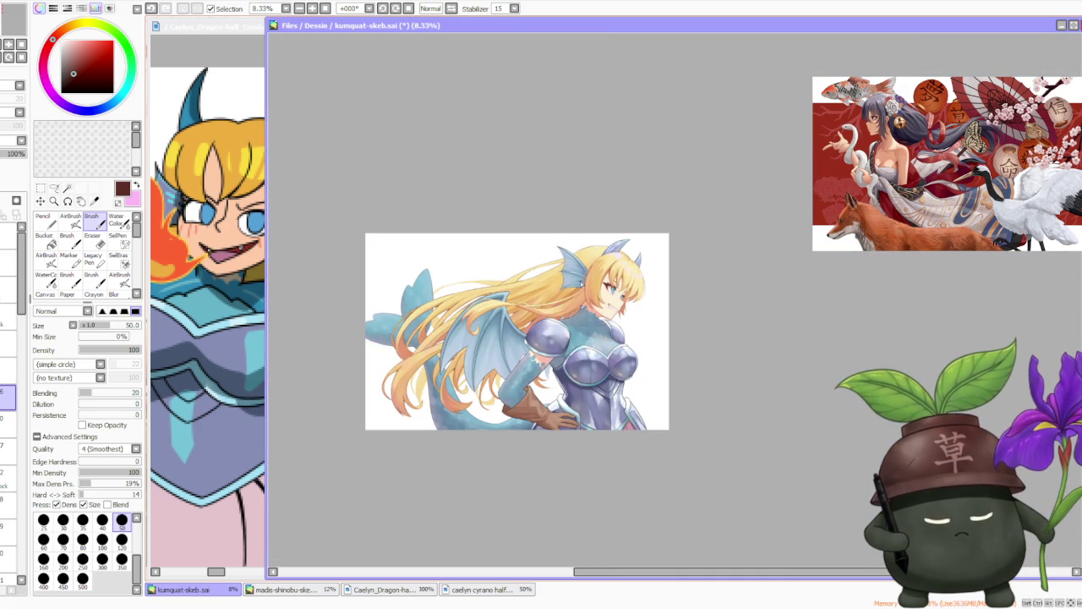
scroll(535, 285, up, 2)
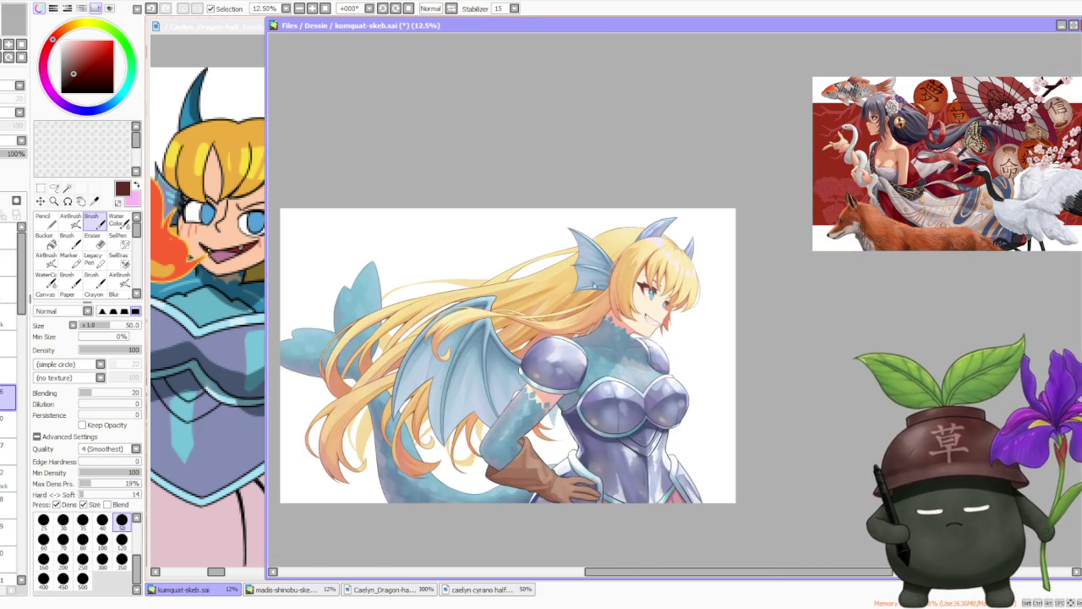
scroll(611, 288, up, 3)
scroll(692, 293, down, 1)
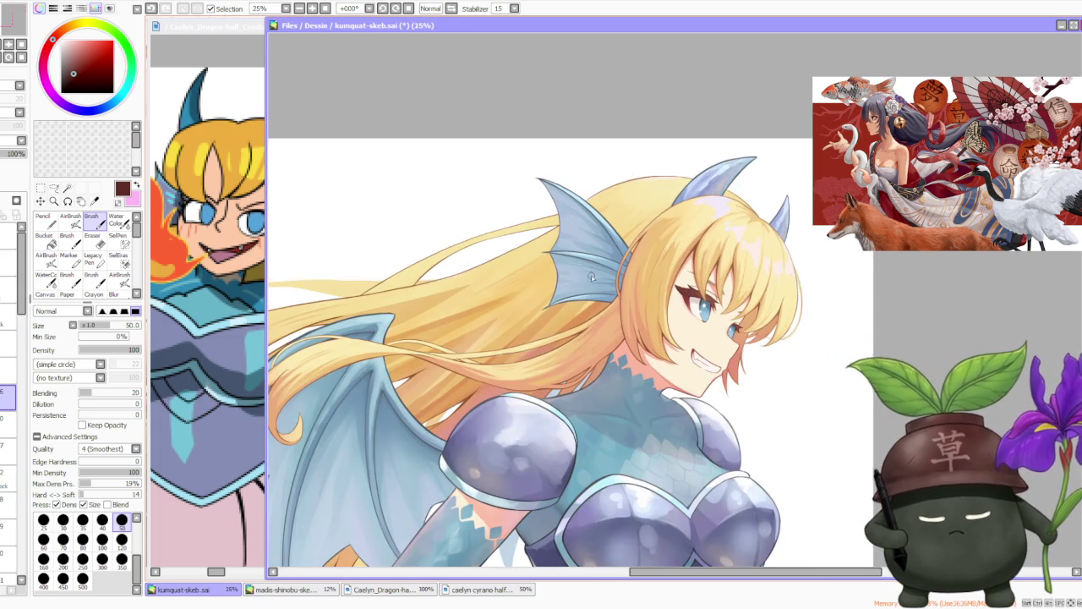
scroll(592, 277, down, 2)
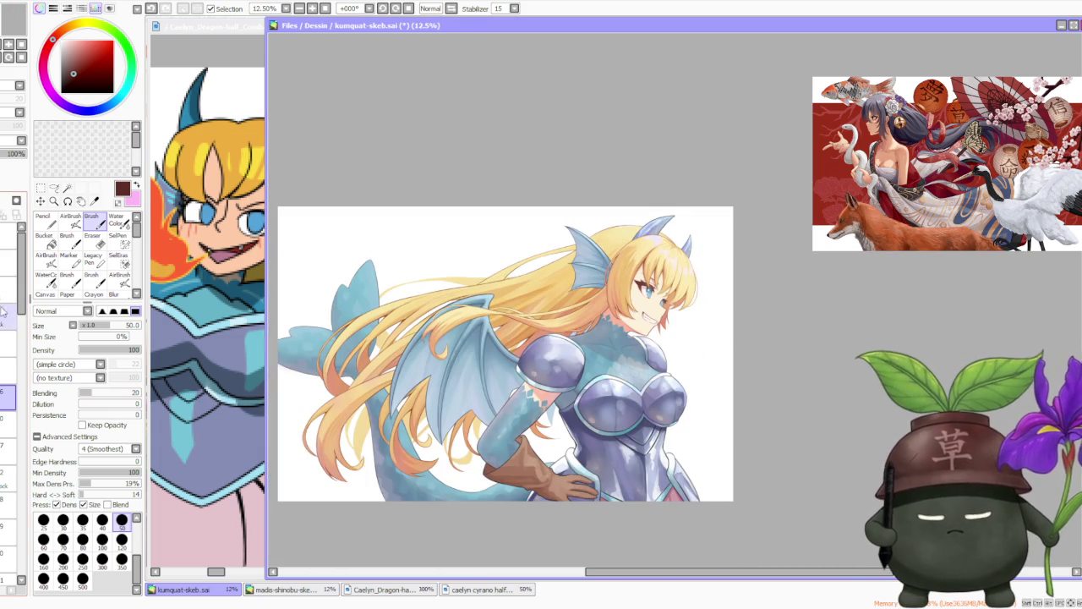
scroll(12, 381, down, 5)
scroll(12, 423, up, 2)
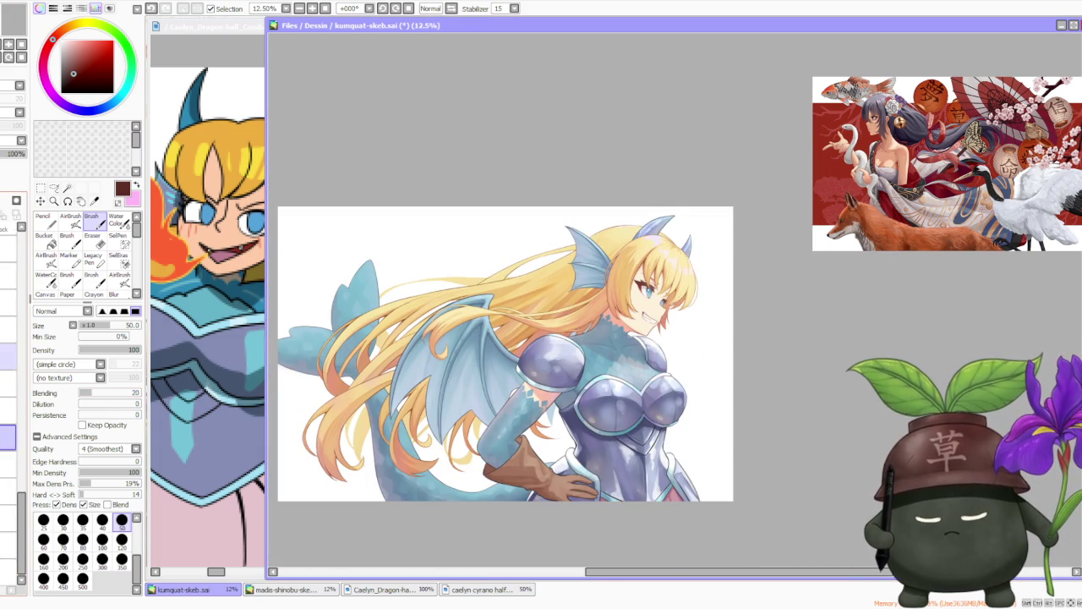
scroll(12, 423, up, 2)
scroll(12, 423, up, 2)
scroll(12, 423, up, 2)
scroll(12, 423, up, 1)
scroll(12, 422, up, 1)
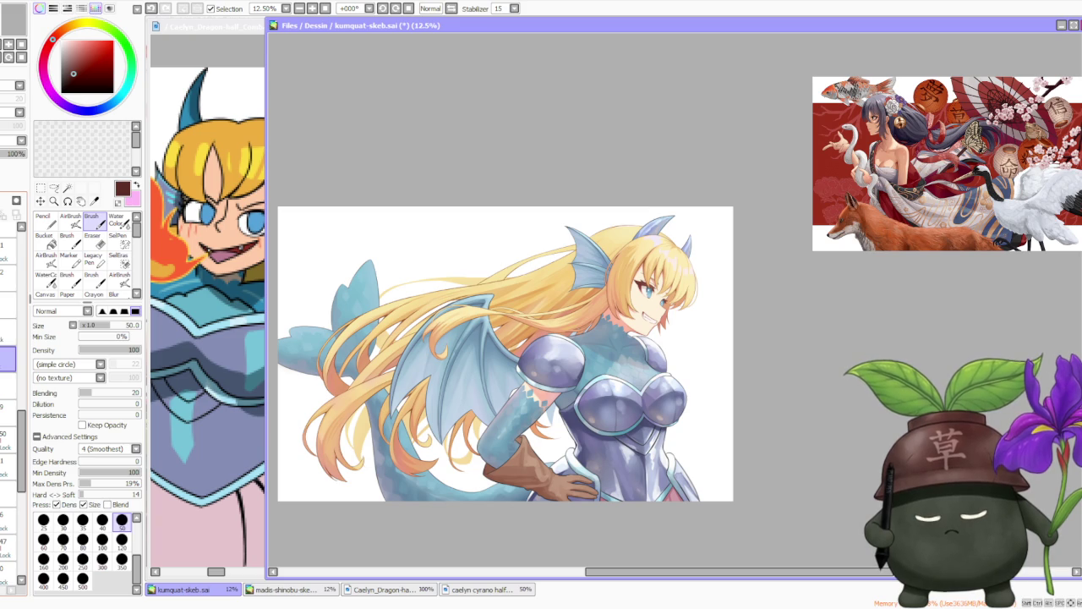
scroll(12, 423, up, 1)
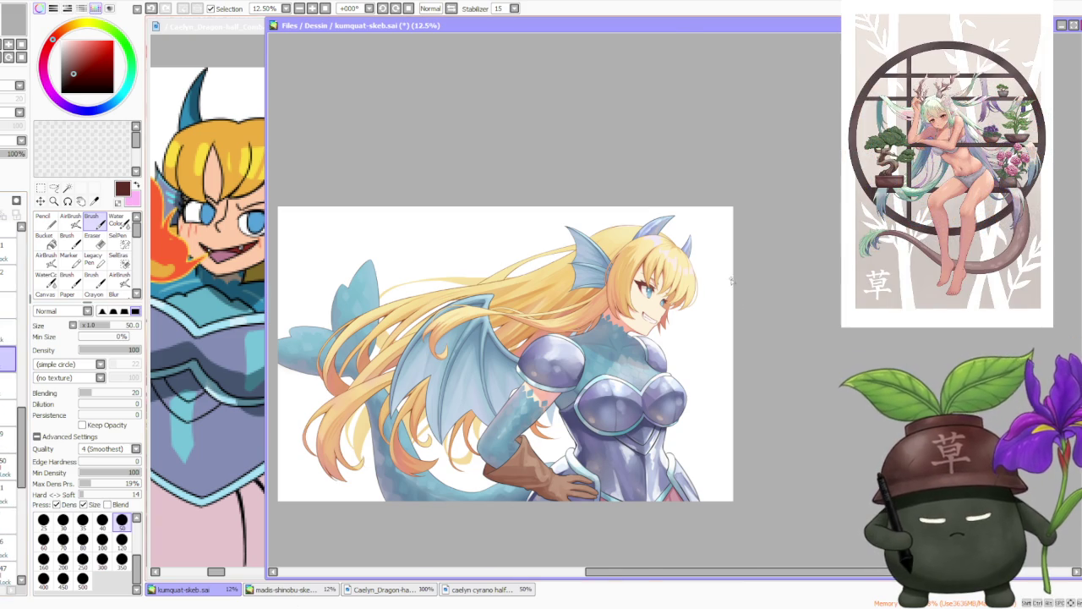
scroll(663, 278, up, 2)
alt+click(590, 267)
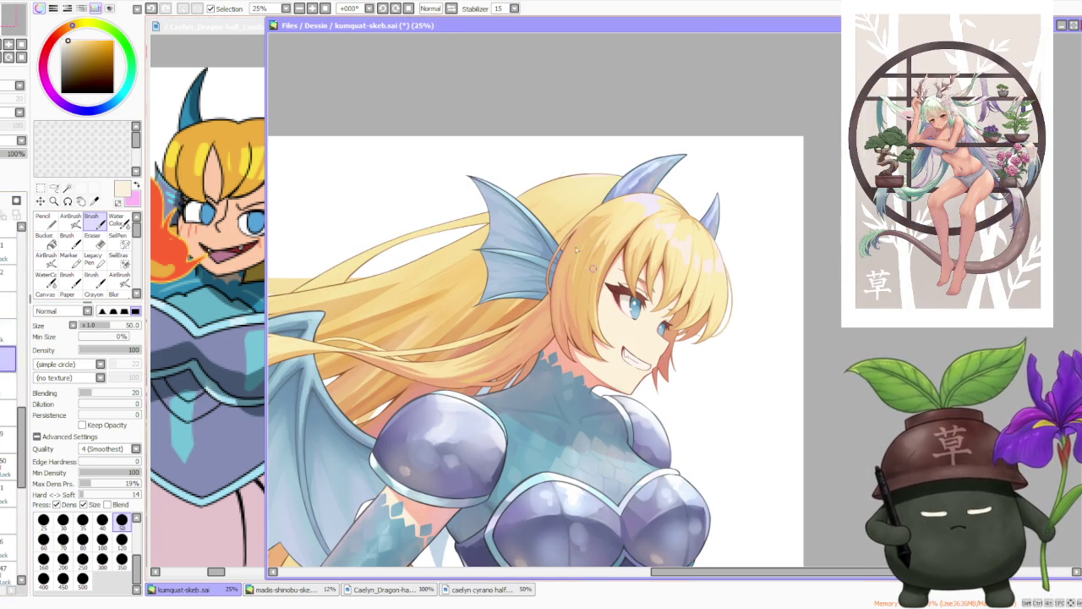
- Shift the colour to pinkish-red on a size-500 airbrush, then choose the Water Color brush
click(56, 37)
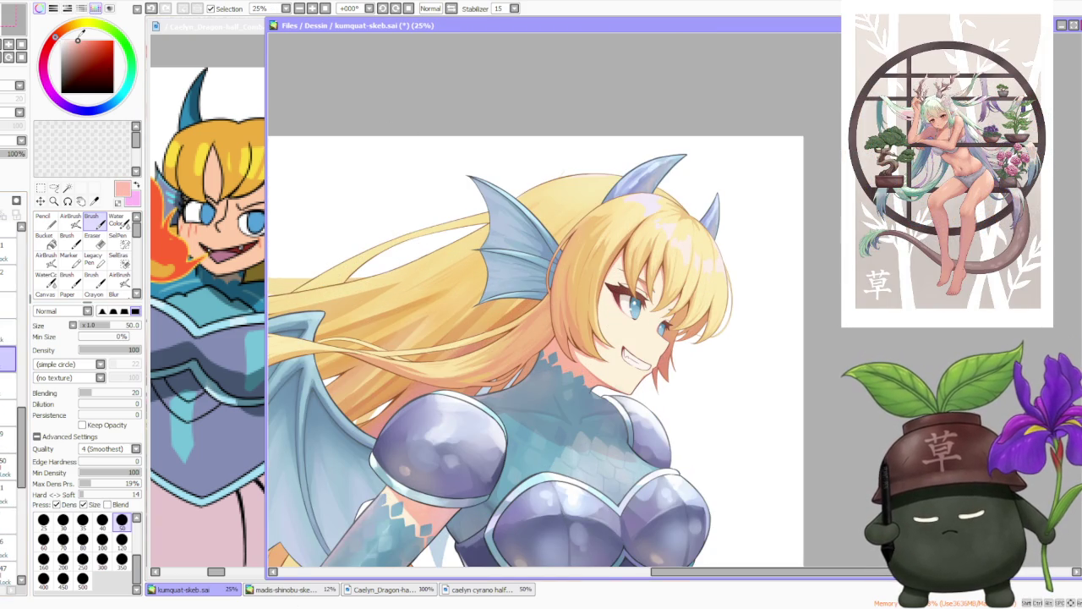
key(v)
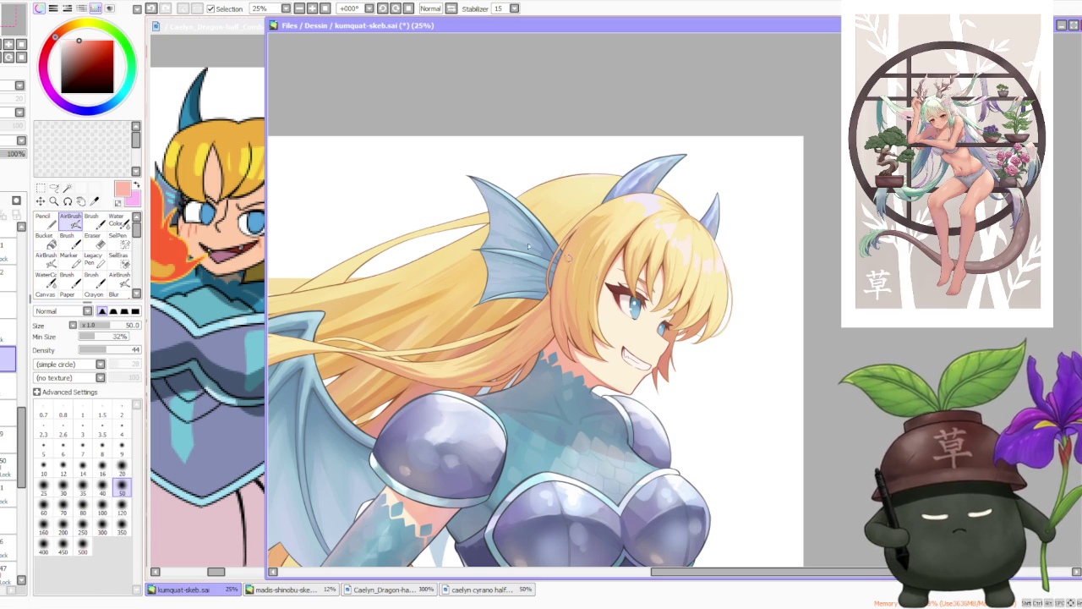
click(86, 550)
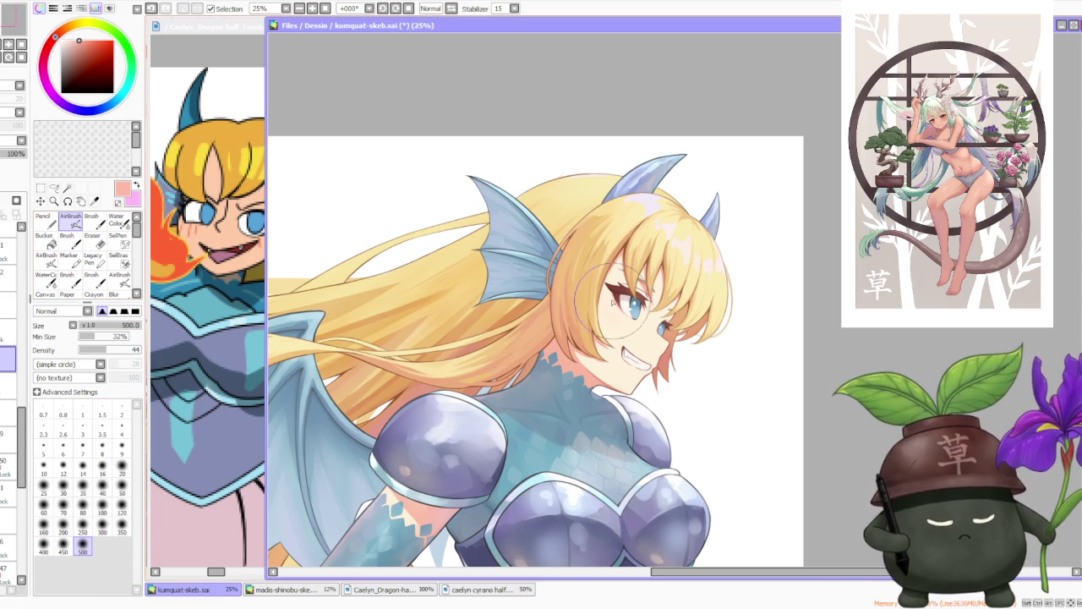
scroll(604, 254, down, 1)
scroll(624, 197, up, 1)
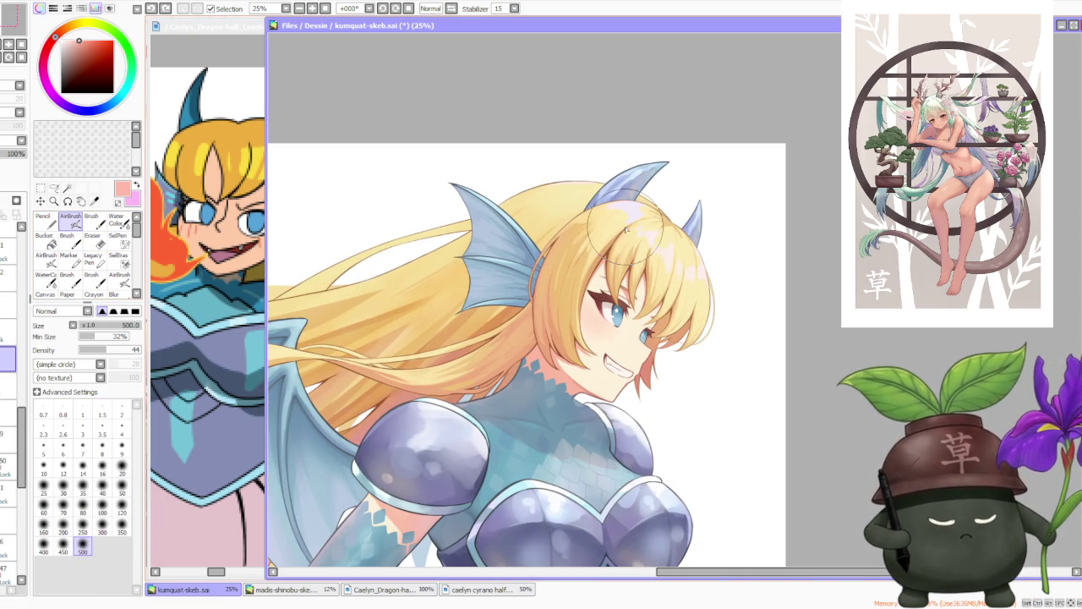
scroll(626, 226, up, 1)
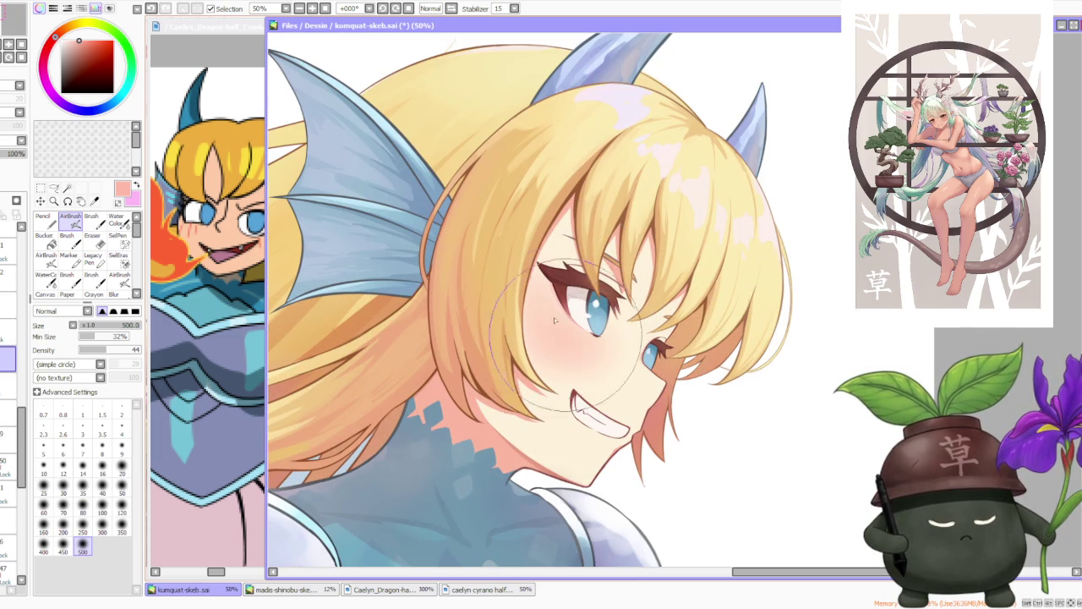
click(115, 220)
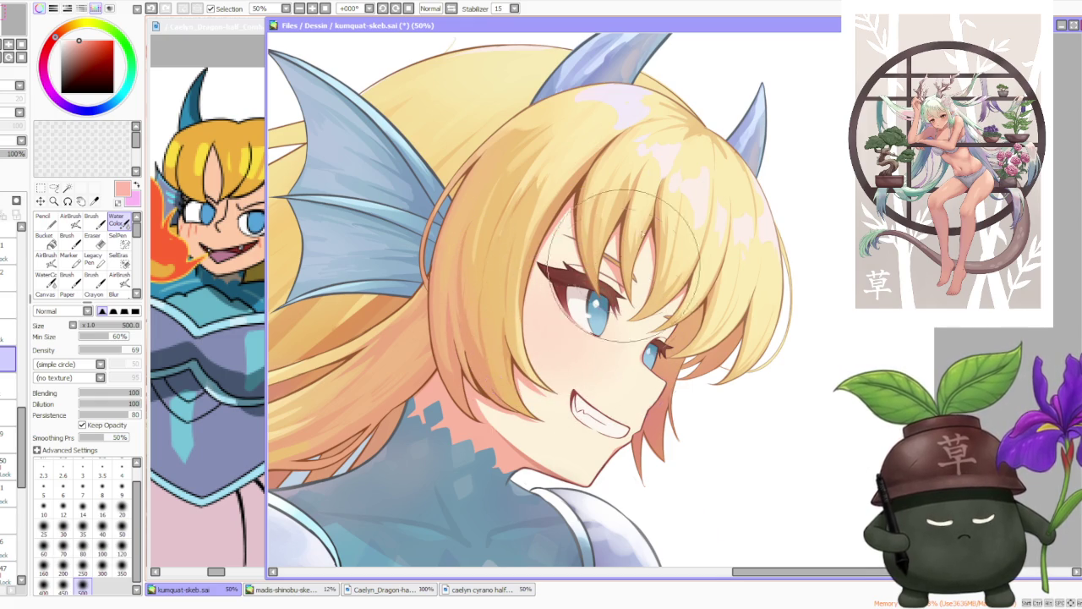
scroll(667, 169, down, 1)
scroll(672, 161, down, 1)
scroll(674, 148, down, 1)
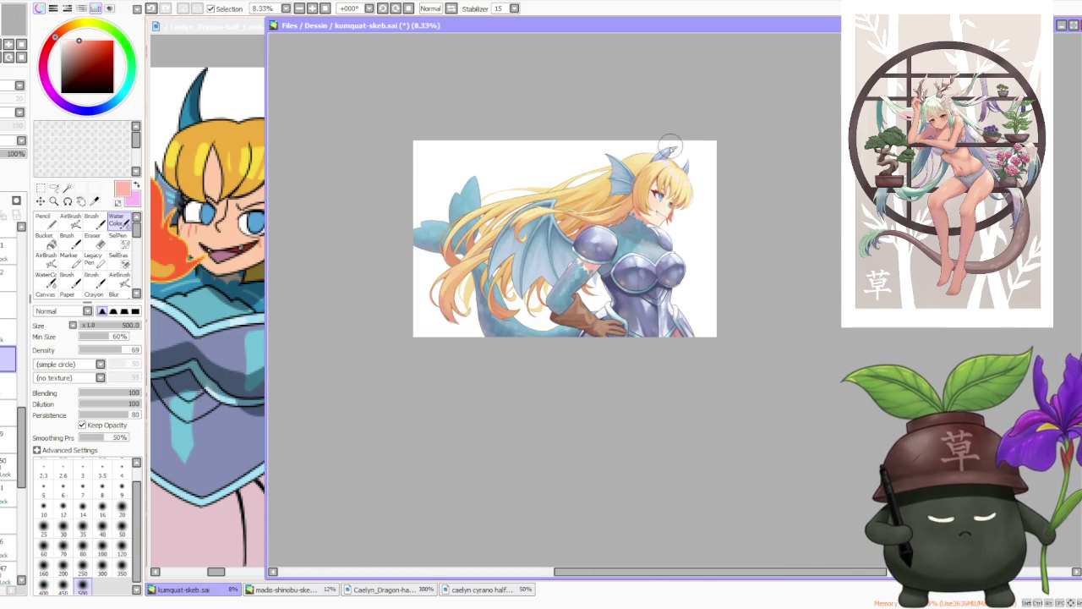
scroll(670, 148, up, 2)
scroll(659, 211, up, 1)
scroll(642, 296, up, 1)
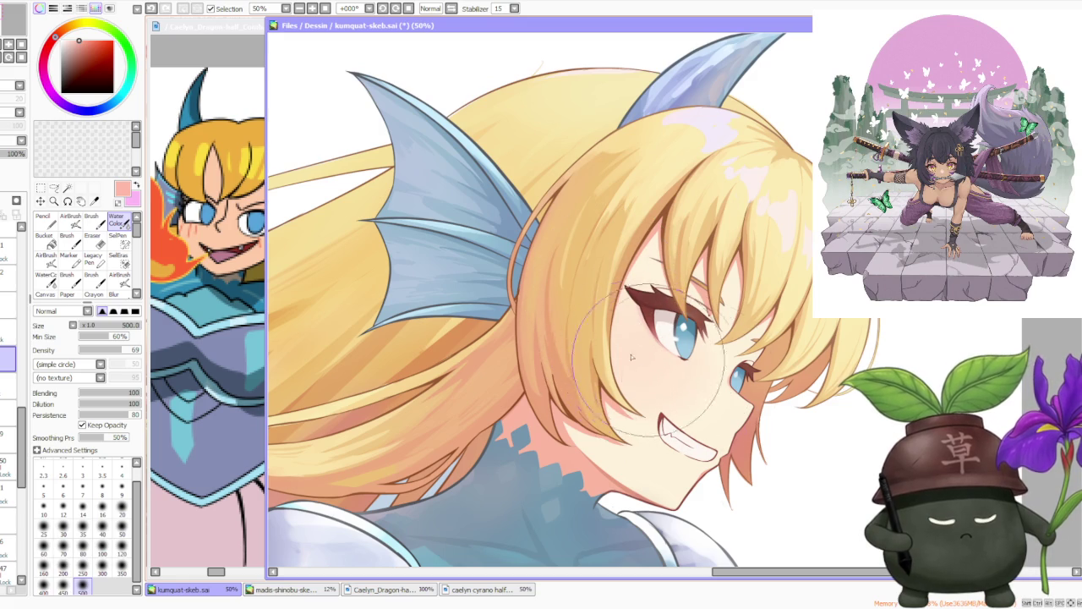
scroll(668, 305, down, 4)
scroll(700, 252, down, 2)
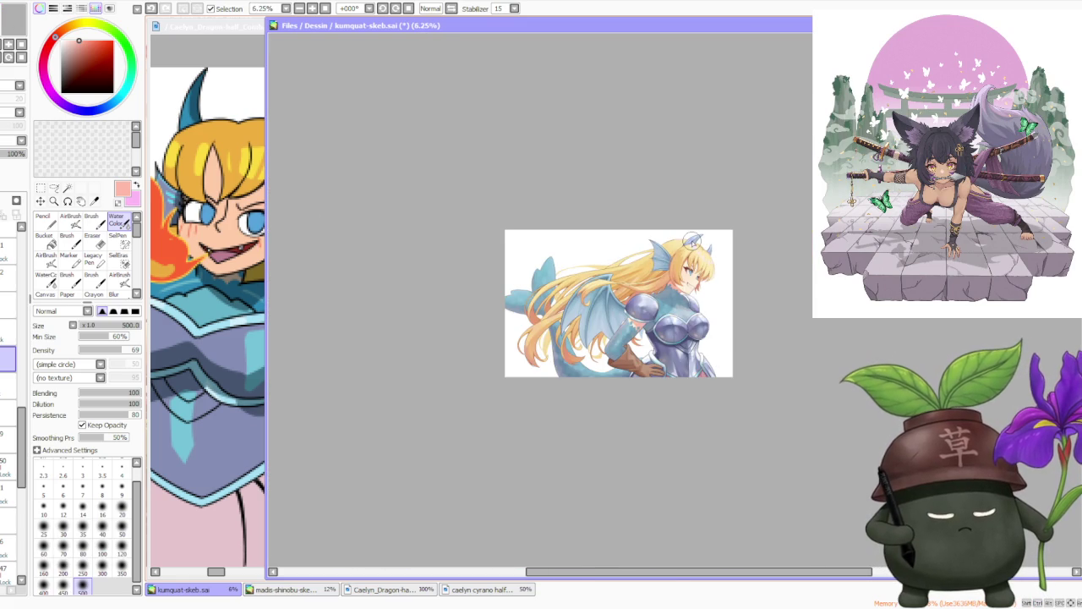
scroll(687, 251, up, 2)
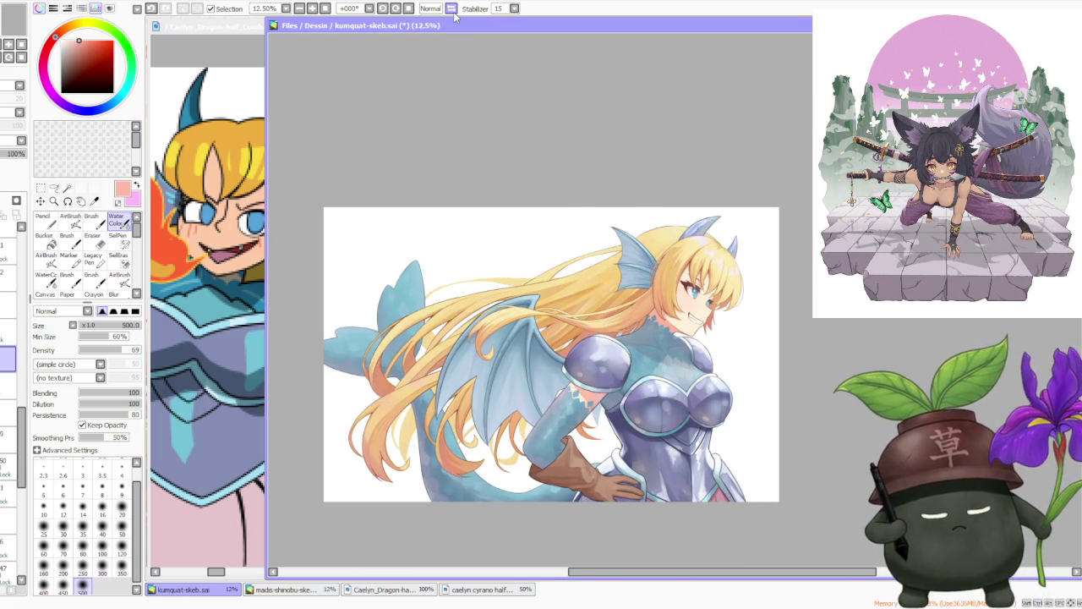
click(452, 10)
click(452, 9)
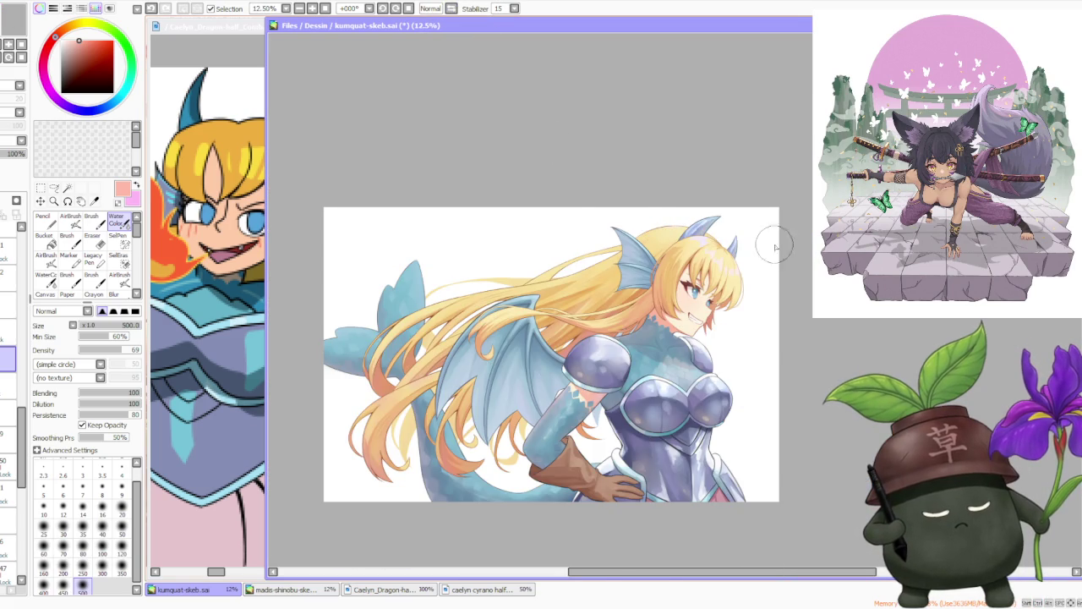
scroll(758, 275, down, 1)
scroll(672, 296, up, 1)
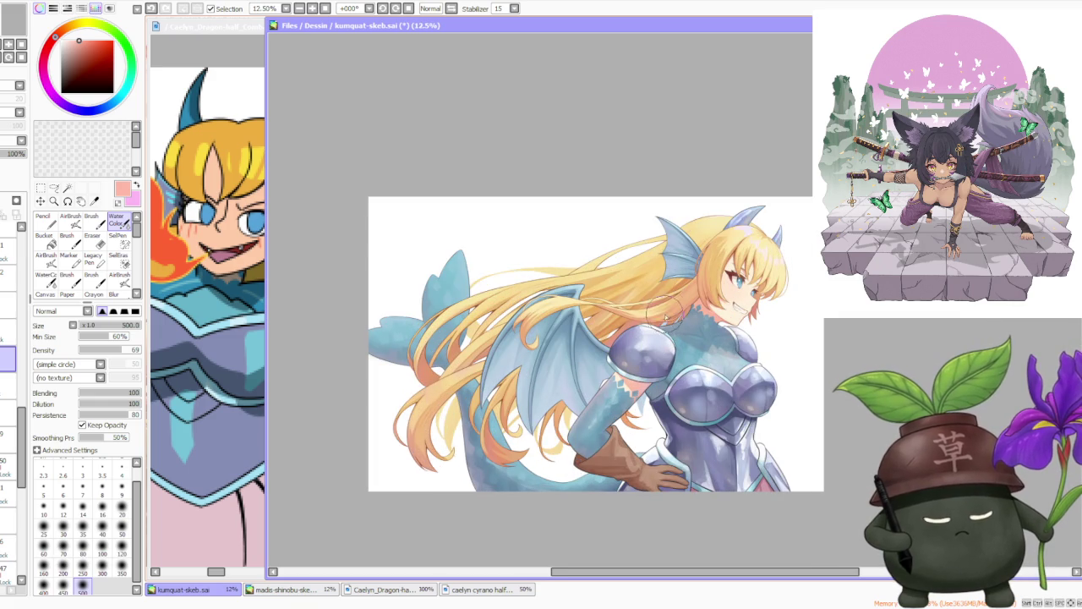
scroll(658, 309, down, 1)
scroll(678, 273, up, 1)
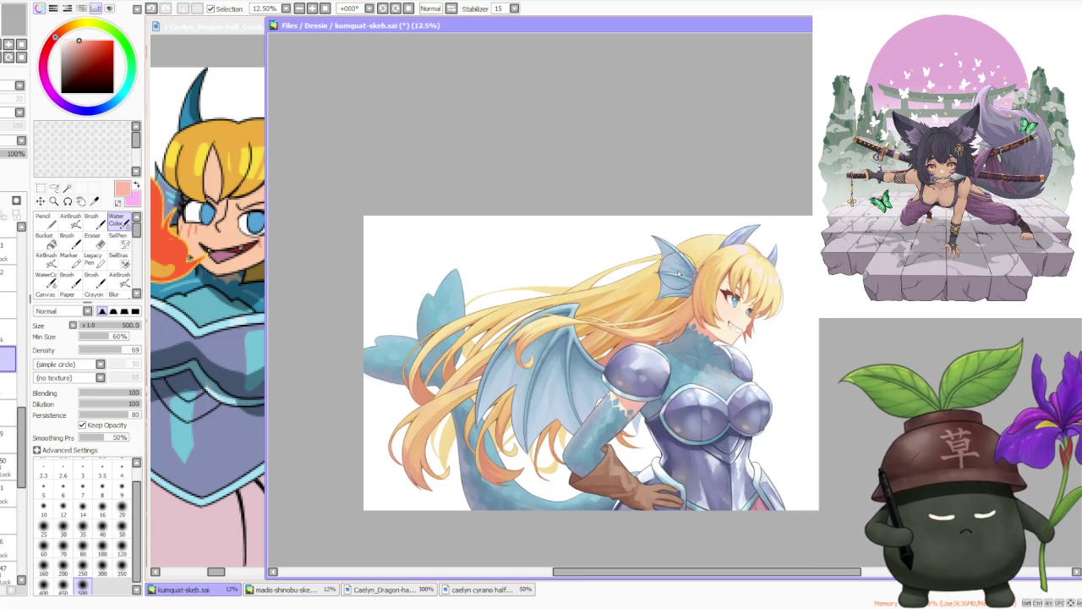
scroll(715, 292, down, 1)
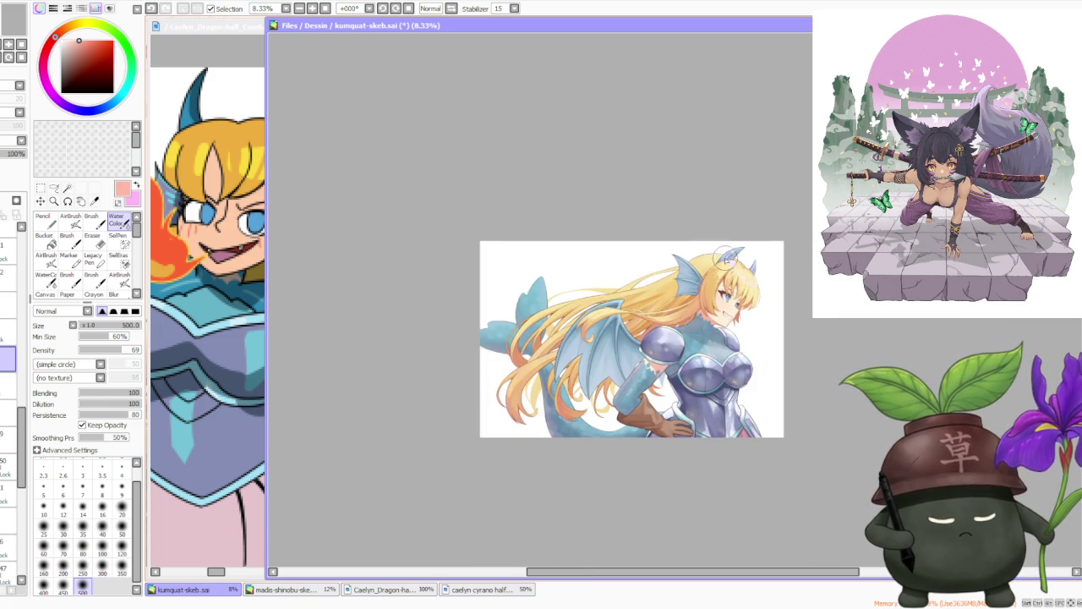
scroll(715, 287, up, 2)
scroll(714, 287, down, 1)
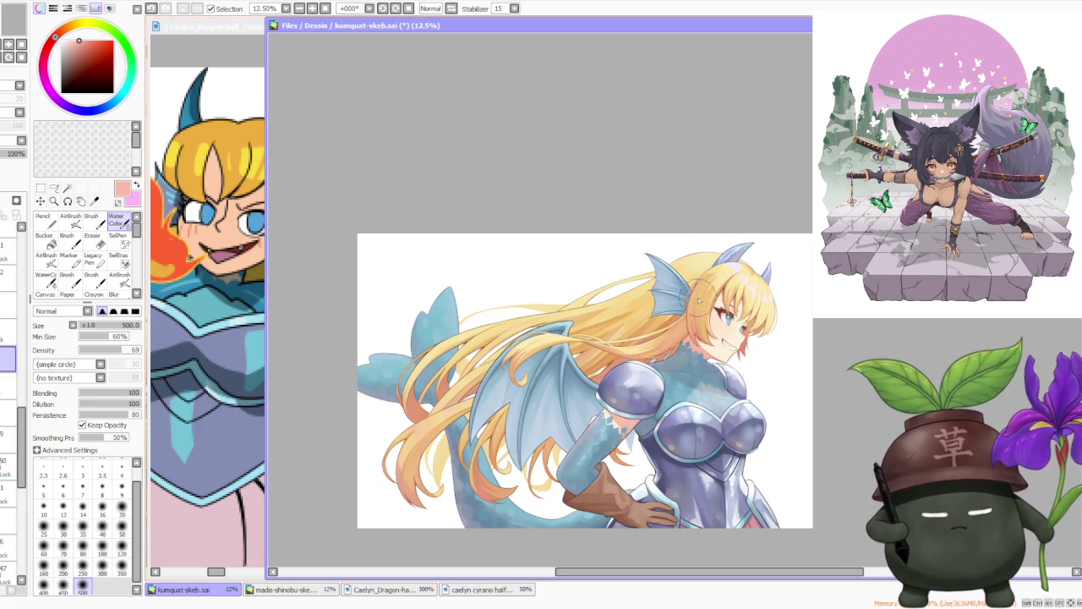
scroll(765, 342, up, 1)
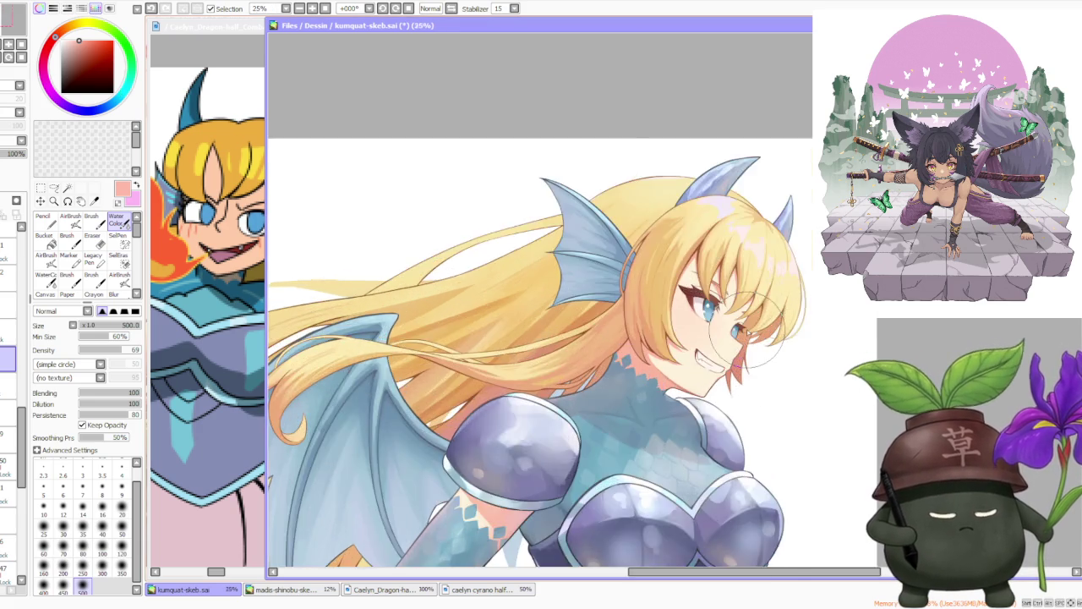
scroll(758, 333, up, 2)
scroll(742, 327, down, 1)
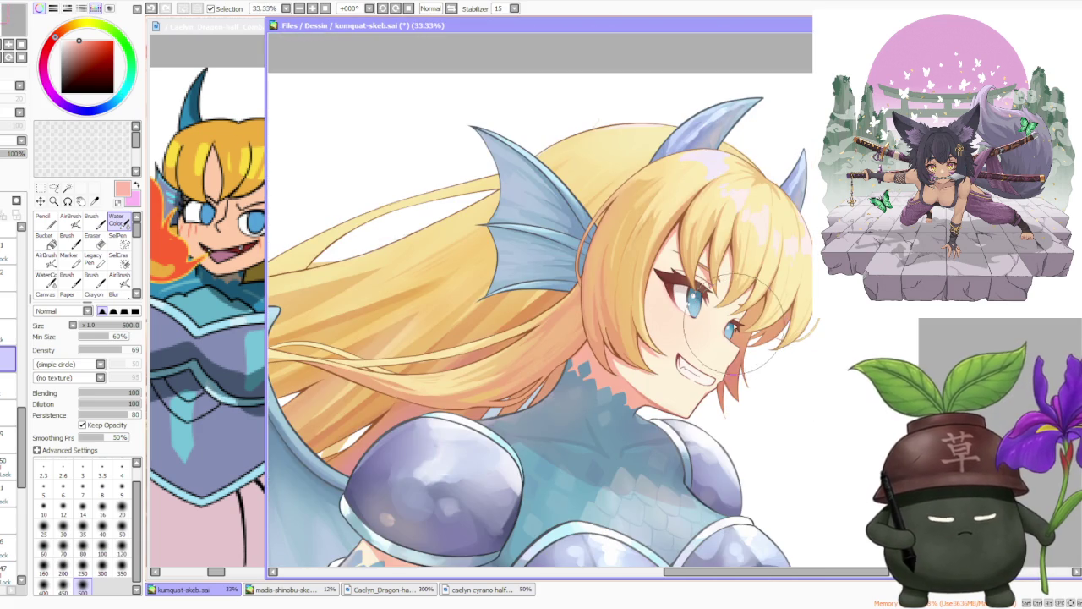
scroll(740, 333, up, 2)
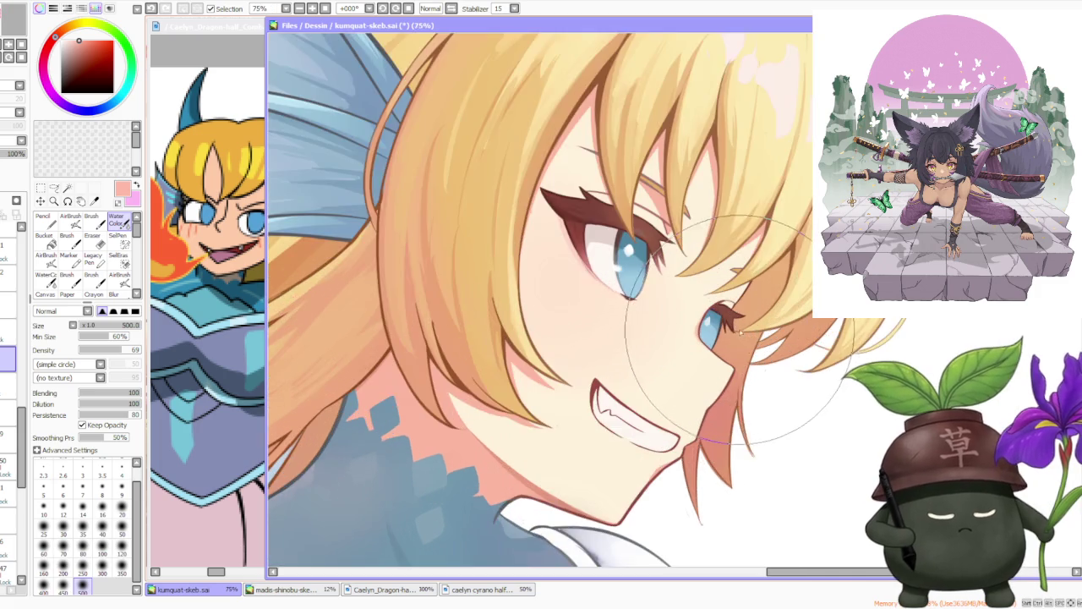
scroll(743, 334, up, 2)
scroll(728, 317, down, 2)
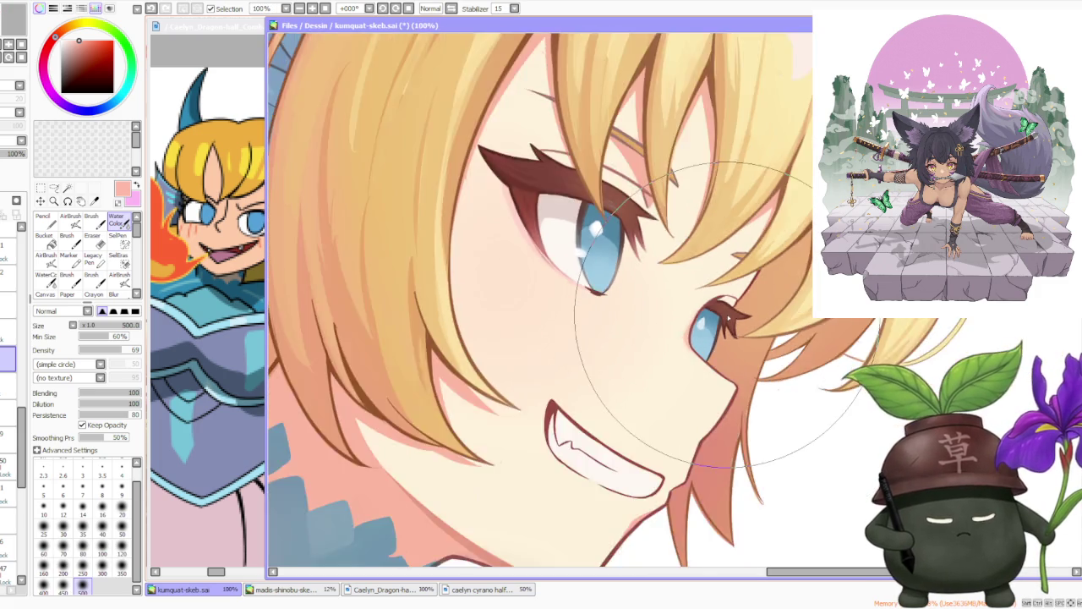
scroll(677, 288, down, 2)
scroll(609, 249, down, 2)
scroll(596, 237, down, 1)
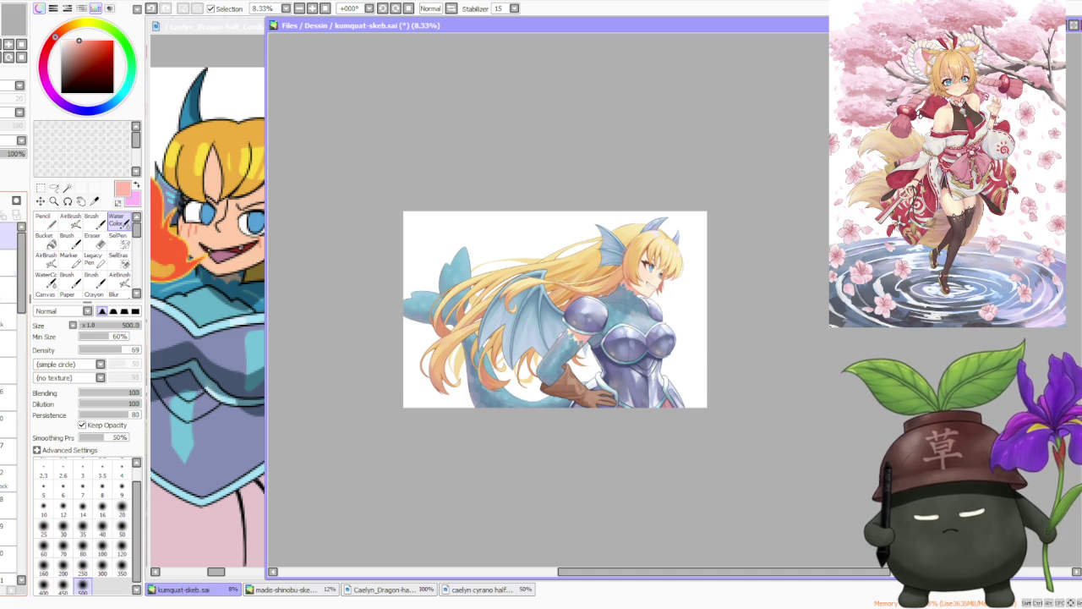
click(9, 262)
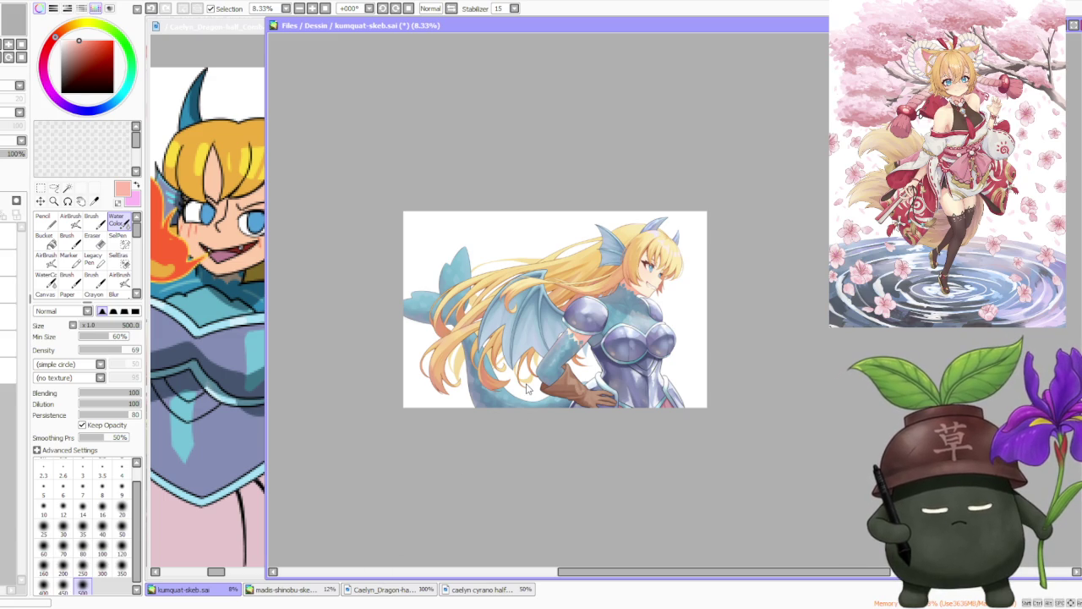
key(alt+Tab)
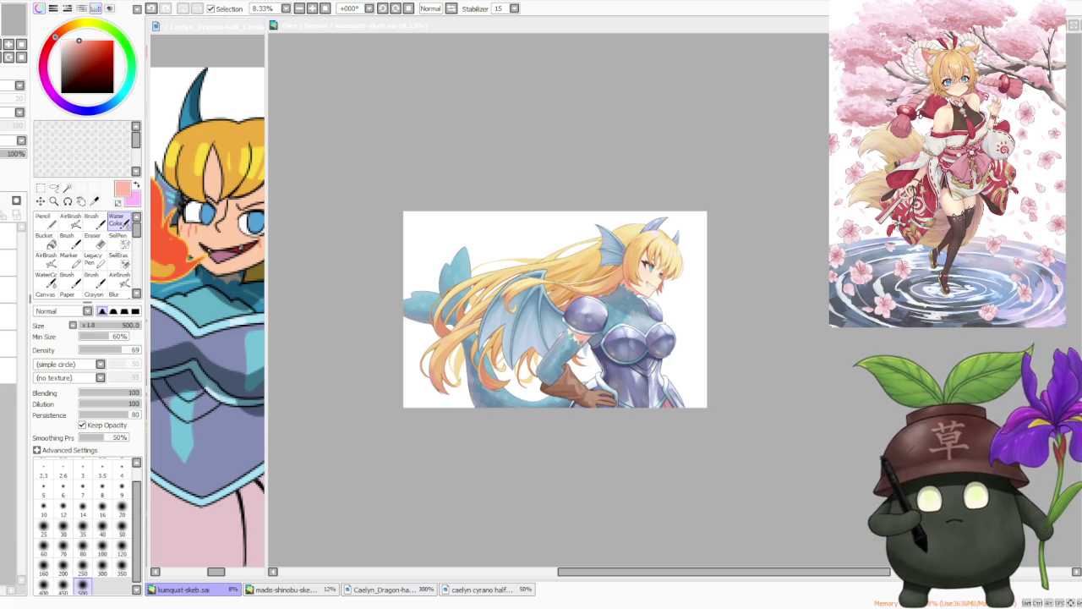
key(alt+Tab)
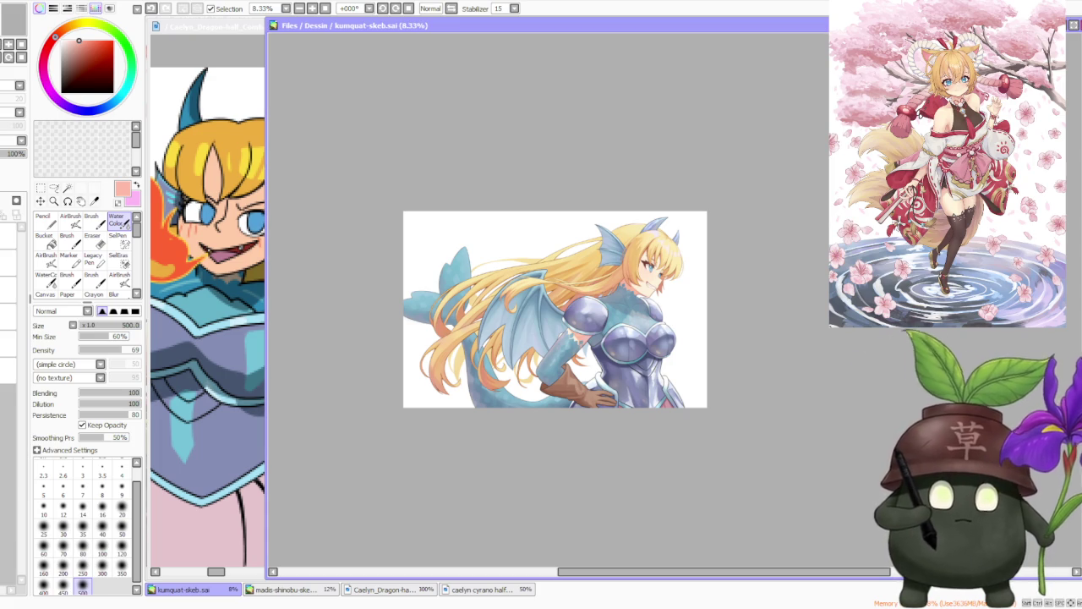
scroll(550, 310, up, 2)
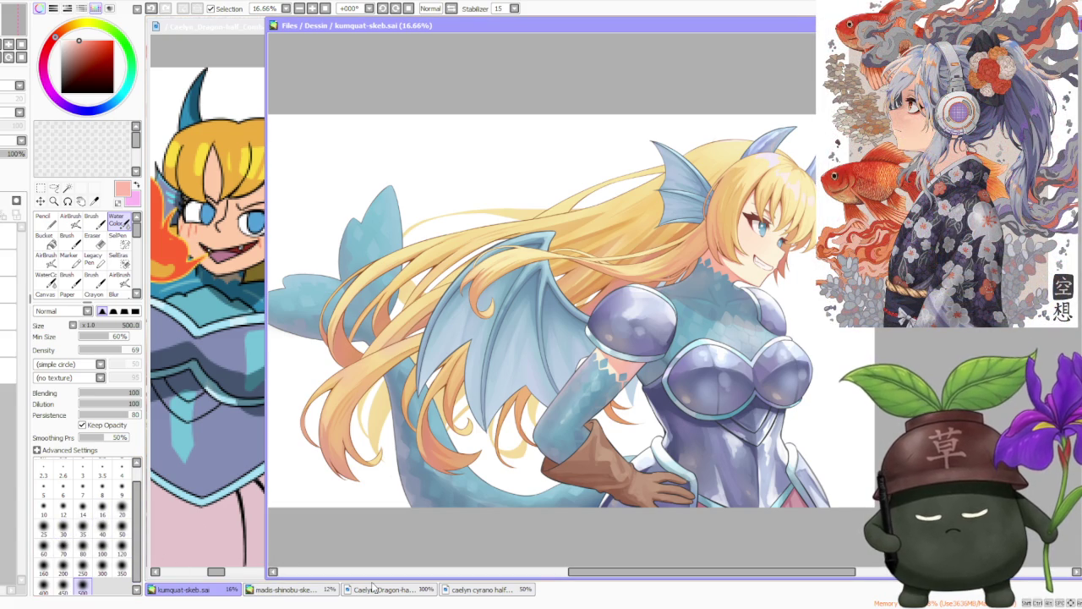
- Mirror the canvas view and flip it back to check the drawing
scroll(451, 394, down, 1)
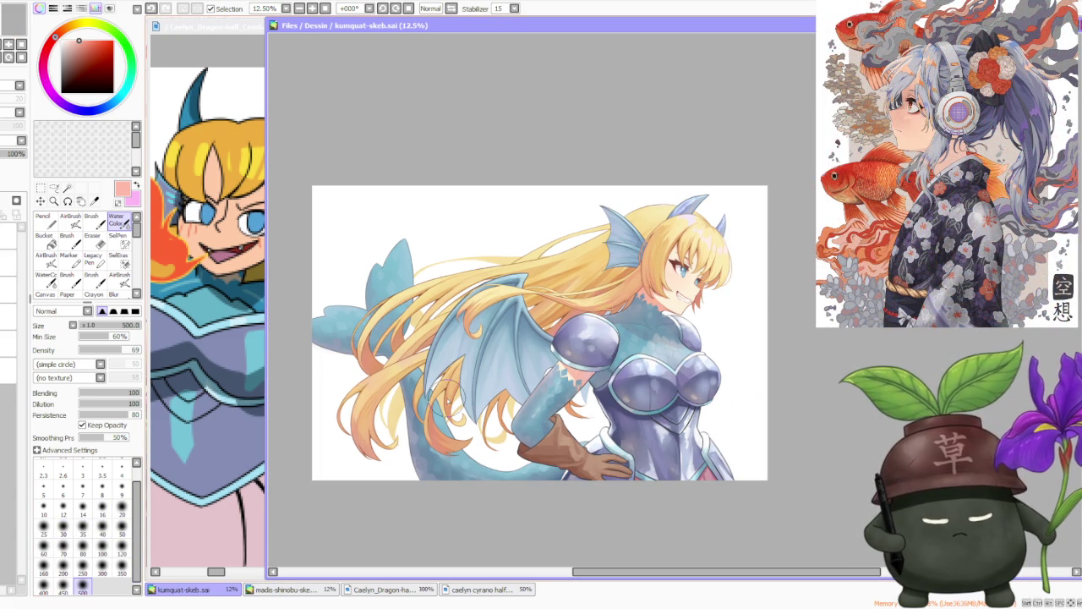
scroll(444, 372, up, 1)
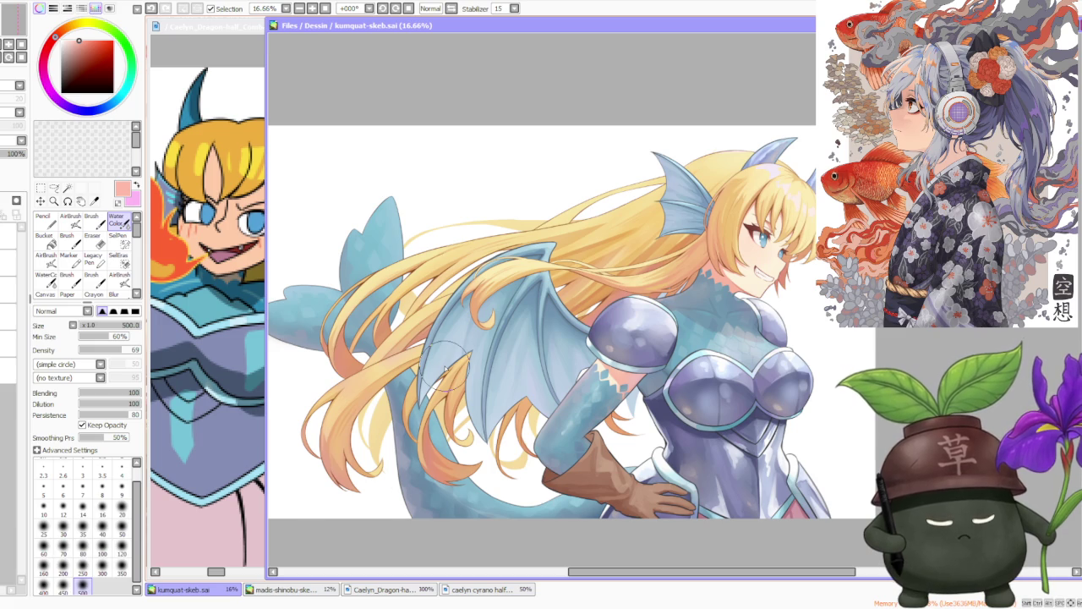
scroll(445, 369, down, 1)
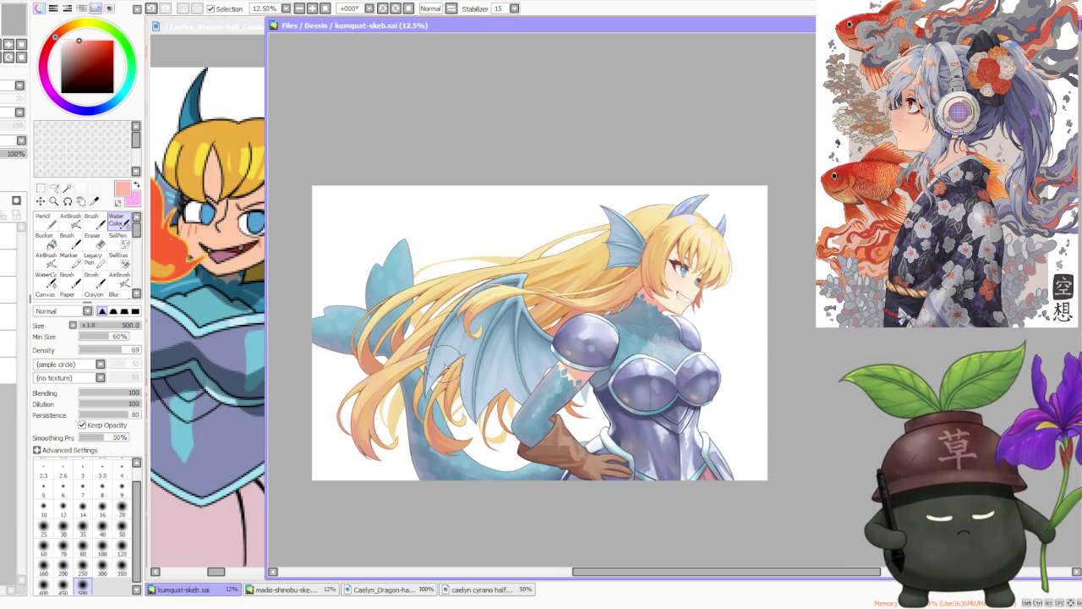
click(451, 9)
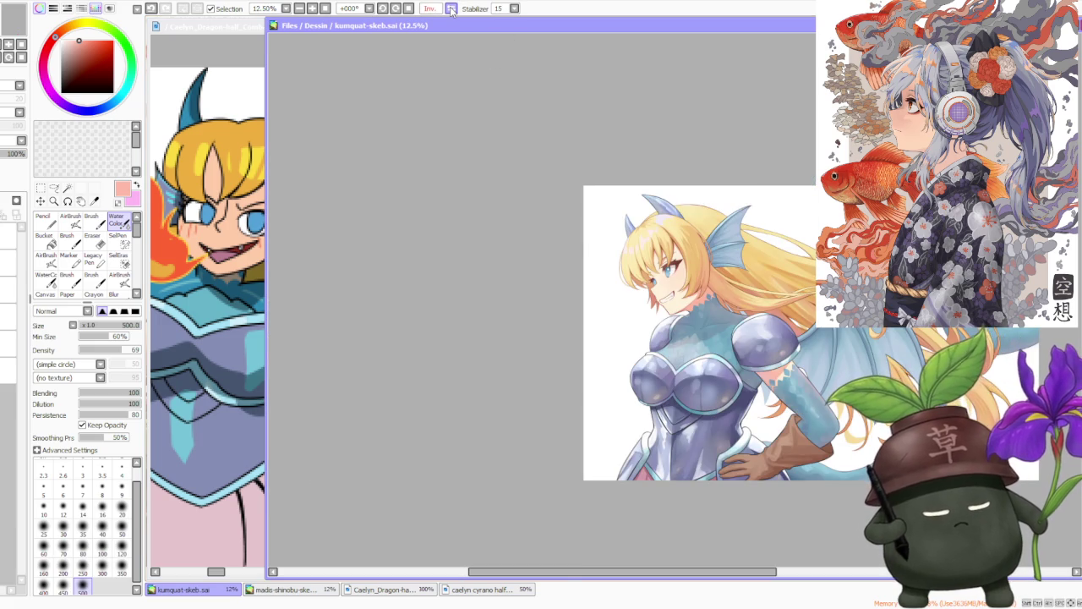
click(451, 9)
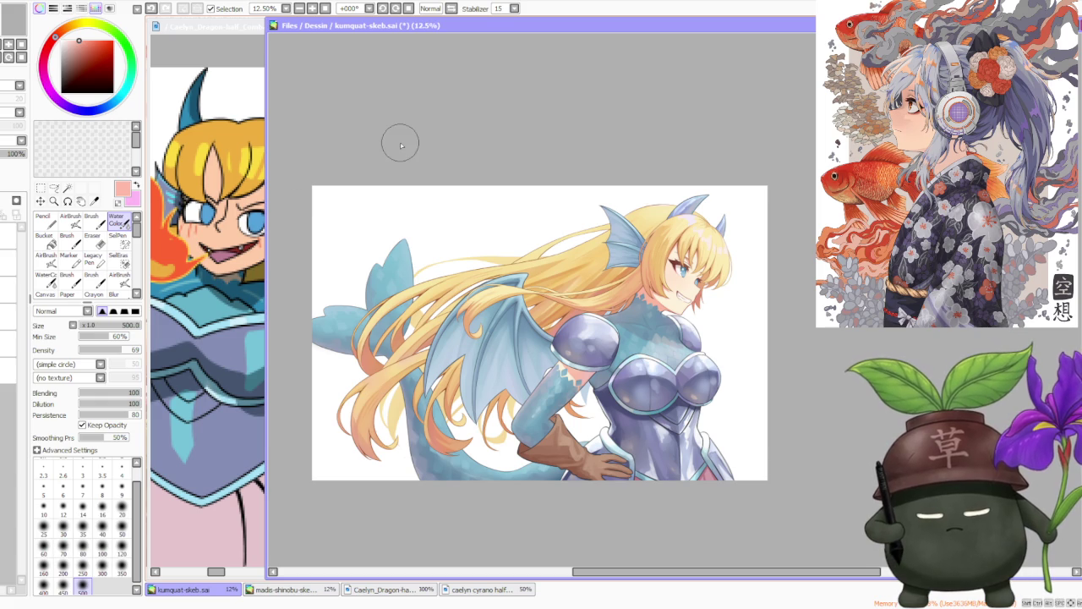
- Switch to the caelyn cyrano half document and zoom out to show it whole
scroll(478, 262, up, 1)
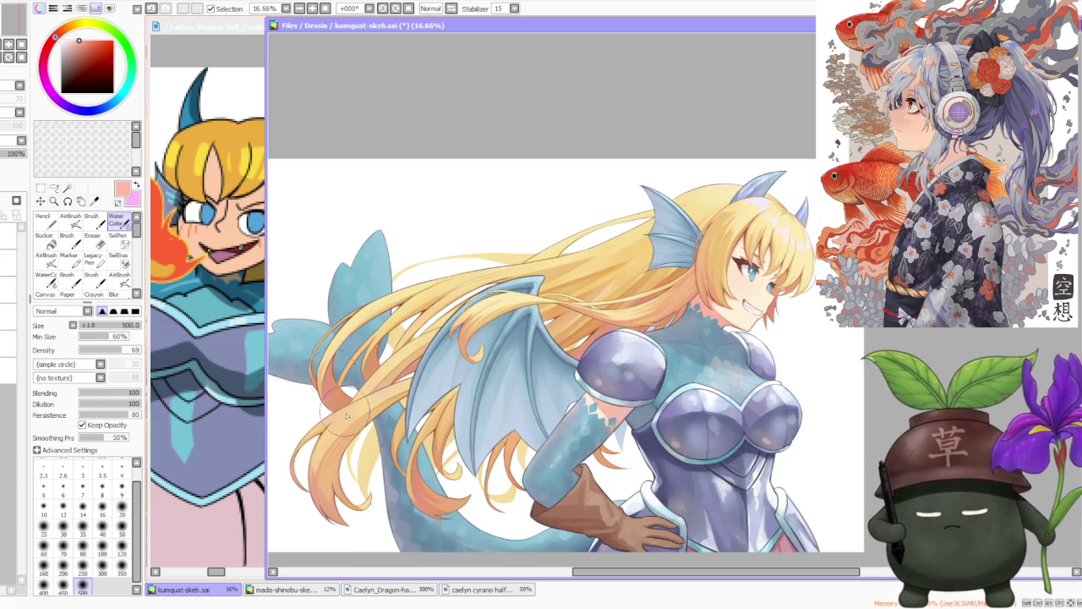
click(510, 594)
scroll(296, 279, down, 2)
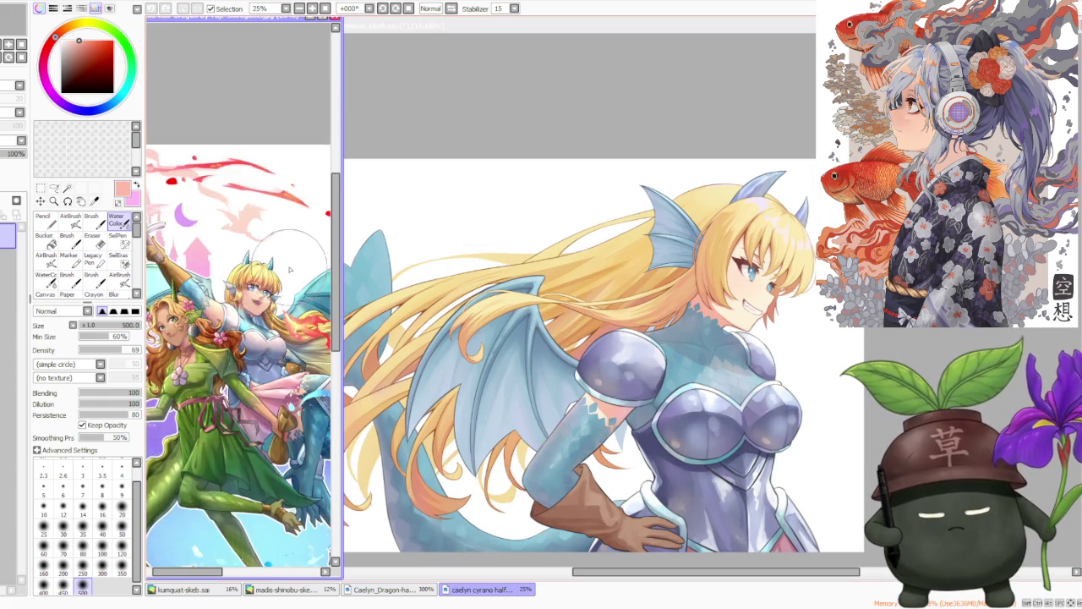
scroll(288, 245, down, 2)
scroll(290, 227, down, 2)
scroll(290, 227, up, 2)
scroll(300, 203, up, 1)
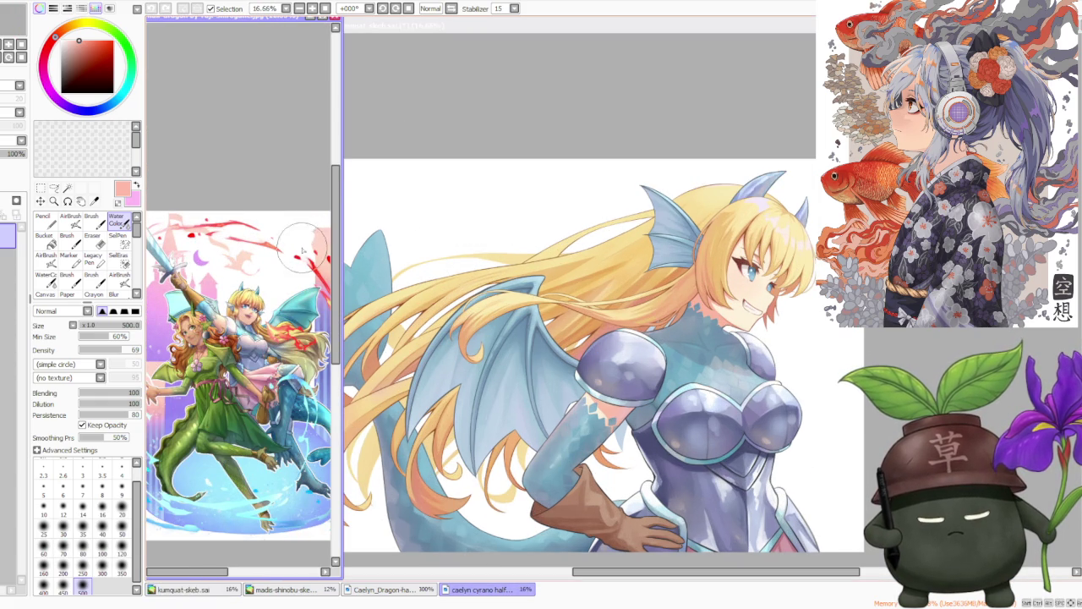
- Return to the kumquat-skeb canvas, zoom out, and select a layer
click(480, 125)
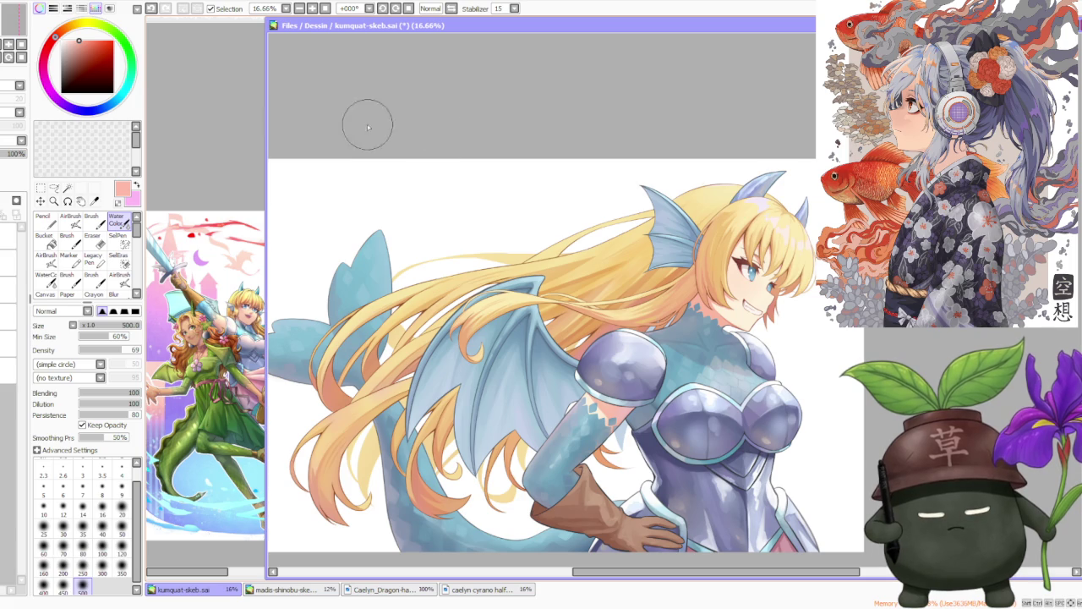
scroll(474, 132, down, 2)
click(15, 289)
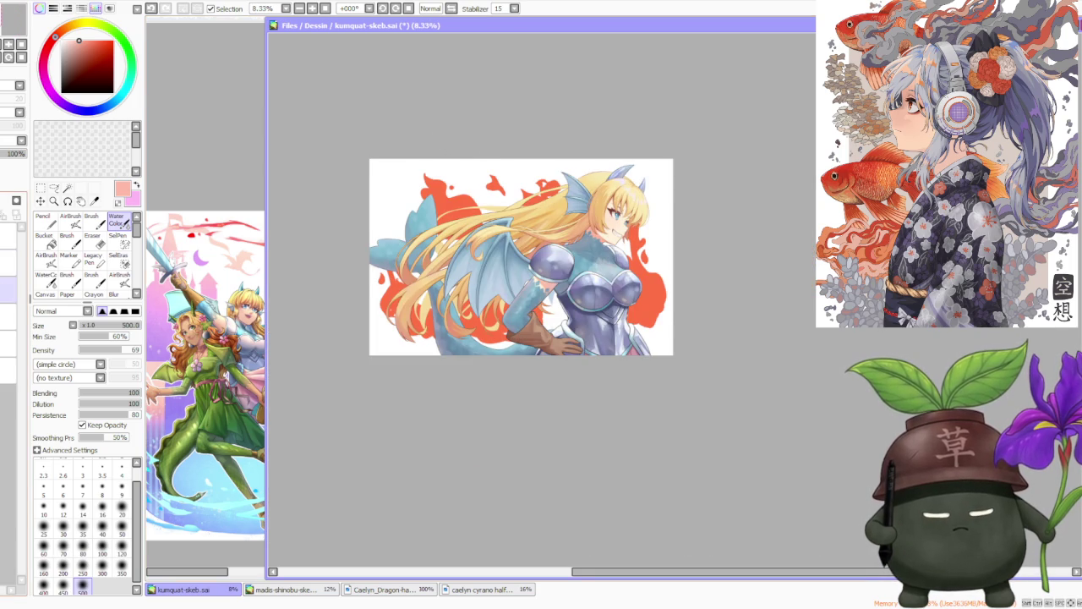
- Toggle the flame and red rectangle layers, ending with flames shown and the rectangle hidden
click(8, 344)
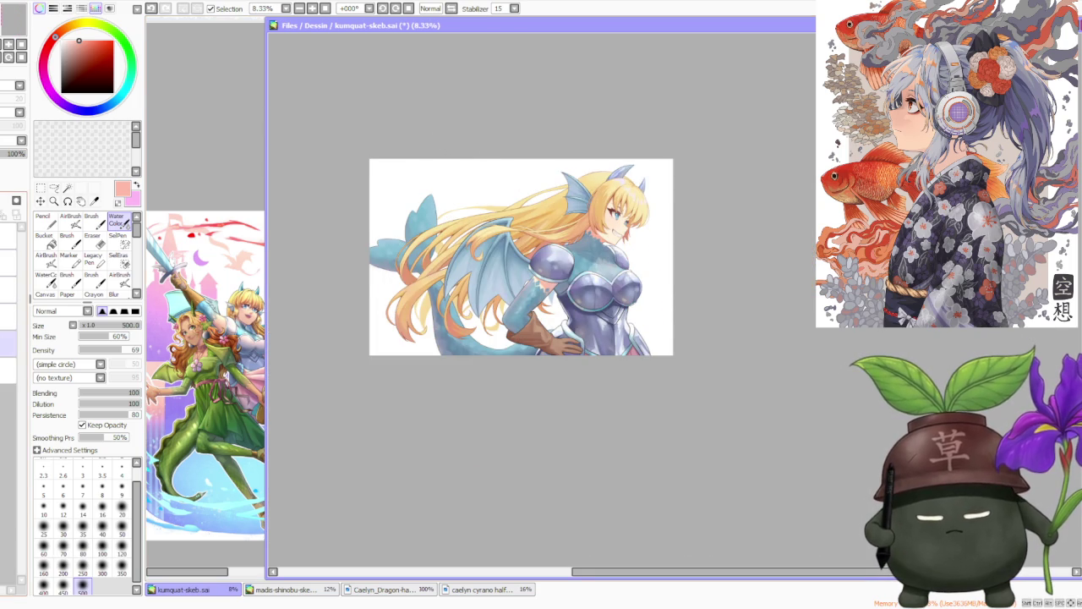
click(9, 311)
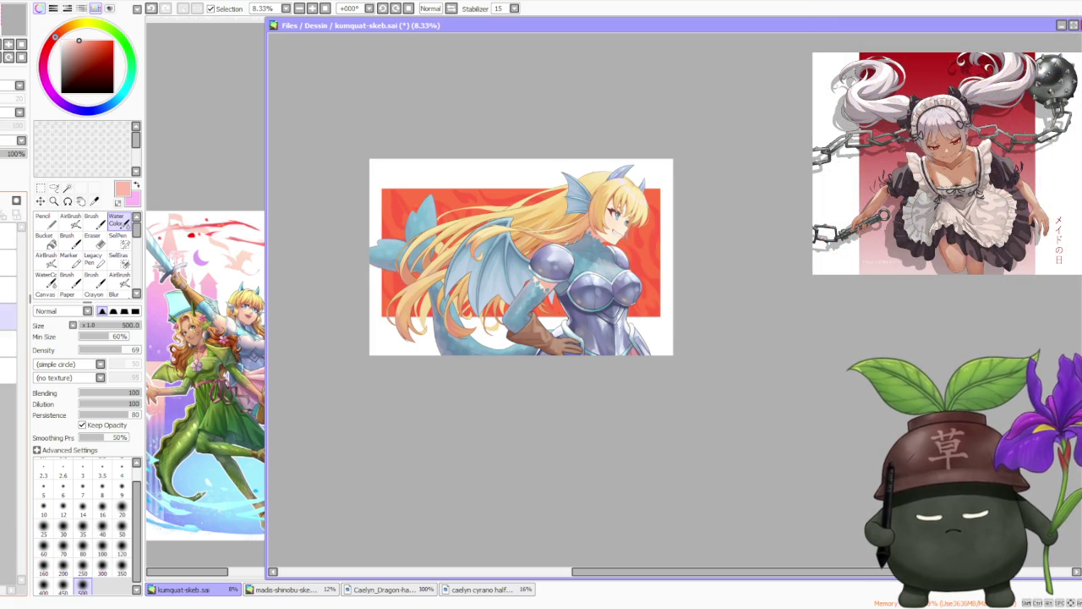
click(8, 341)
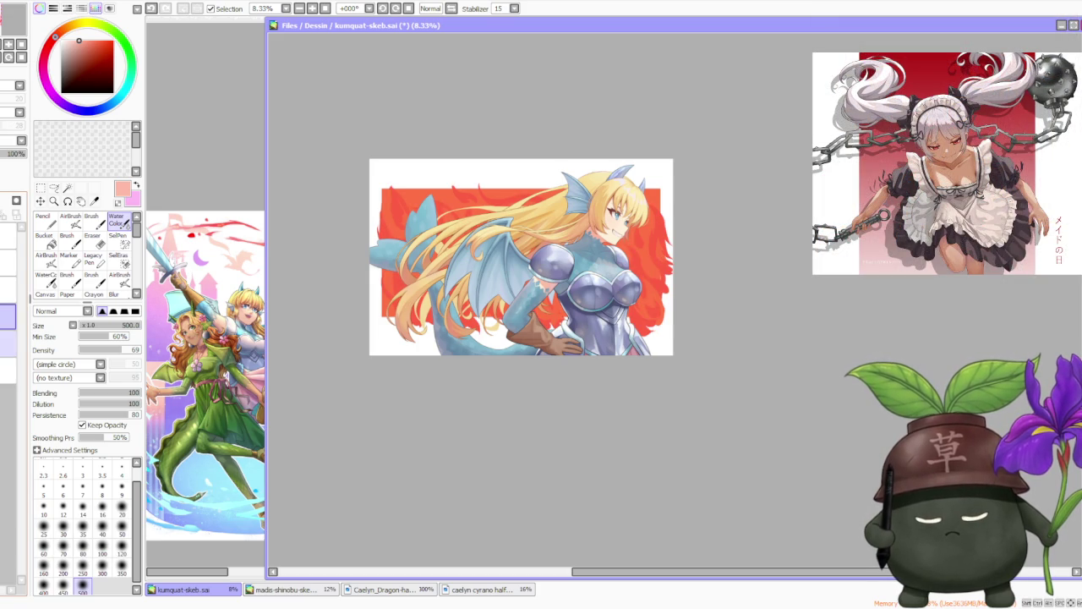
click(9, 341)
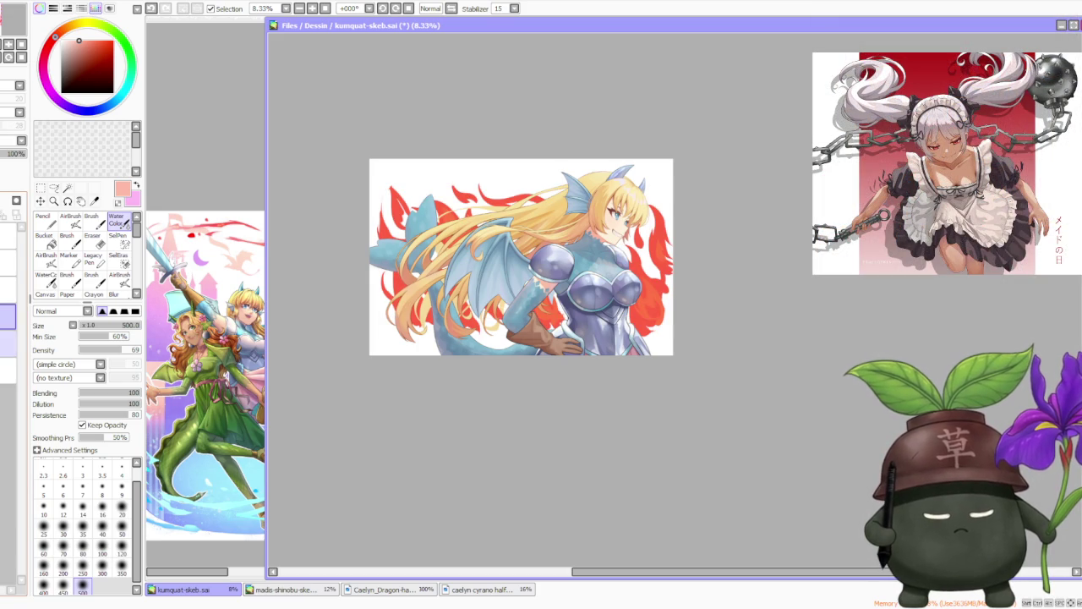
click(8, 342)
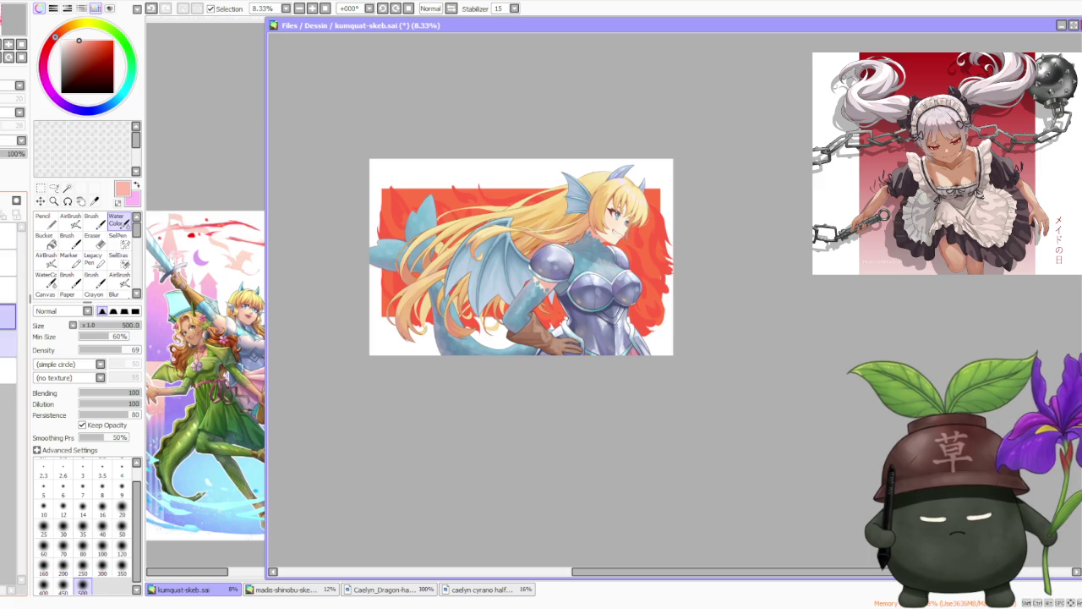
click(8, 341)
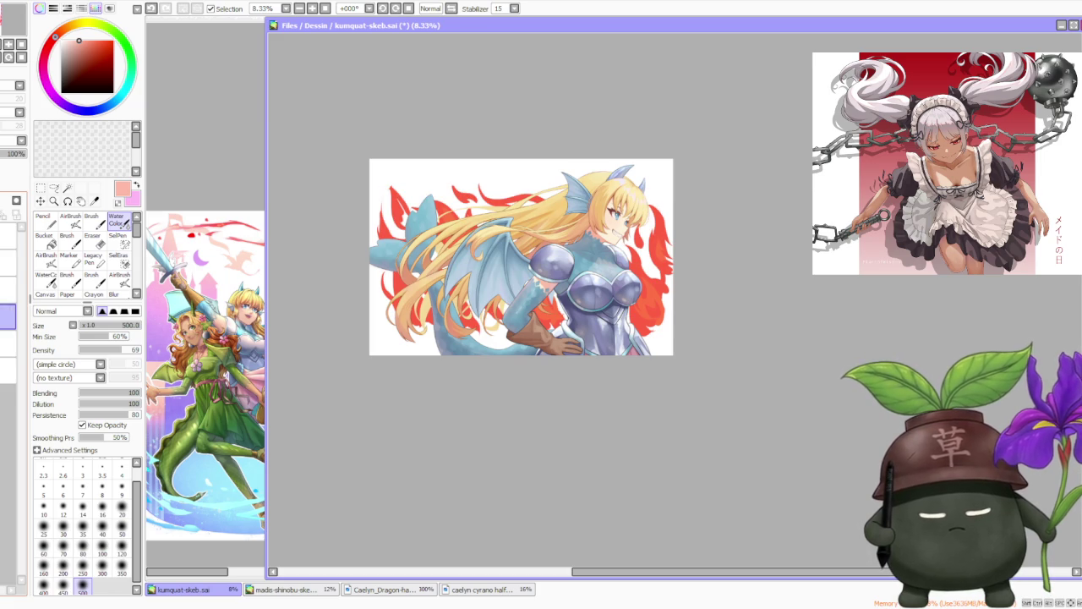
click(8, 289)
click(8, 289)
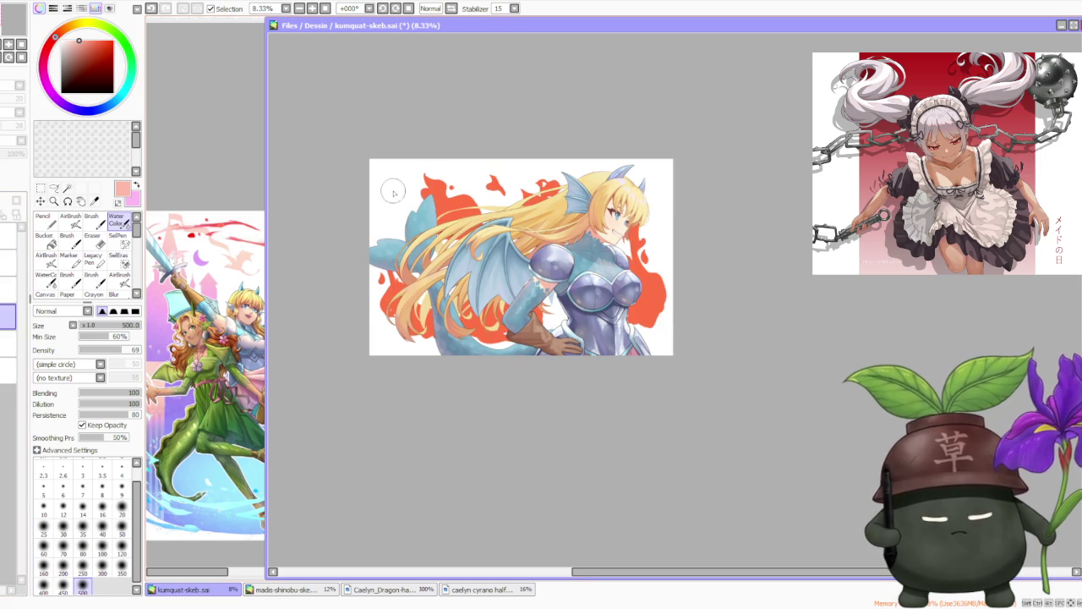
- Zoom around the flame-backed canvas and select the target layer in the Layer panel
scroll(519, 158, down, 1)
scroll(519, 158, down, 1)
scroll(524, 126, up, 1)
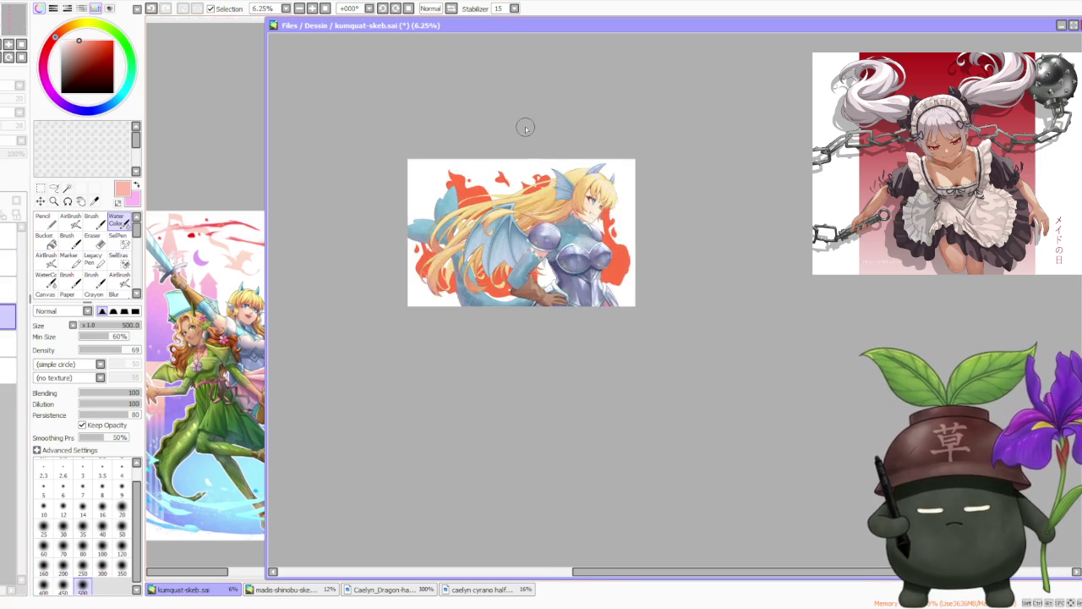
scroll(541, 144, up, 1)
scroll(629, 191, up, 1)
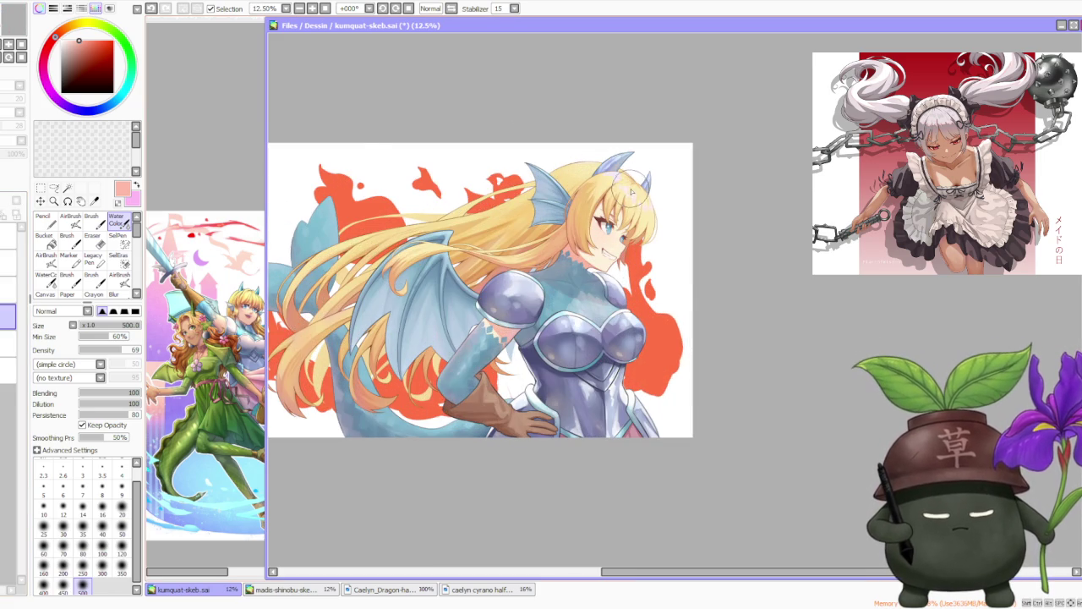
scroll(630, 191, down, 1)
scroll(600, 163, up, 1)
scroll(601, 163, down, 1)
scroll(600, 162, up, 1)
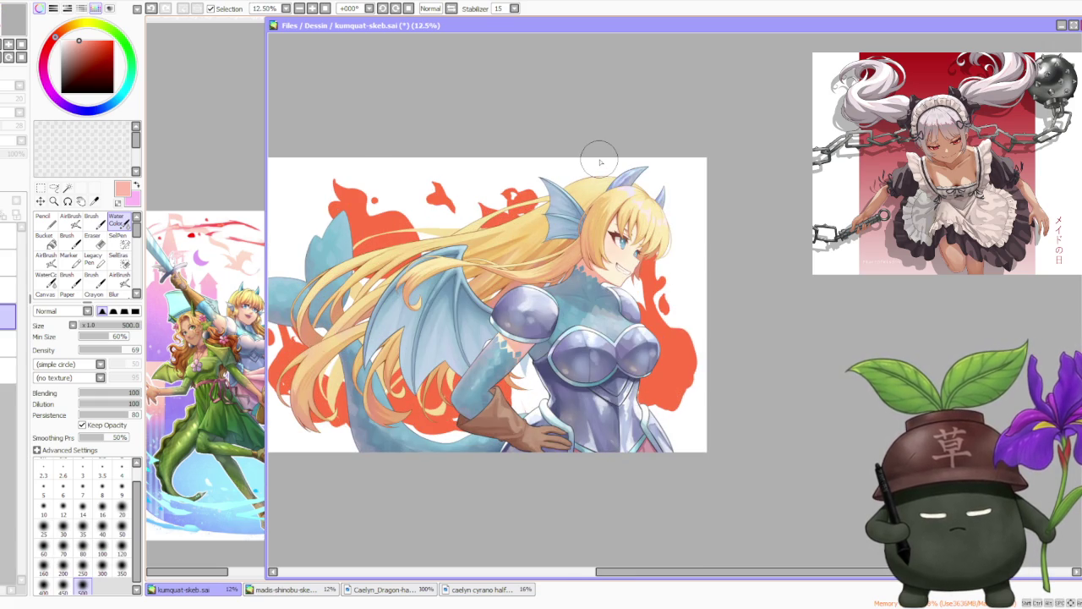
scroll(600, 163, down, 1)
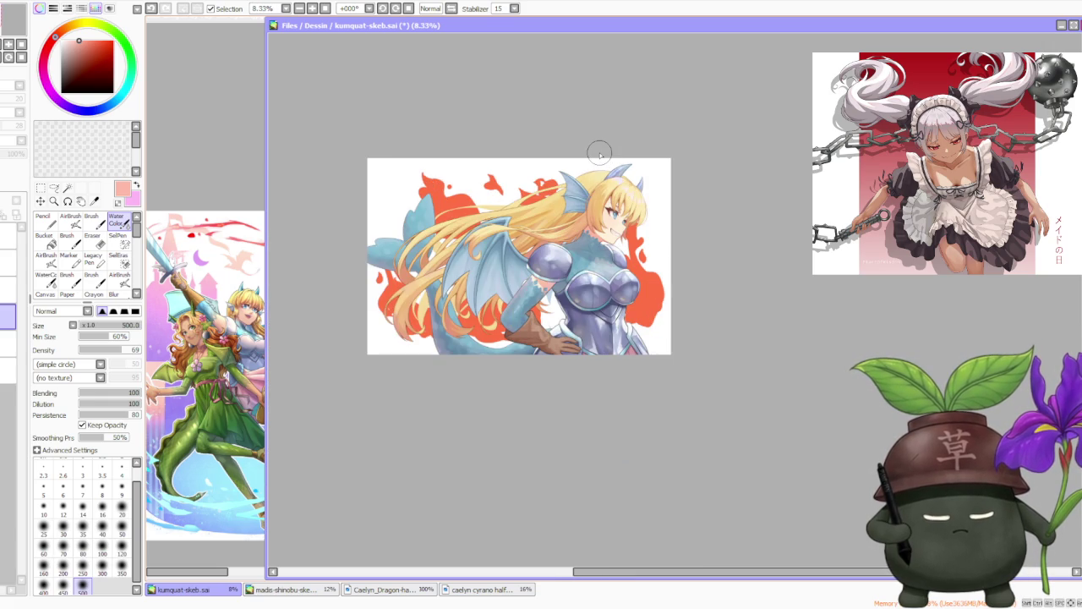
scroll(601, 153, up, 1)
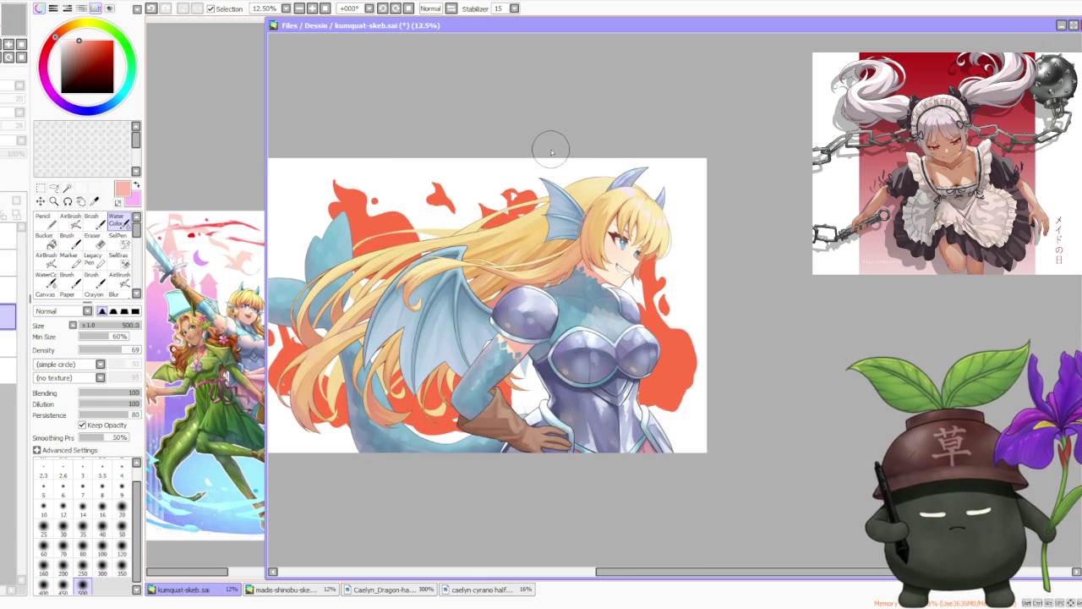
click(9, 291)
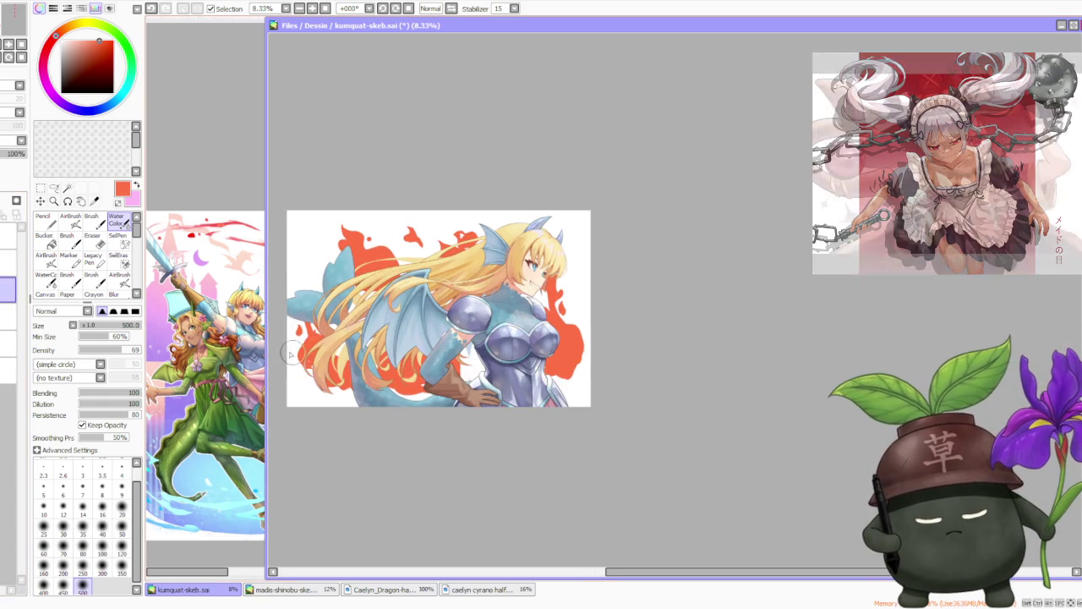
- Paint red-orange strokes along the hair's left edge with a size-500 brush
drag(320, 321, 334, 342)
mouse_move(305, 300)
mouse_down()
mouse_move(338, 346)
mouse_move(323, 301)
mouse_up()
key(b)
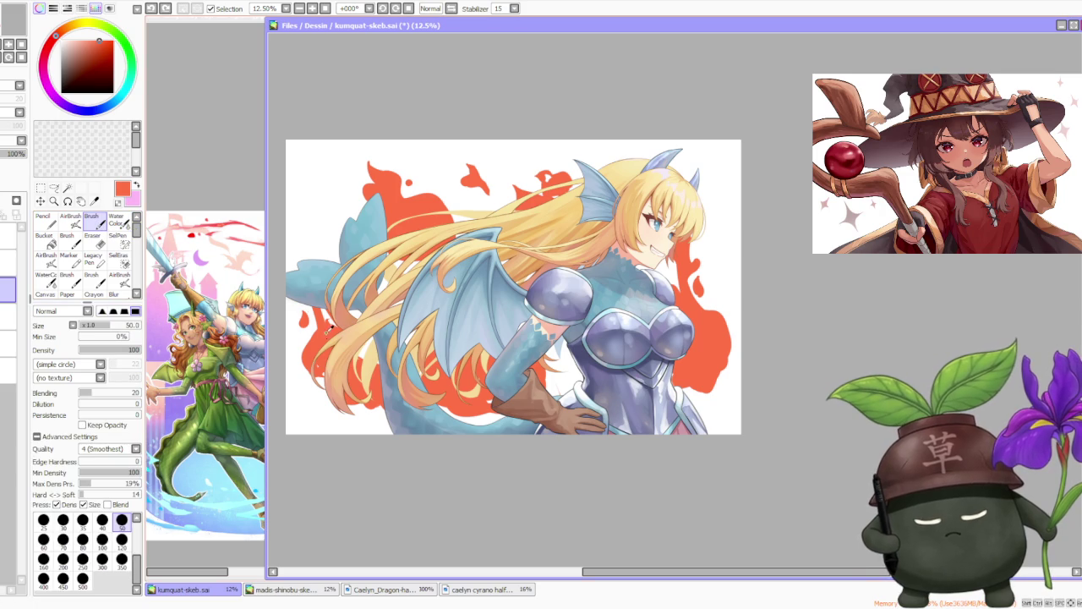
click(82, 578)
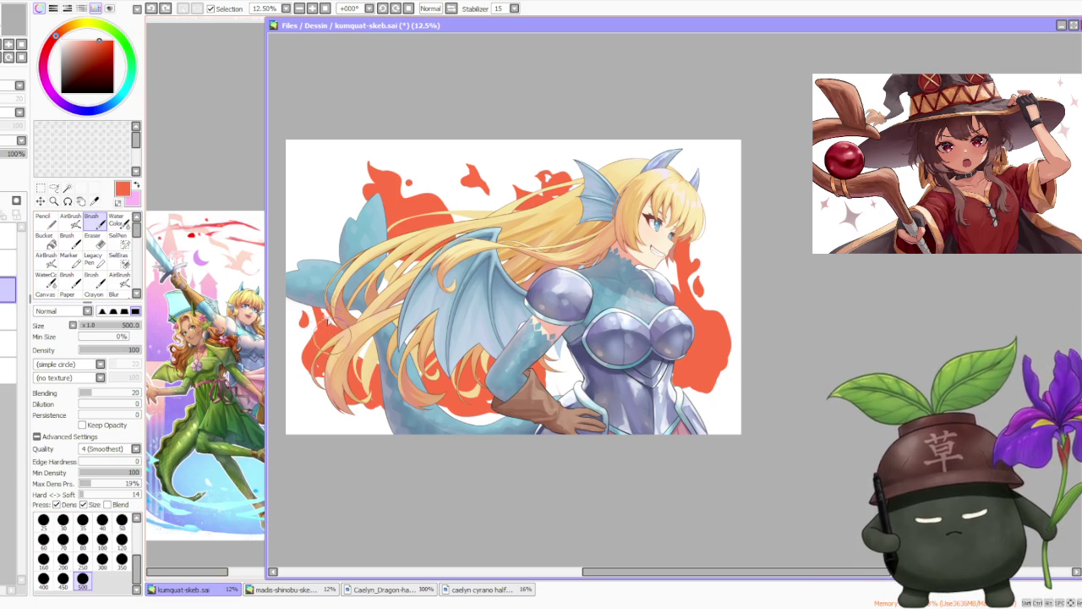
mouse_move(306, 338)
mouse_down()
mouse_move(319, 381)
mouse_move(303, 347)
mouse_move(315, 372)
mouse_up()
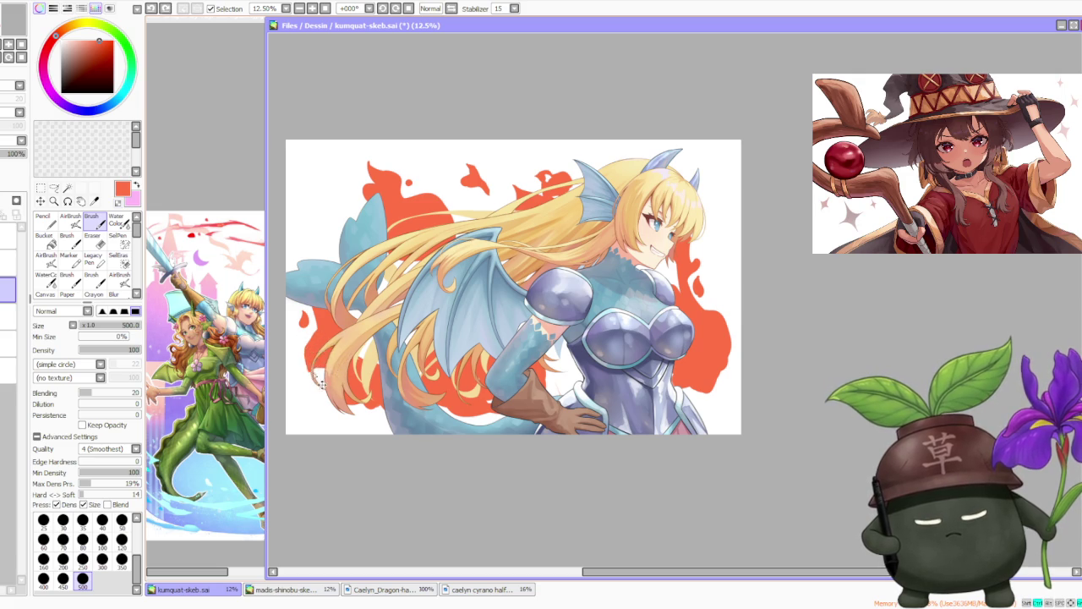
mouse_move(322, 383)
mouse_down()
mouse_move(306, 376)
mouse_move(304, 346)
mouse_up()
- Undo and repaint the lower-left hair strands, finishing with a small touch-up stroke
key(ctrl+z)
key(ctrl+z)
key(ctrl+z)
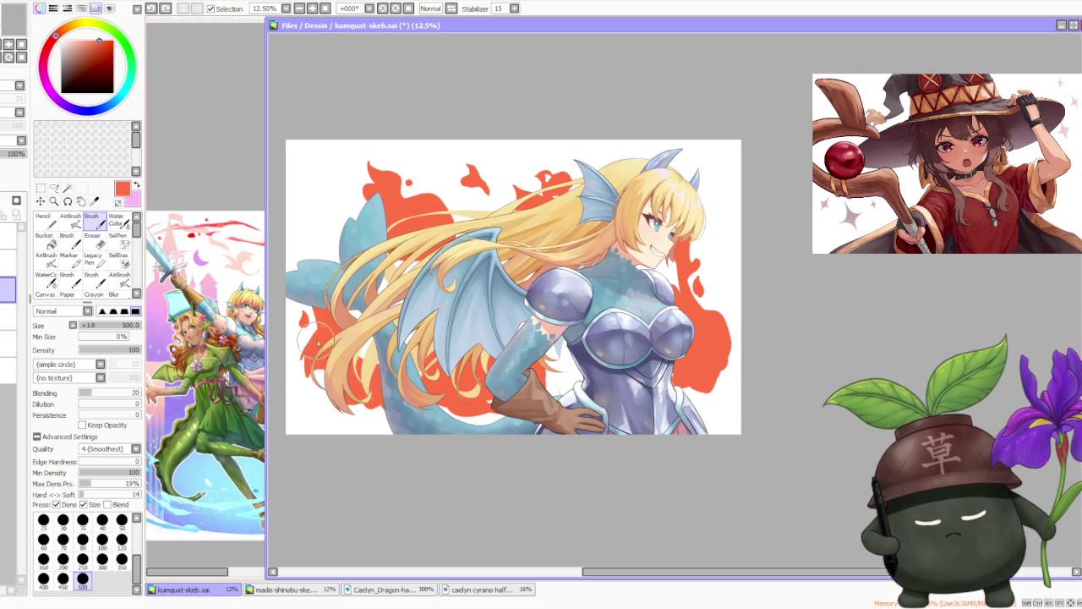
key(ctrl+z)
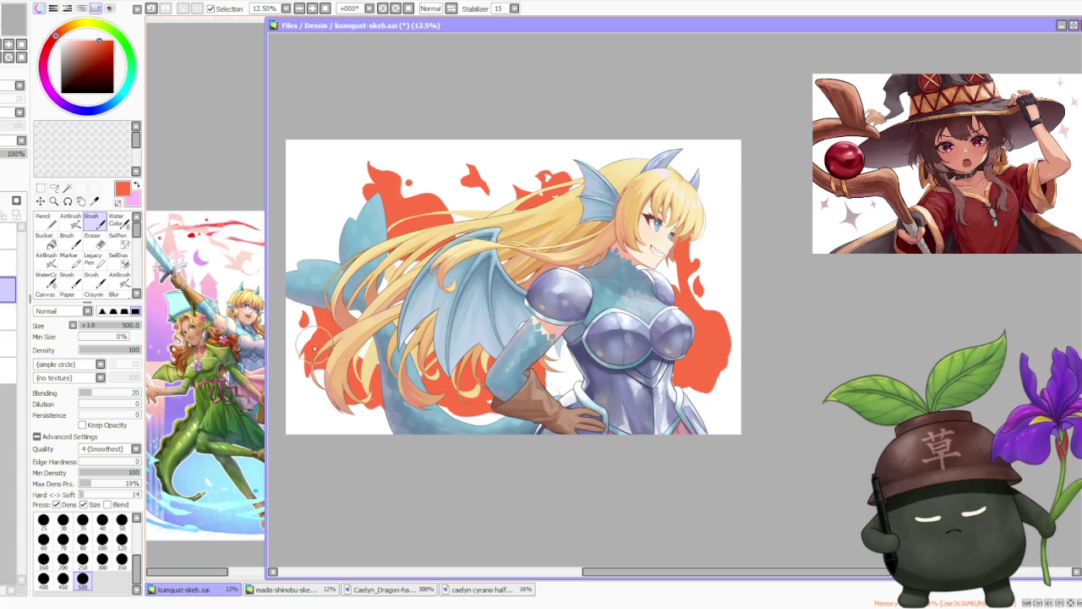
drag(308, 313, 326, 396)
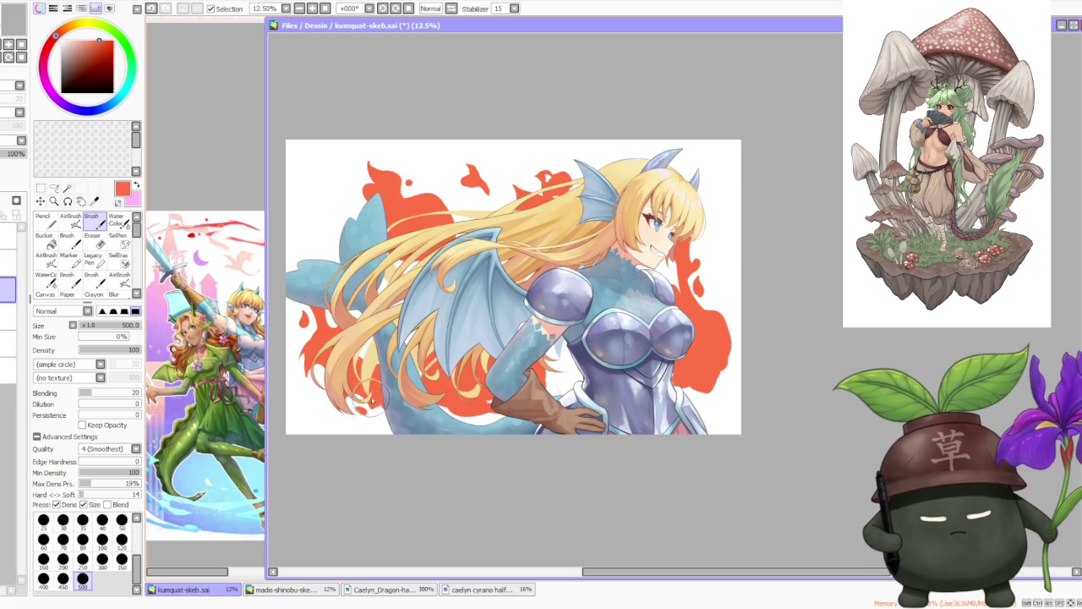
drag(354, 411, 364, 414)
key(ctrl+z)
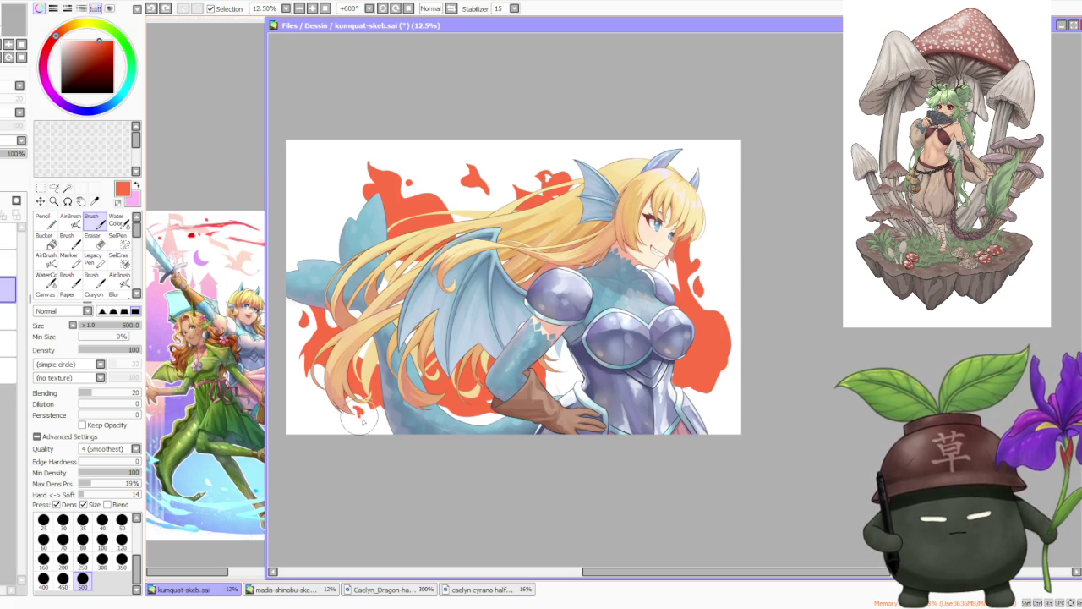
drag(354, 412, 359, 416)
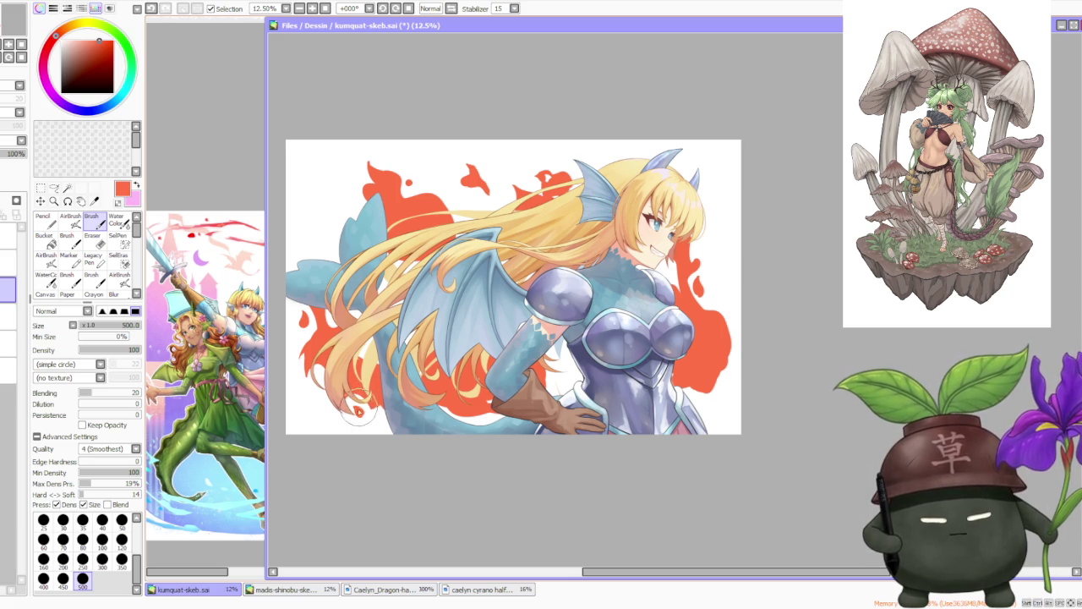
scroll(424, 262, down, 1)
scroll(473, 186, up, 1)
scroll(434, 198, up, 1)
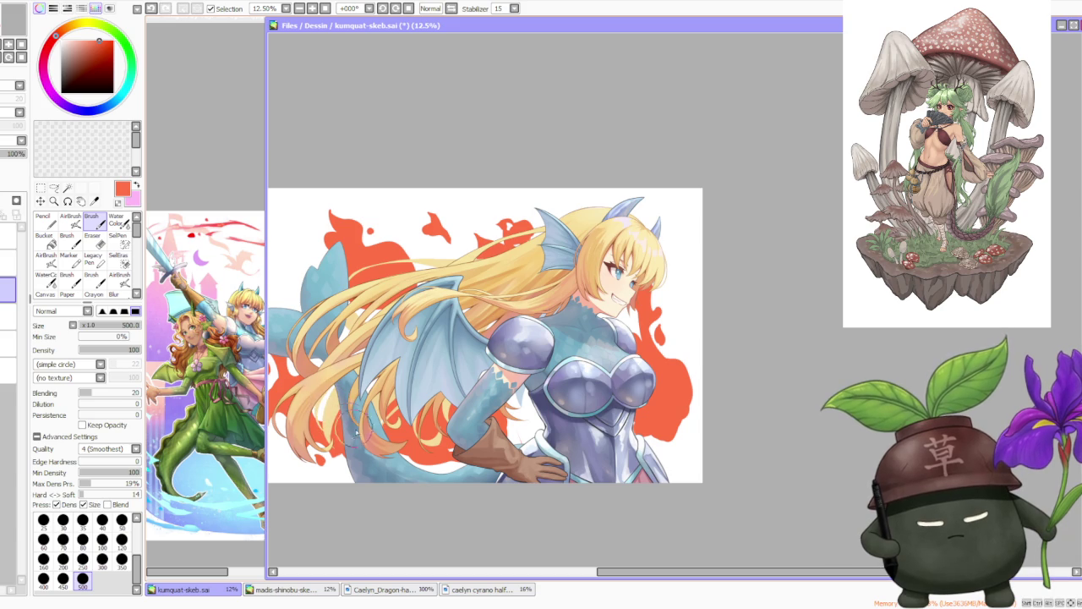
scroll(362, 363, down, 1)
scroll(390, 292, up, 1)
scroll(355, 355, up, 1)
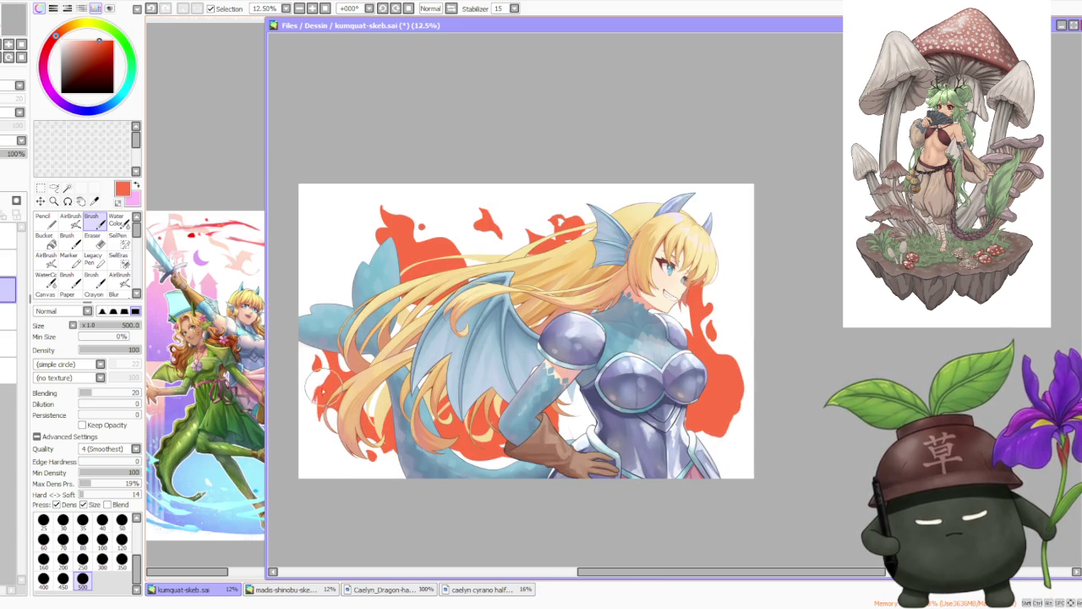
drag(331, 386, 319, 399)
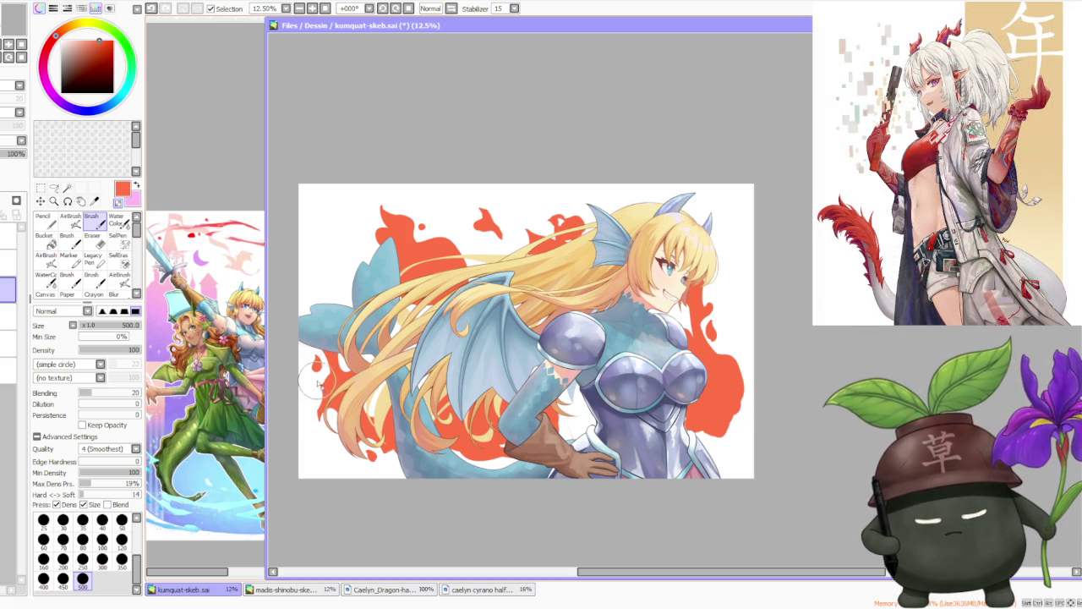
key(ctrl+z)
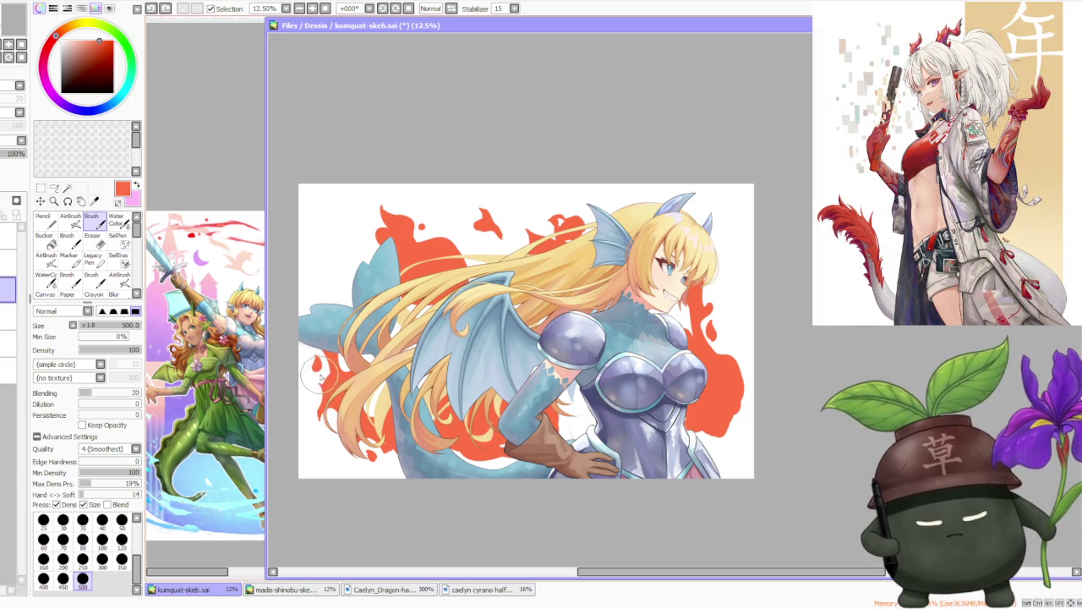
scroll(383, 305, down, 1)
scroll(458, 303, up, 1)
scroll(379, 372, up, 1)
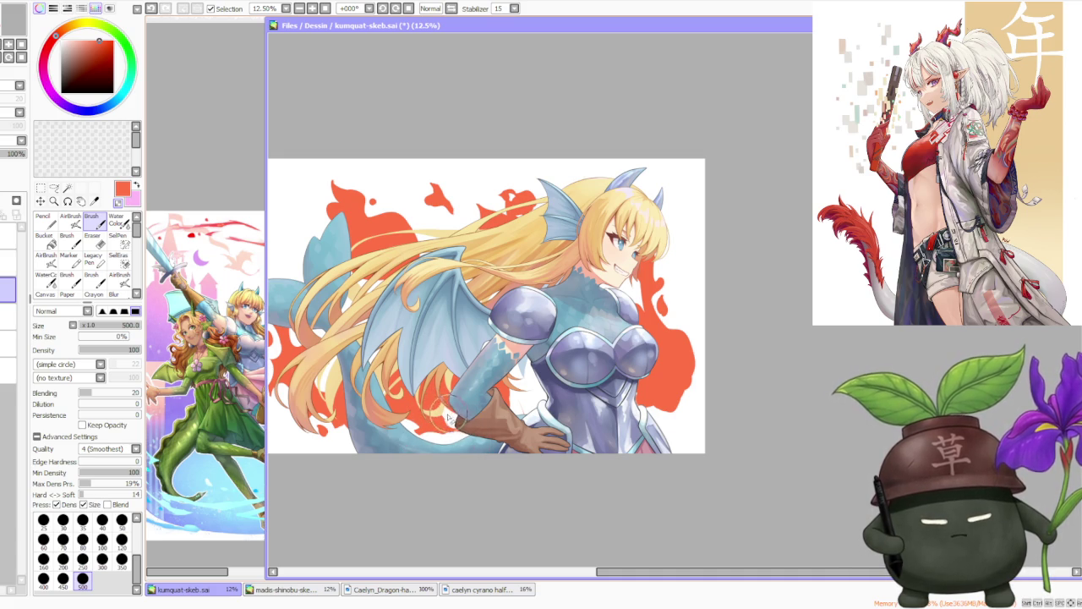
scroll(411, 372, down, 1)
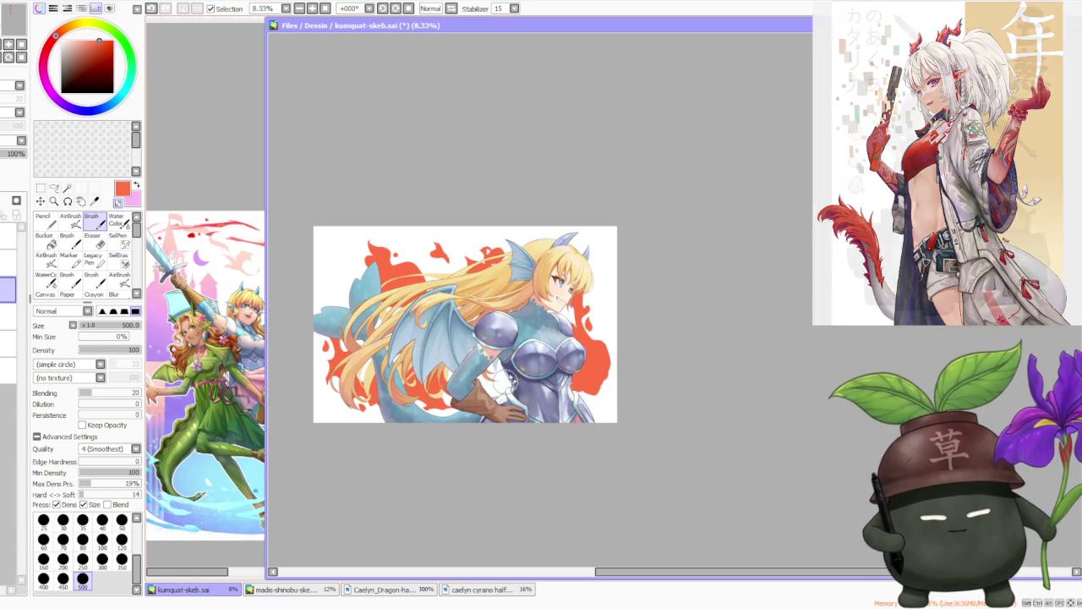
- Dab a small brush mark just beside the dragon girl's gloved hand
scroll(494, 382, down, 1)
scroll(549, 268, up, 1)
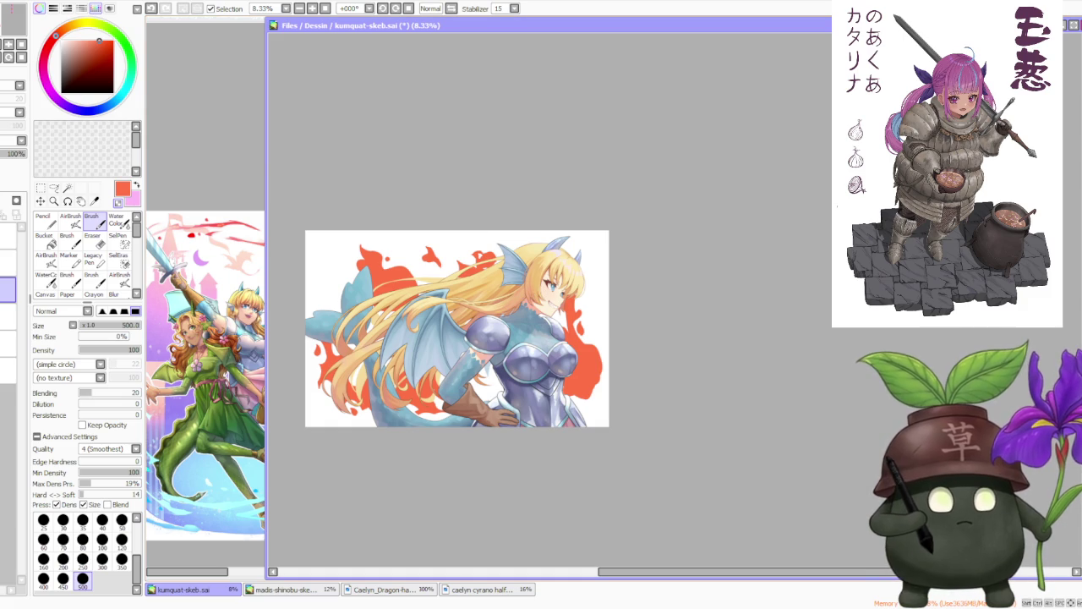
scroll(690, 289, up, 1)
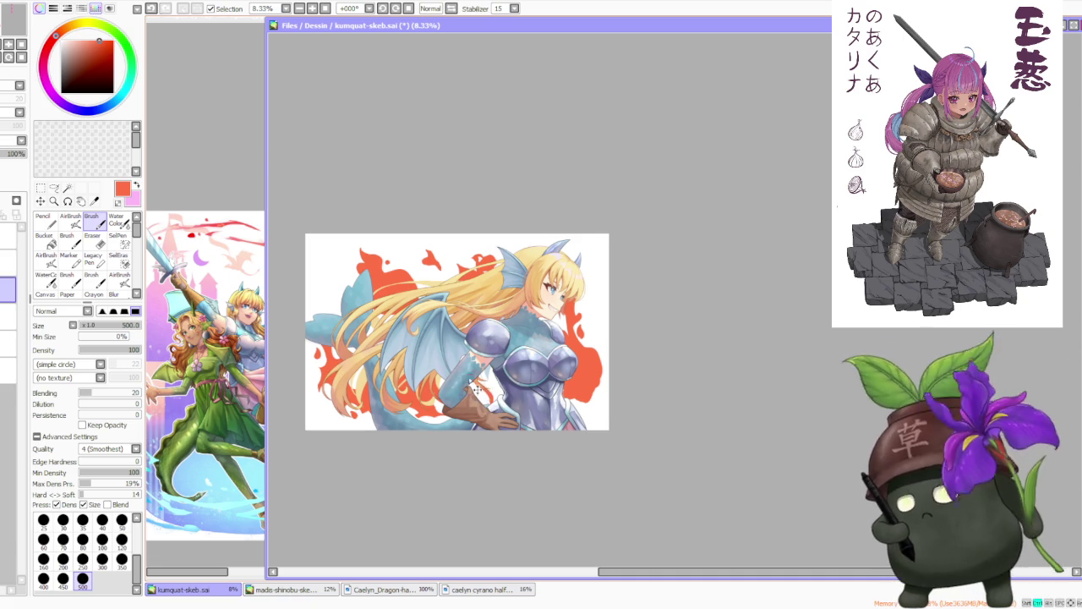
click(474, 385)
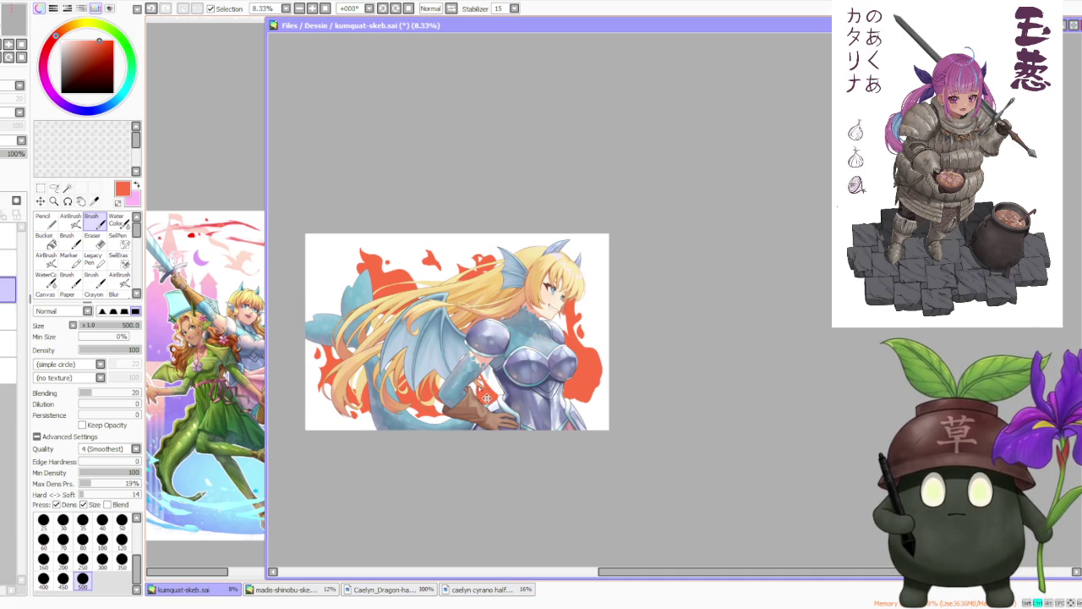
- Paint two trial strokes on the armored arm near the elbow, undoing each one
scroll(487, 382, up, 2)
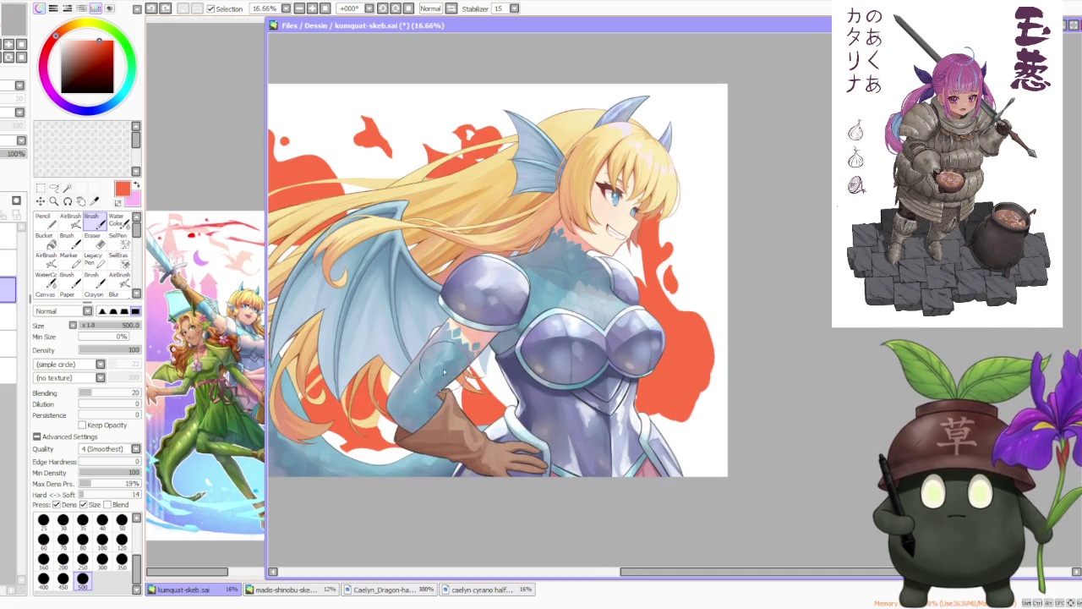
drag(444, 369, 454, 394)
key(ctrl+z)
drag(457, 347, 436, 326)
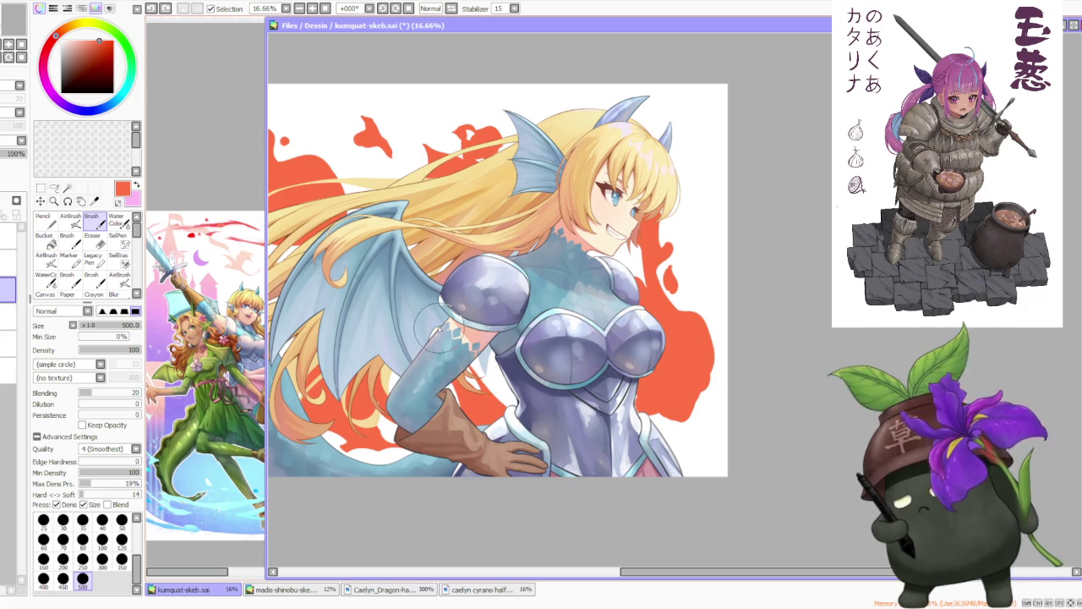
key(ctrl+z)
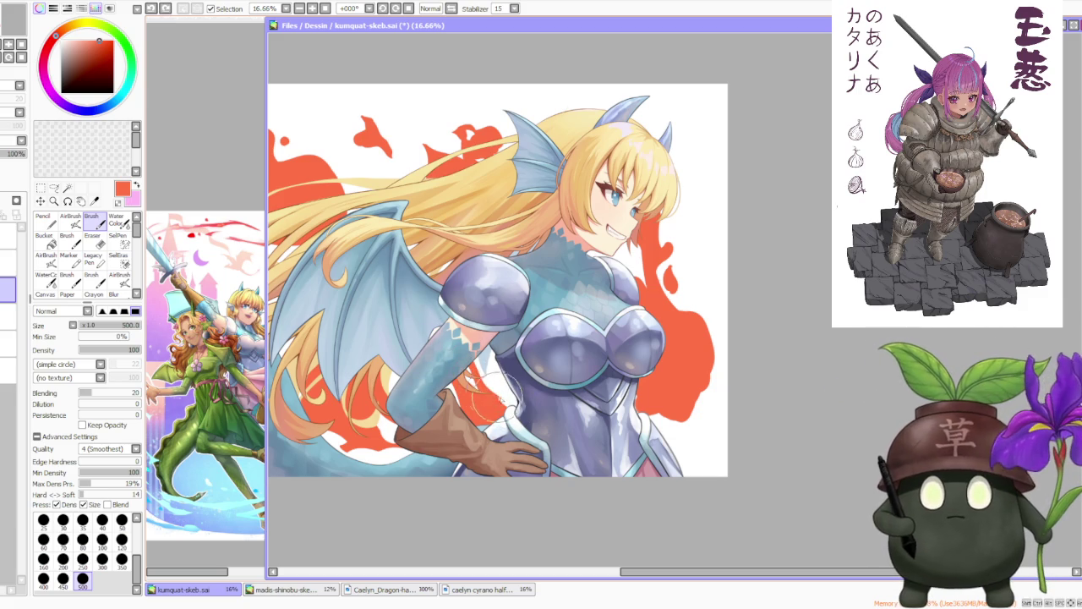
scroll(474, 311, down, 2)
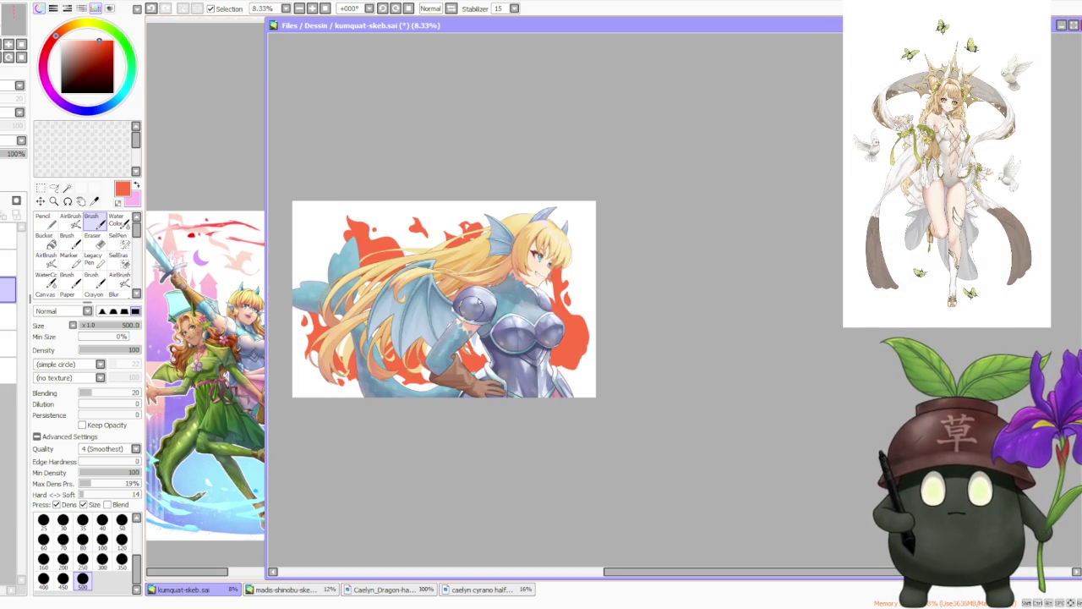
scroll(563, 309, down, 1)
scroll(524, 206, up, 2)
scroll(401, 218, down, 2)
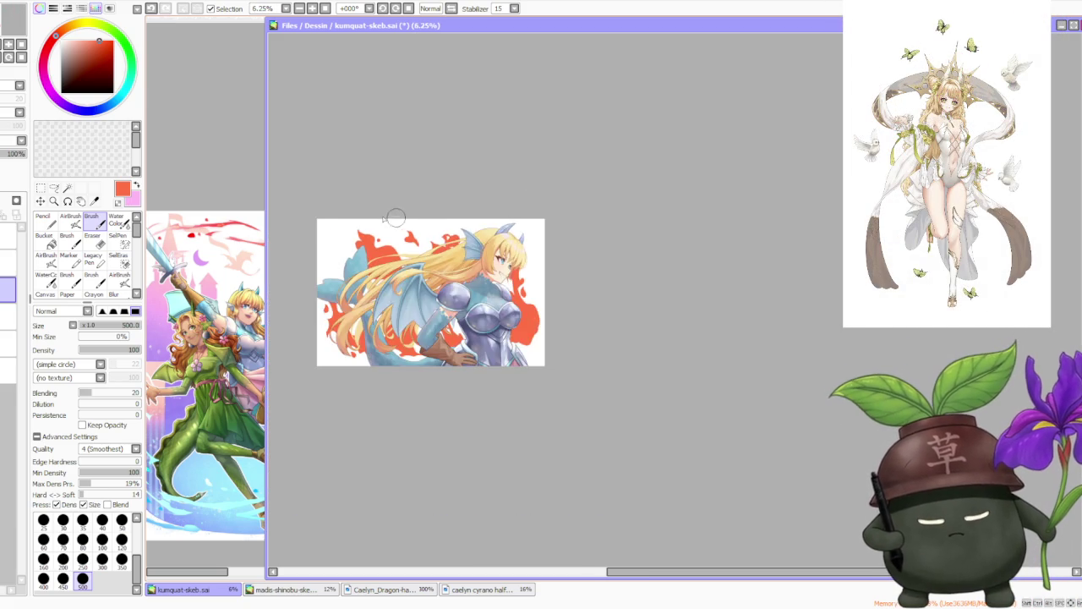
scroll(381, 215, up, 1)
scroll(390, 224, up, 1)
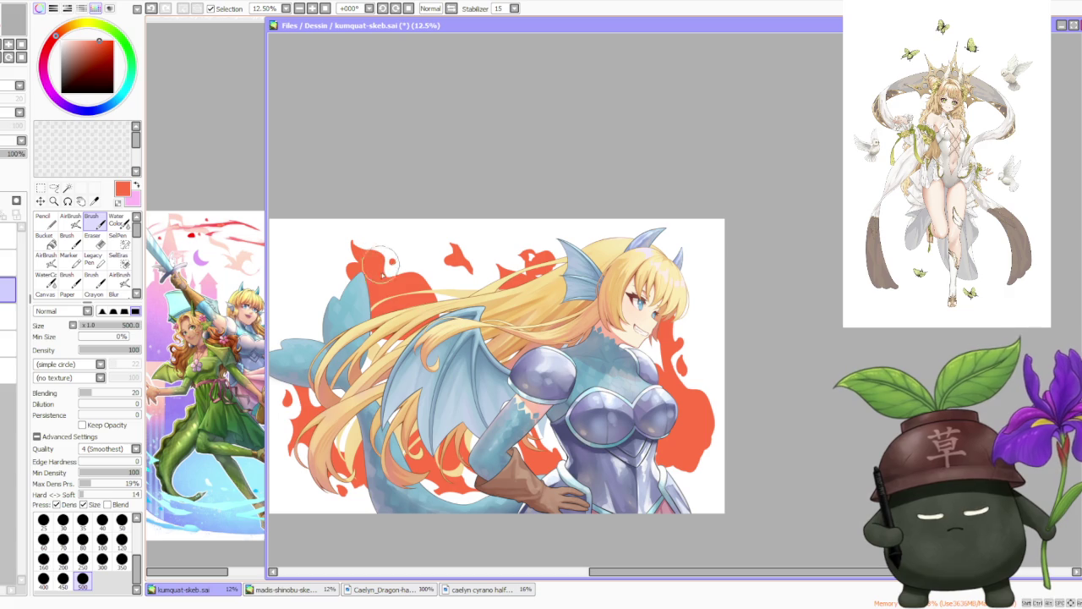
scroll(355, 216, up, 2)
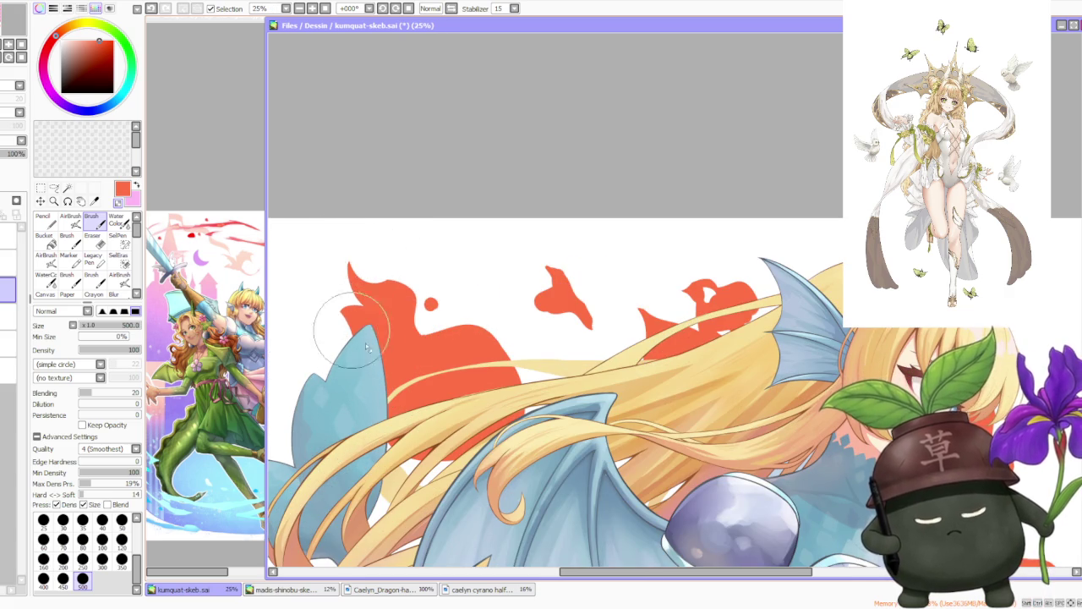
scroll(372, 372, down, 1)
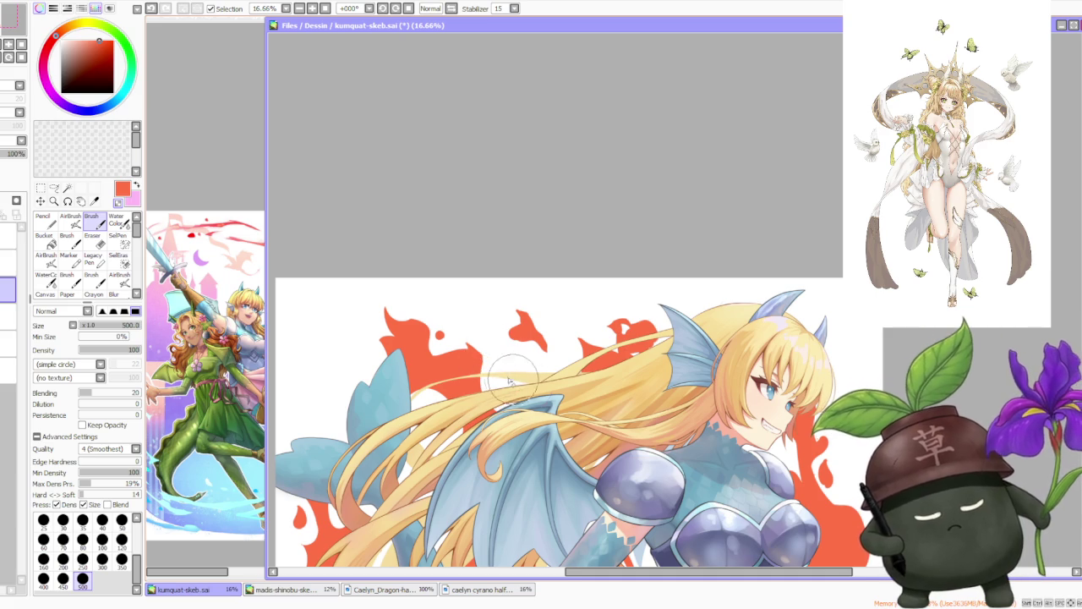
drag(513, 382, 562, 418)
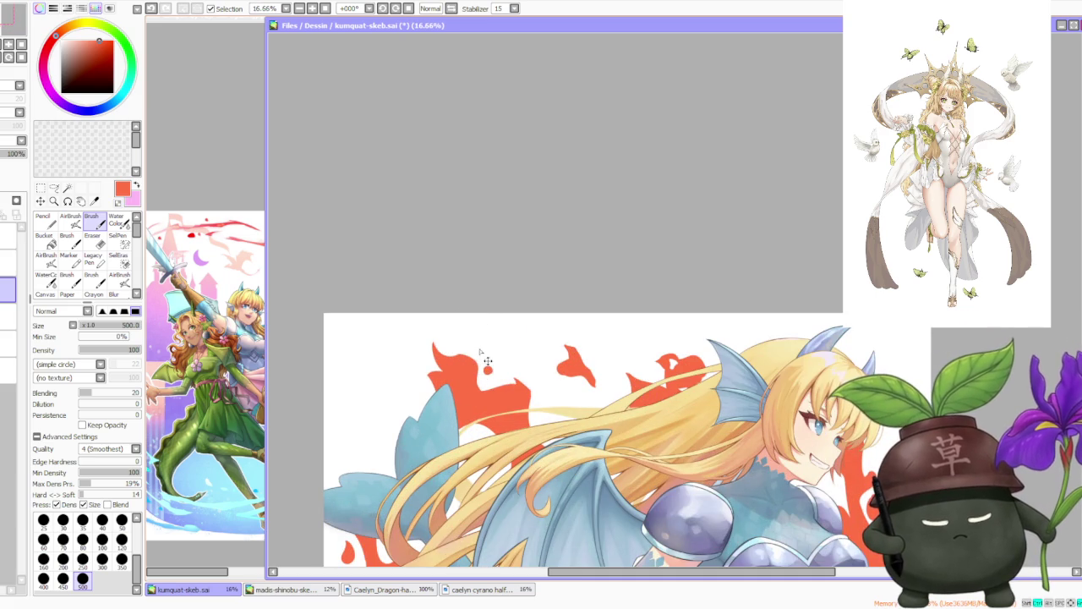
scroll(508, 465, down, 2)
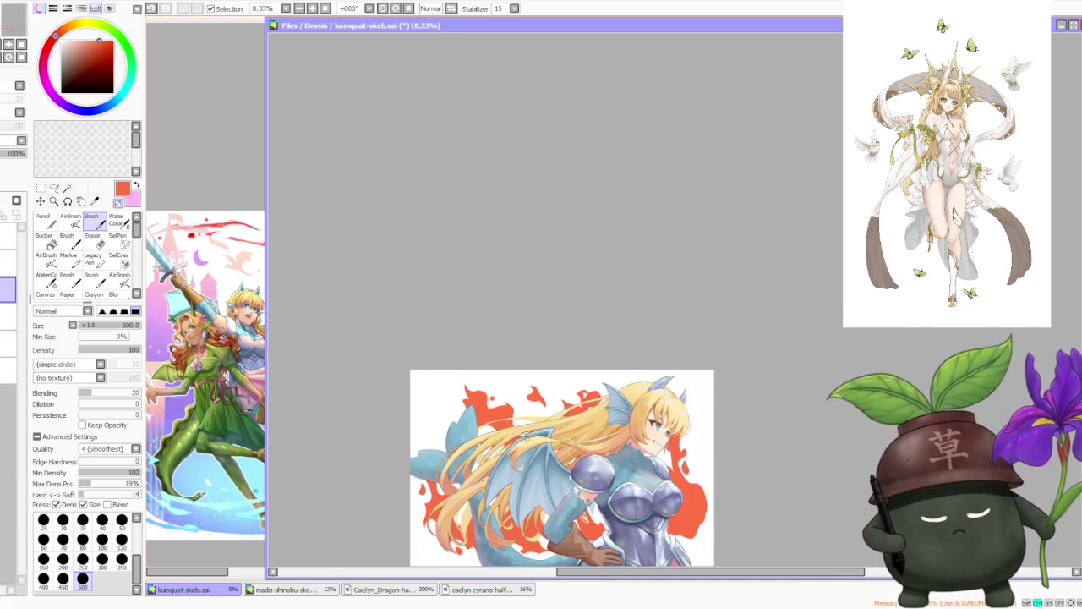
scroll(490, 445, up, 1)
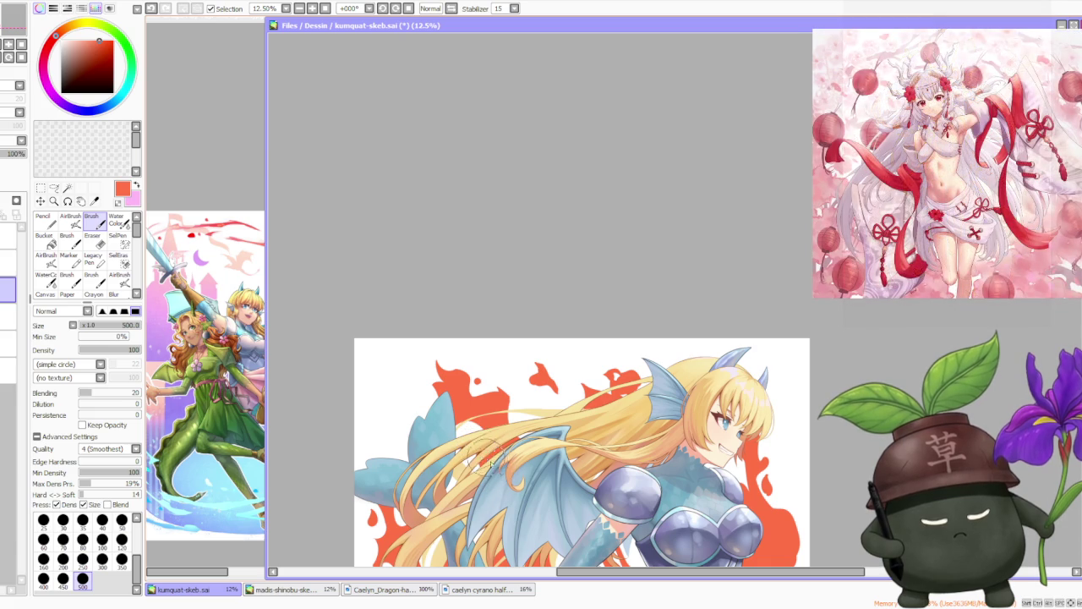
scroll(568, 345, down, 2)
scroll(568, 345, down, 1)
scroll(568, 346, up, 2)
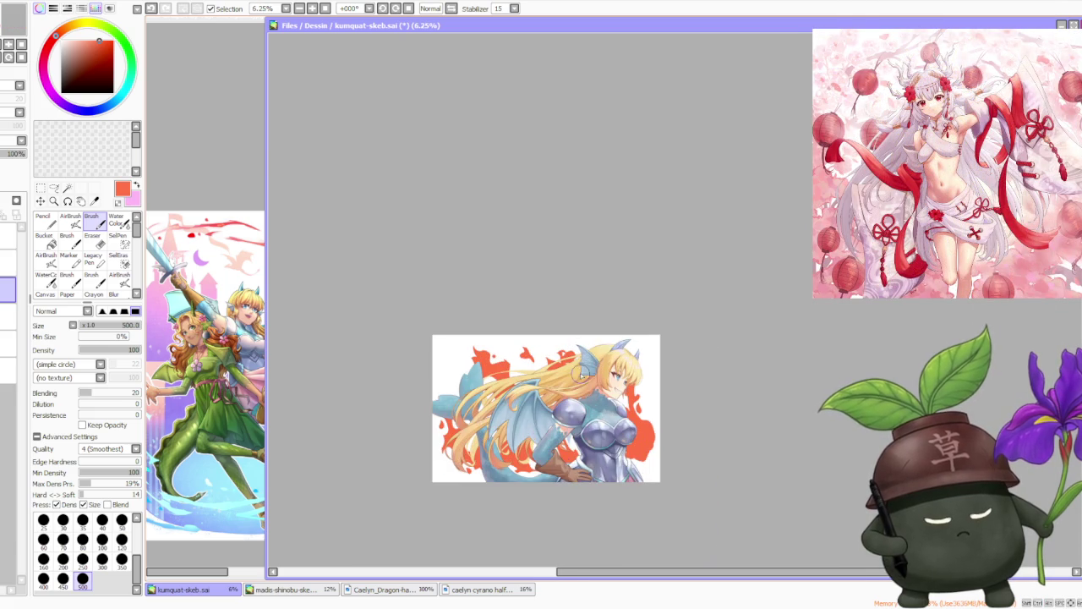
scroll(583, 372, up, 1)
scroll(583, 385, up, 2)
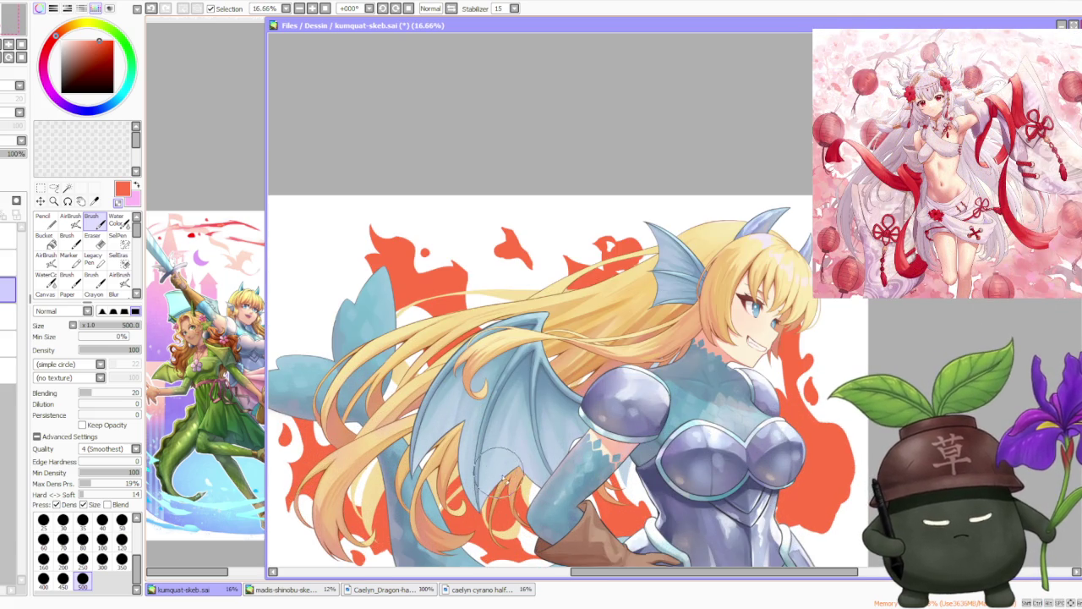
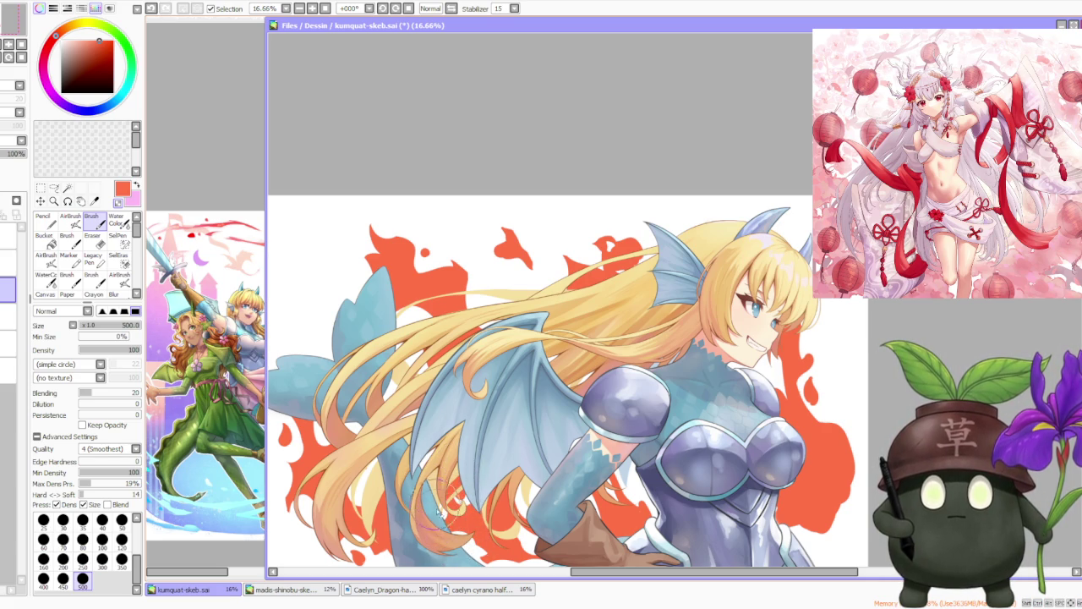
- Zoom out and paint a red-orange flame blob above the blonde hair
key(minus)
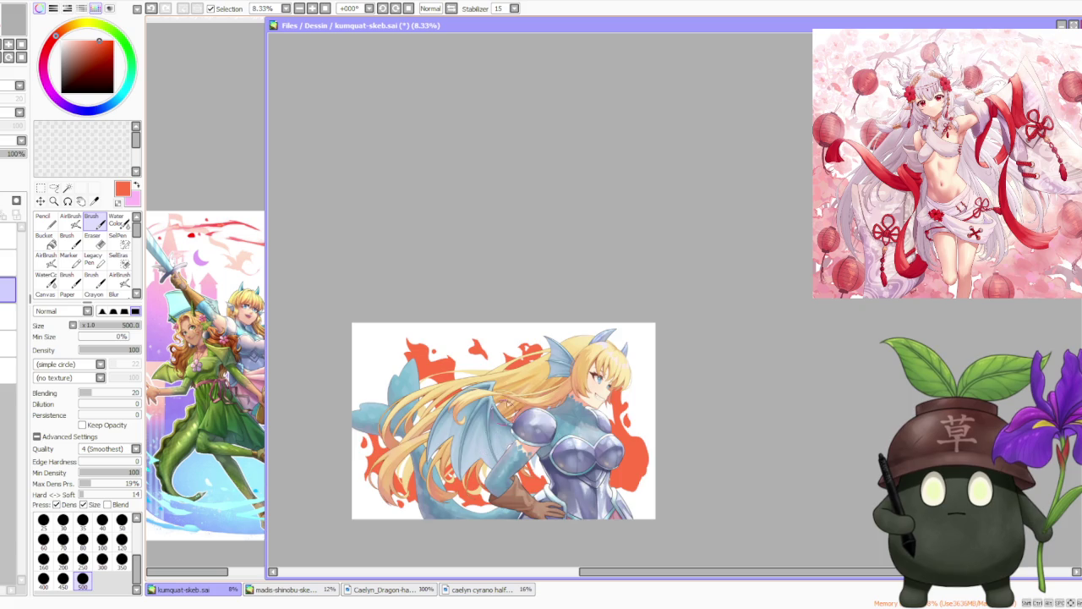
scroll(501, 387, up, 1)
drag(463, 344, 467, 345)
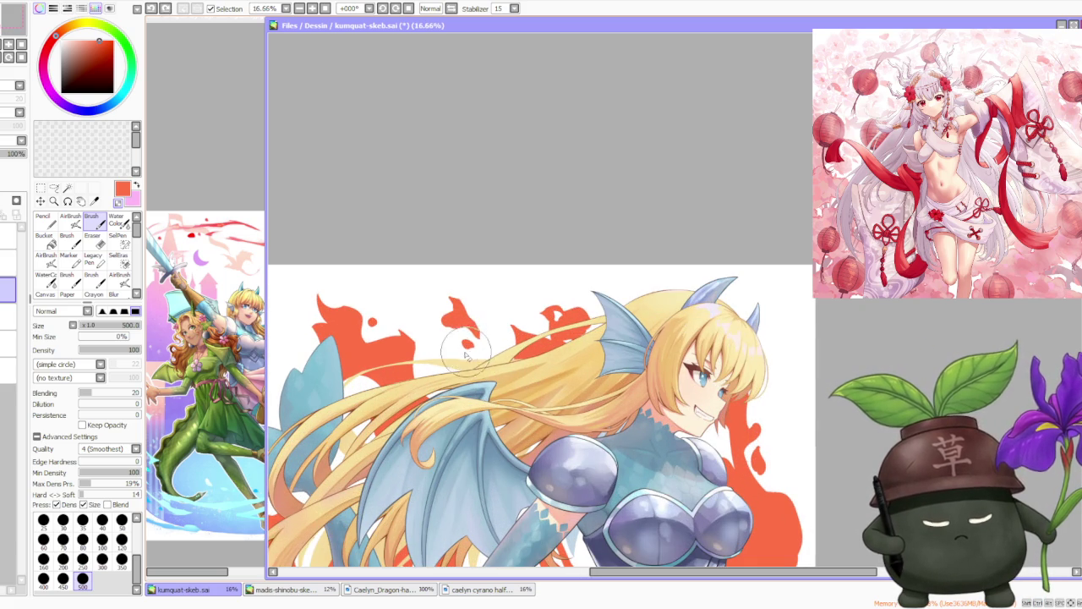
drag(465, 355, 461, 303)
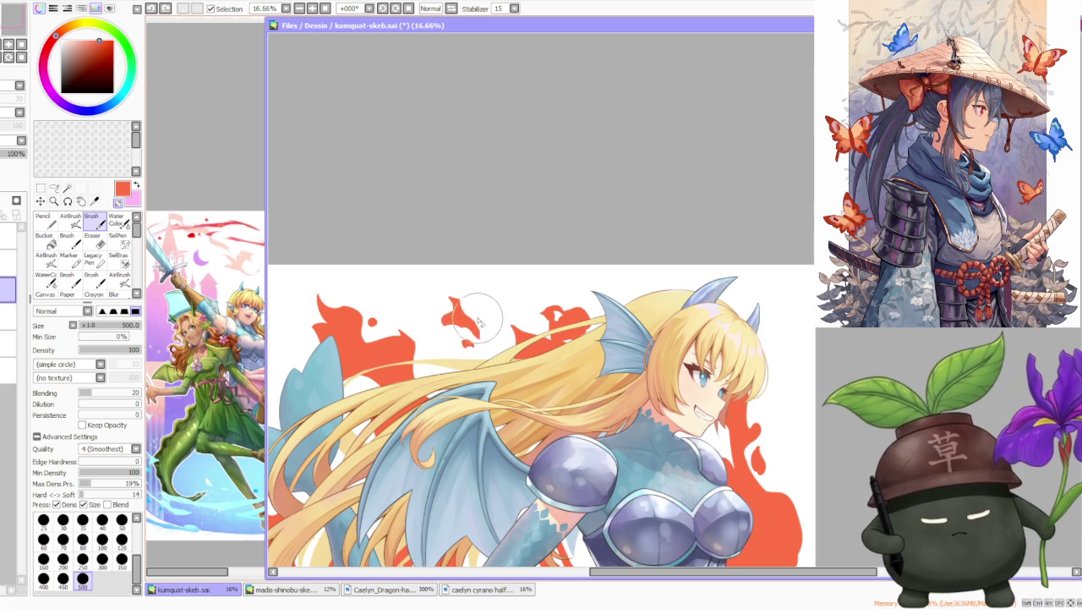
- Zoom the canvas in and out to review the new flame shapes above the hair
scroll(487, 328, down, 3)
scroll(499, 310, up, 3)
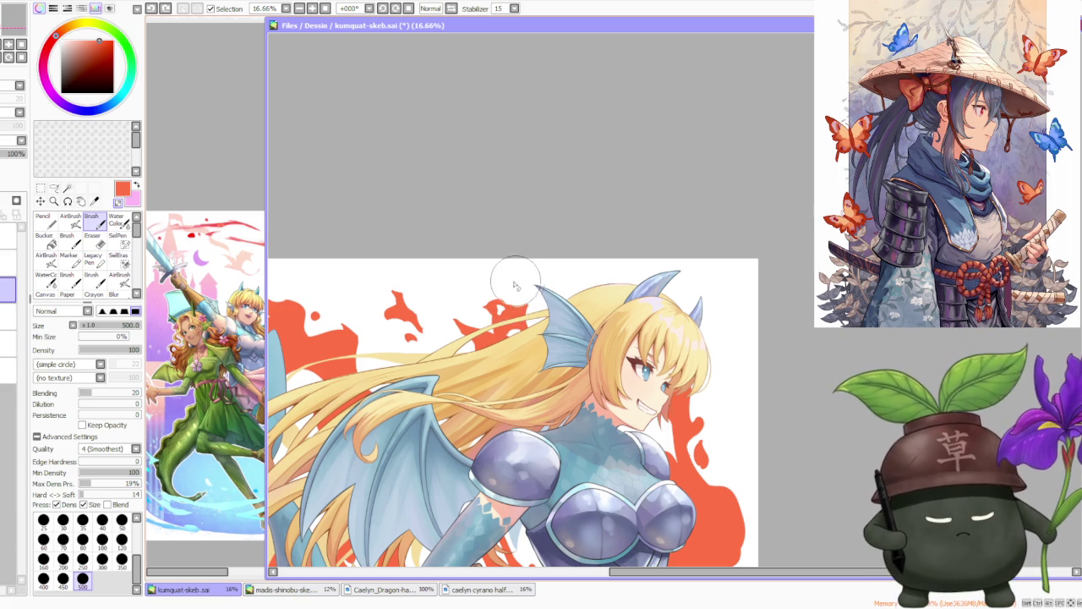
scroll(507, 279, down, 1)
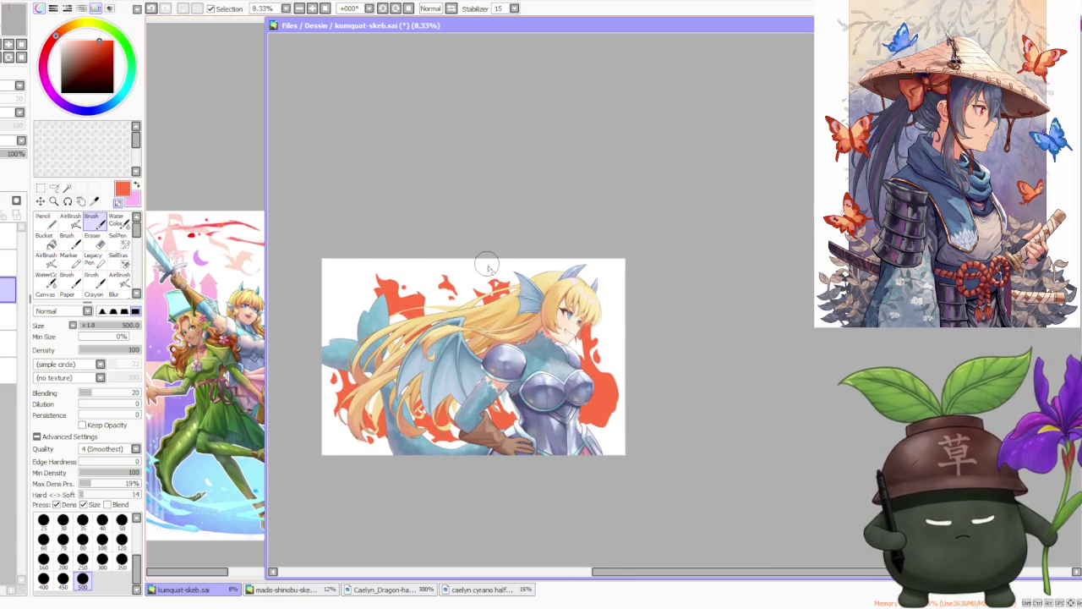
scroll(487, 268, down, 1)
scroll(488, 269, up, 1)
scroll(487, 270, up, 1)
scroll(482, 278, down, 2)
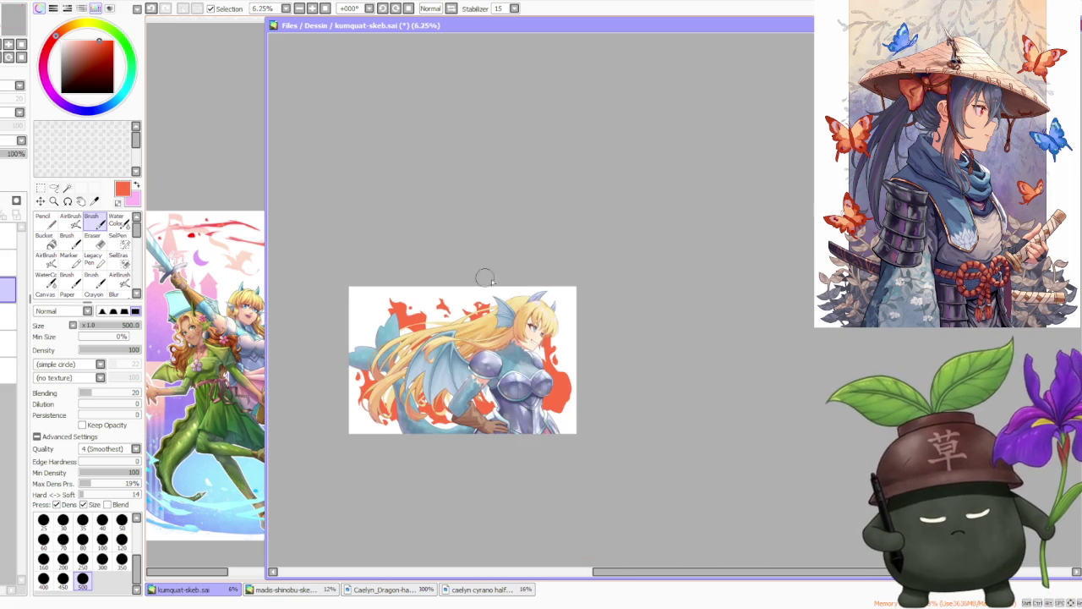
scroll(568, 349, up, 1)
scroll(569, 342, down, 1)
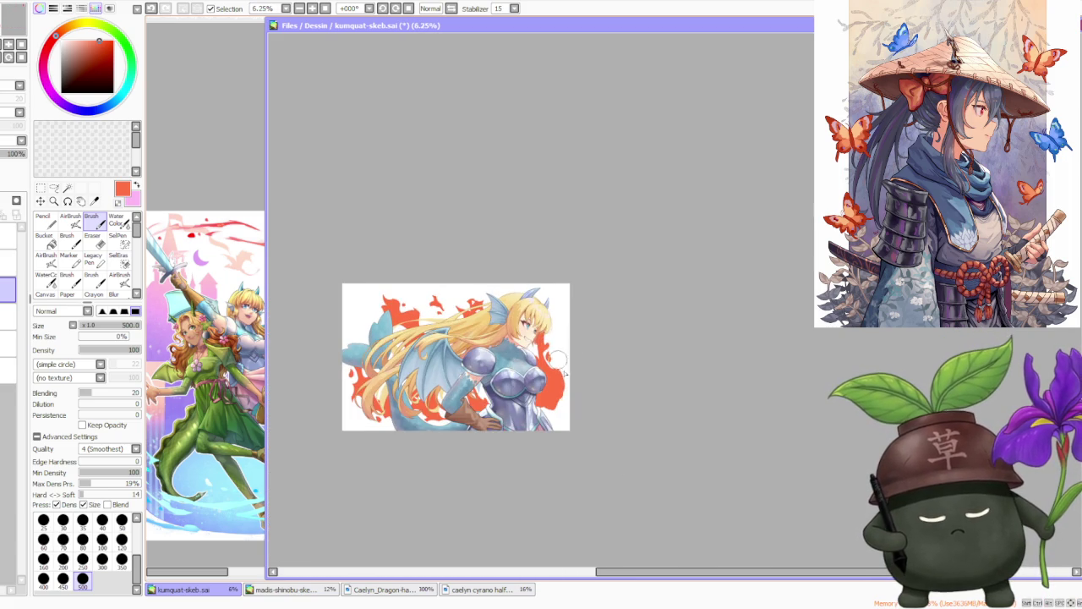
scroll(561, 372, up, 2)
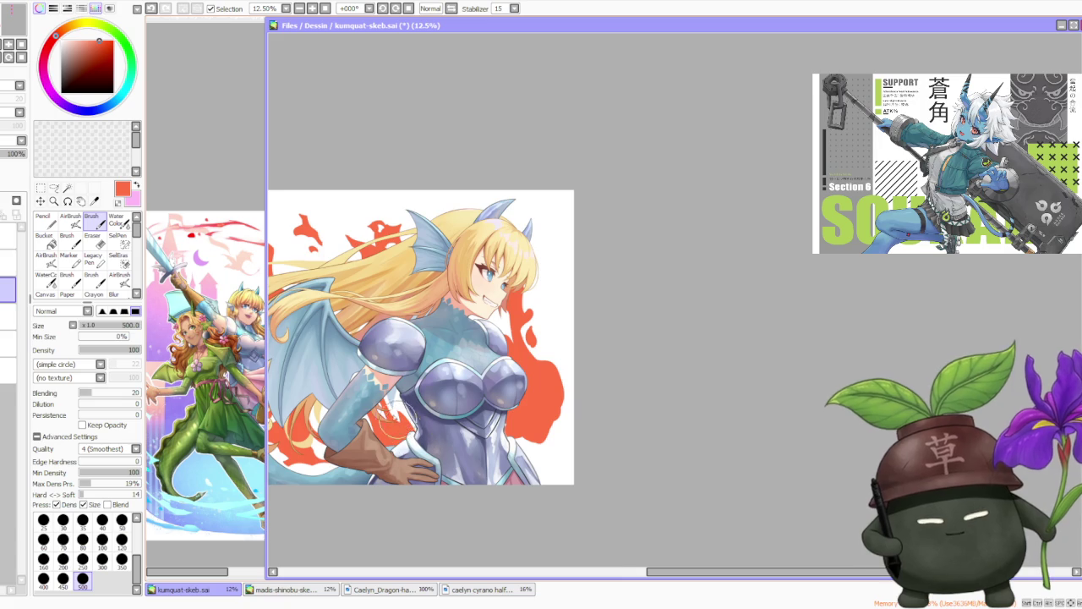
scroll(397, 438, down, 1)
scroll(393, 440, up, 1)
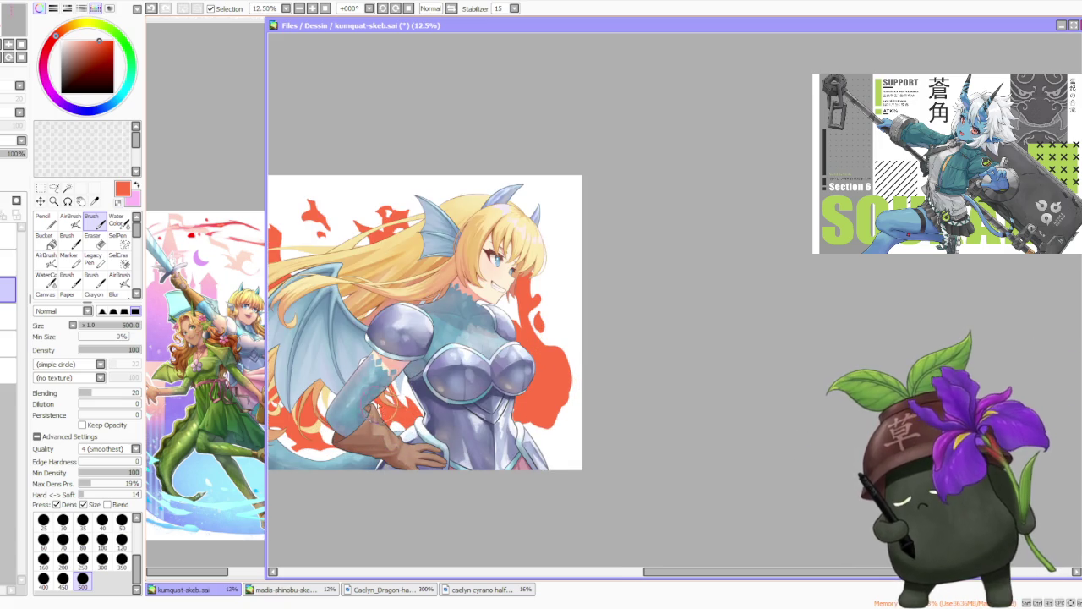
- Brush red-orange strokes to stretch the torso-side flame down to the lower-right edge
scroll(384, 408, up, 1)
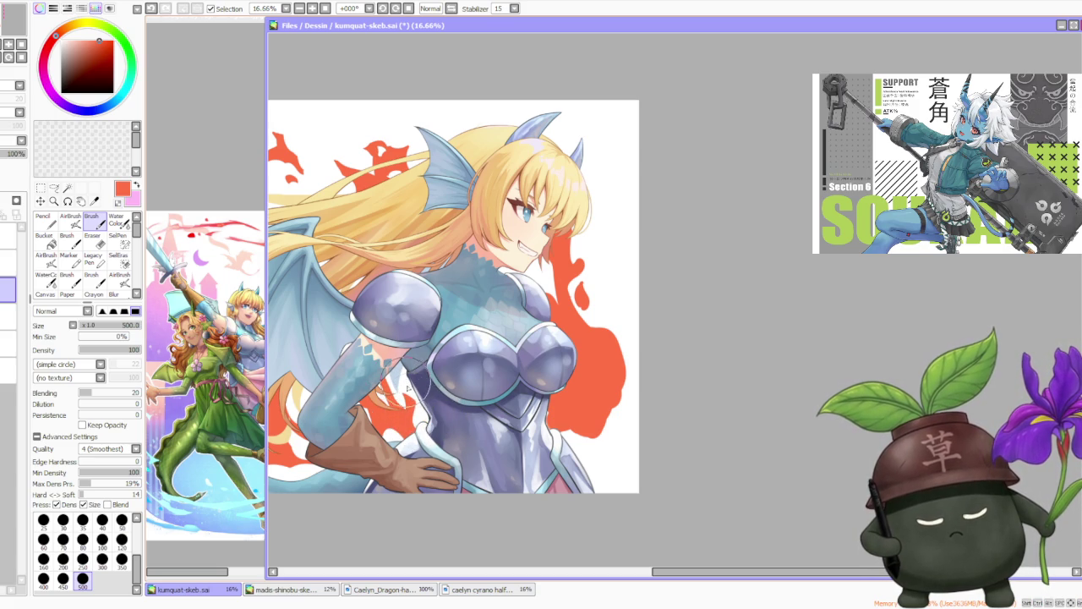
scroll(524, 346, down, 1)
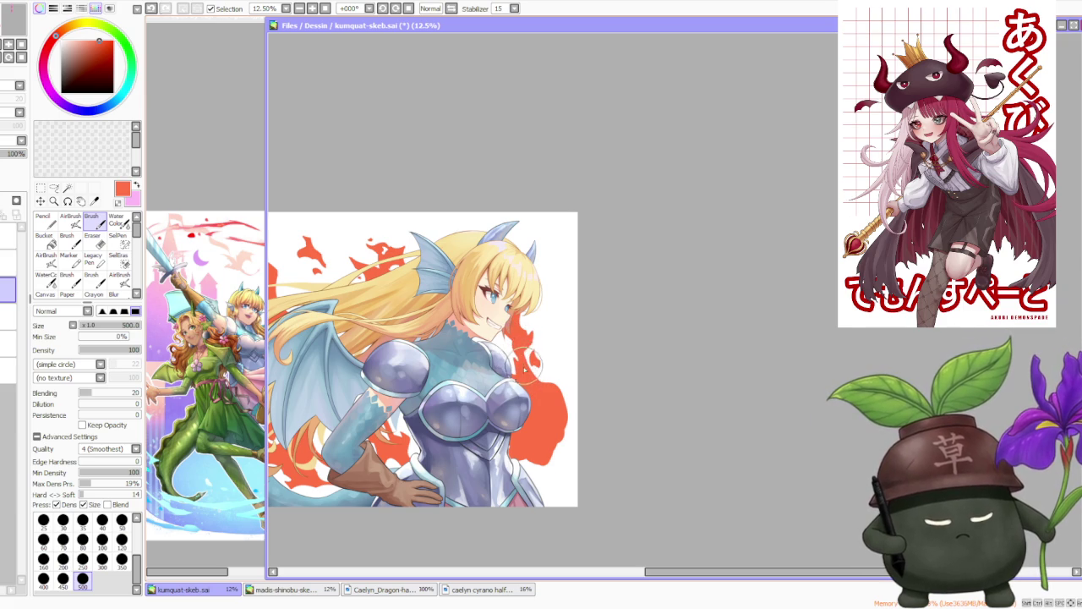
scroll(534, 367, down, 2)
scroll(541, 418, up, 1)
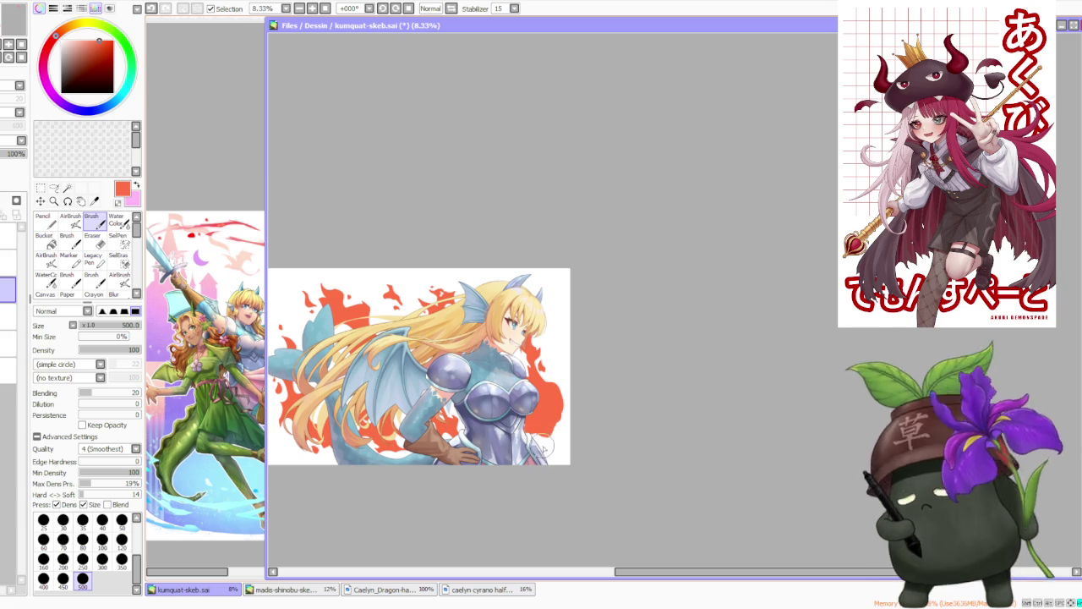
scroll(542, 423, down, 1)
scroll(543, 423, up, 2)
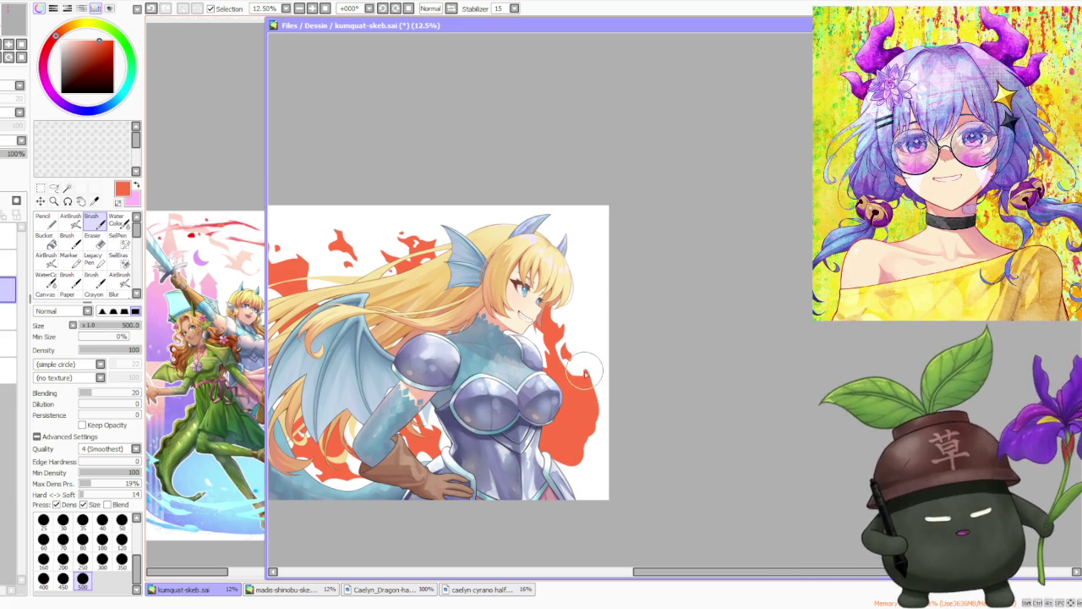
drag(580, 436, 583, 461)
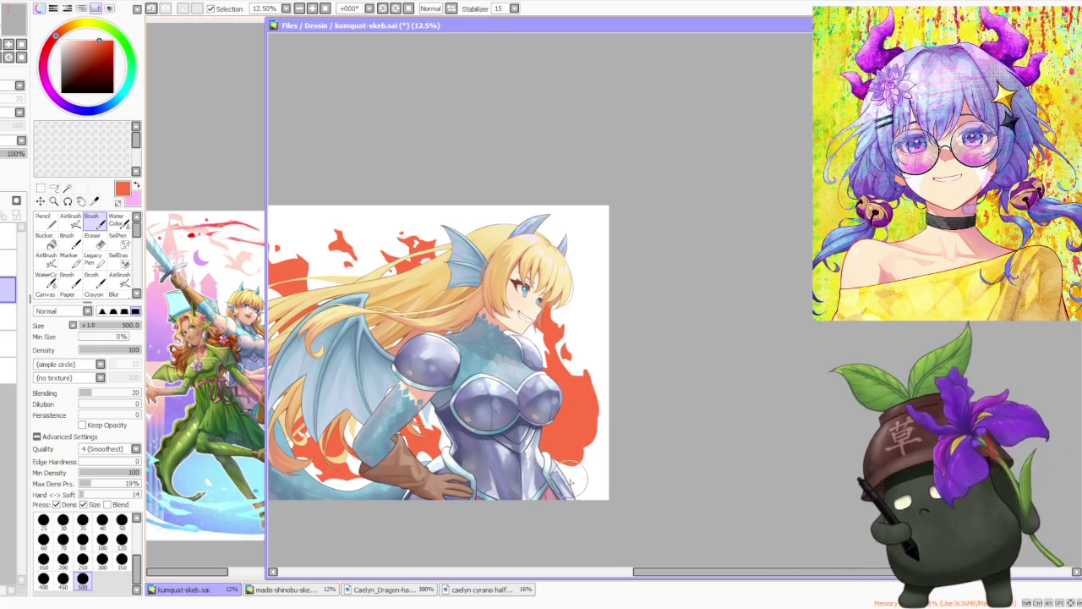
drag(570, 478, 578, 475)
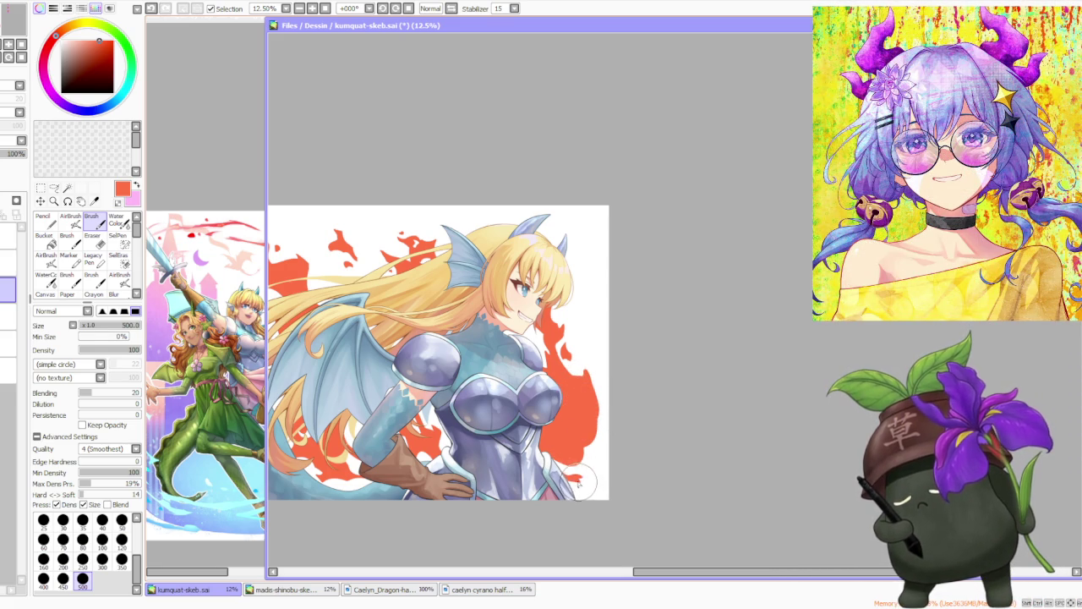
click(575, 476)
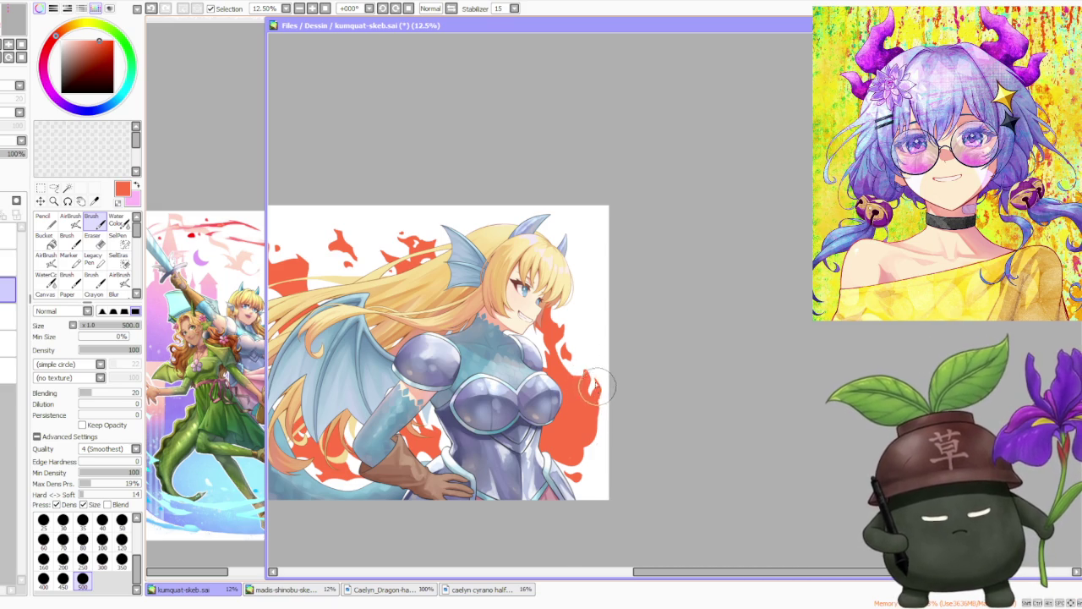
- Shift the brush colour from red to light orange on the colour wheel's hue ring
scroll(599, 376, down, 3)
scroll(602, 362, up, 2)
scroll(602, 360, up, 1)
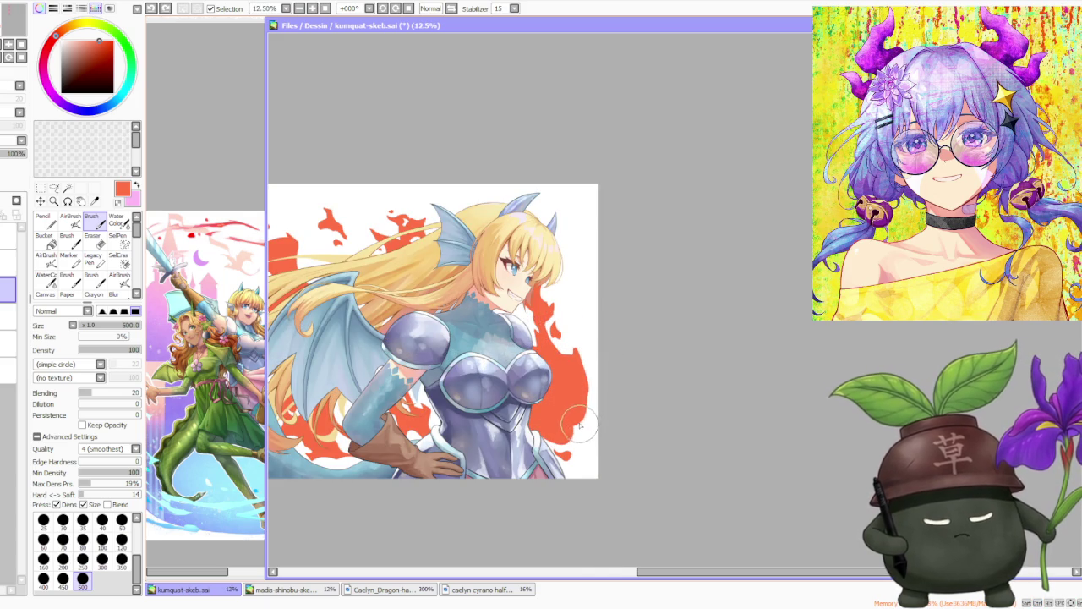
scroll(582, 421, down, 1)
scroll(580, 427, up, 1)
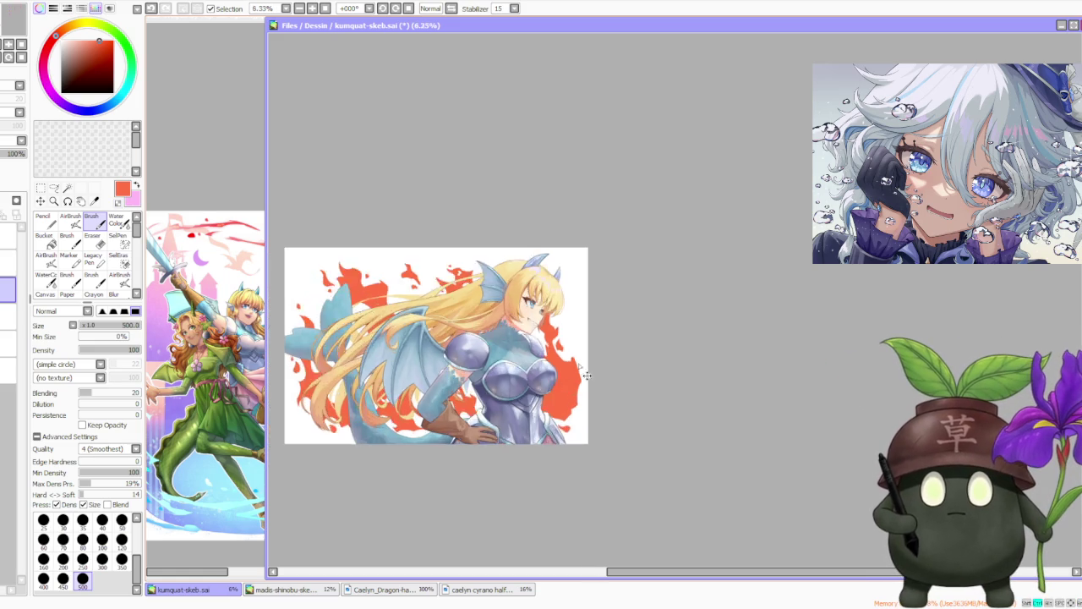
scroll(584, 406, down, 2)
scroll(579, 362, up, 1)
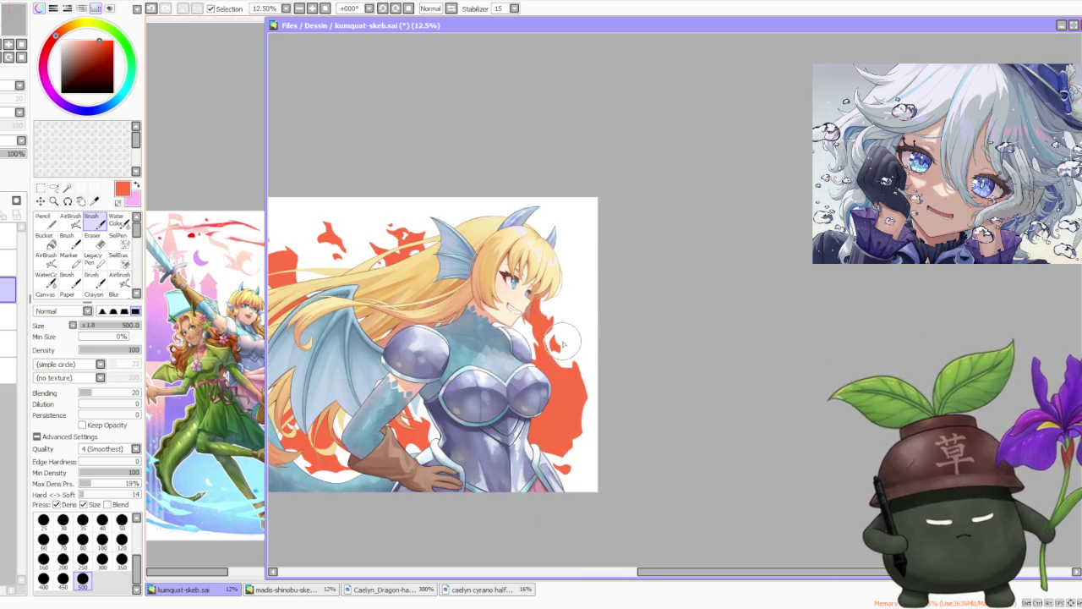
scroll(563, 325, down, 1)
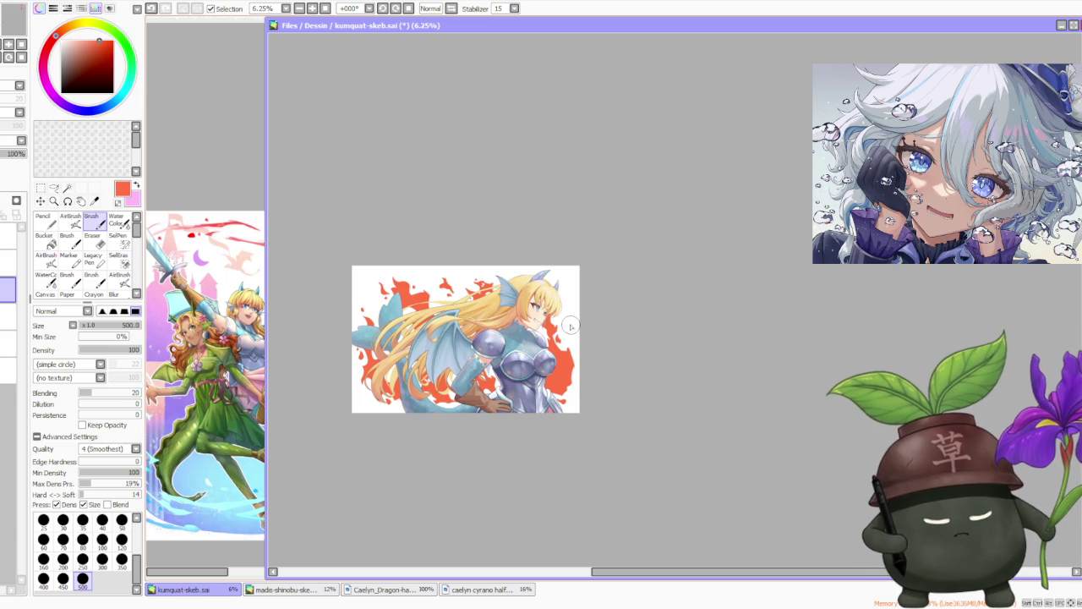
scroll(560, 378, up, 1)
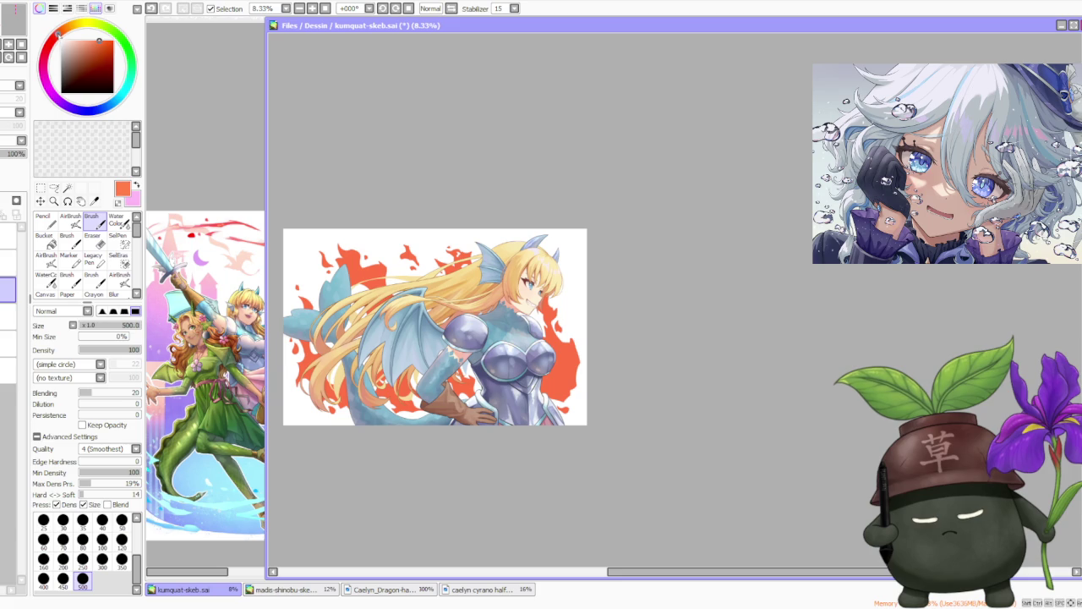
drag(58, 35, 65, 36)
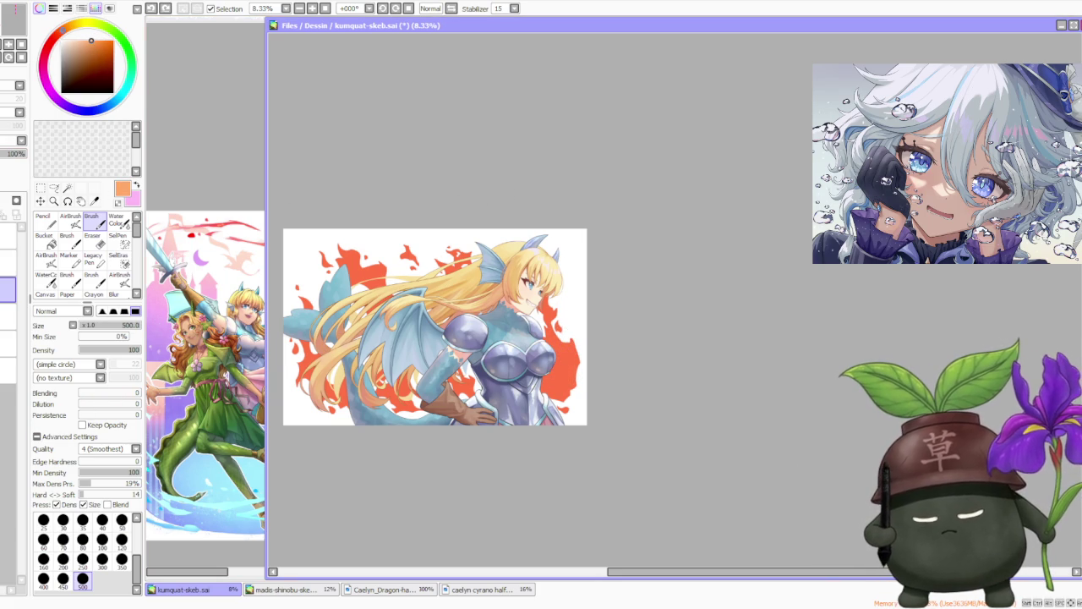
- Eyedrop red-orange and light orange alternately from the flames beside the girl
scroll(544, 378, up, 1)
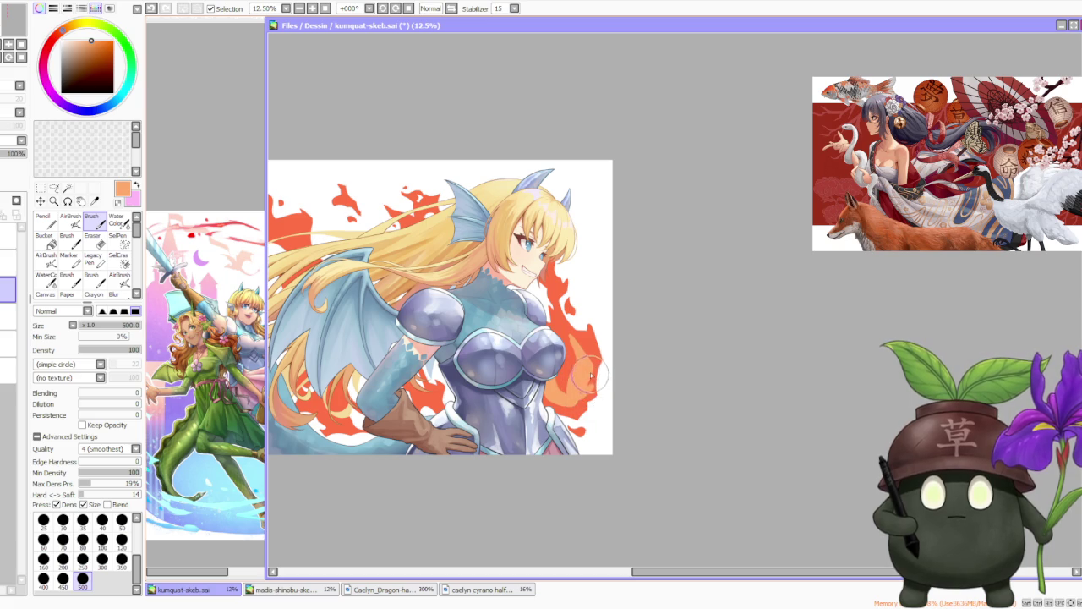
alt+click(582, 410)
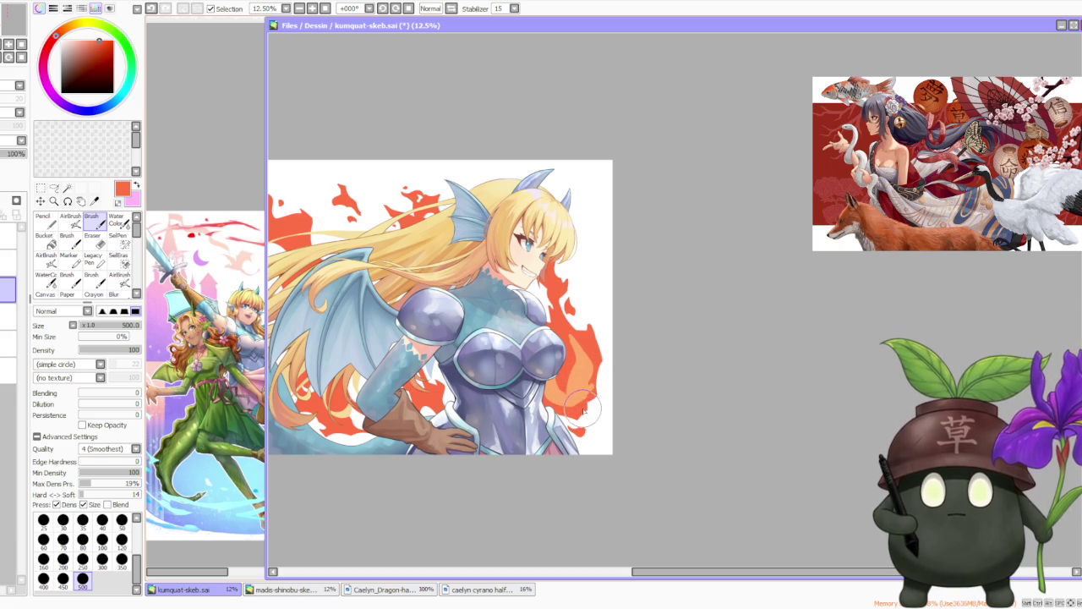
alt+click(585, 394)
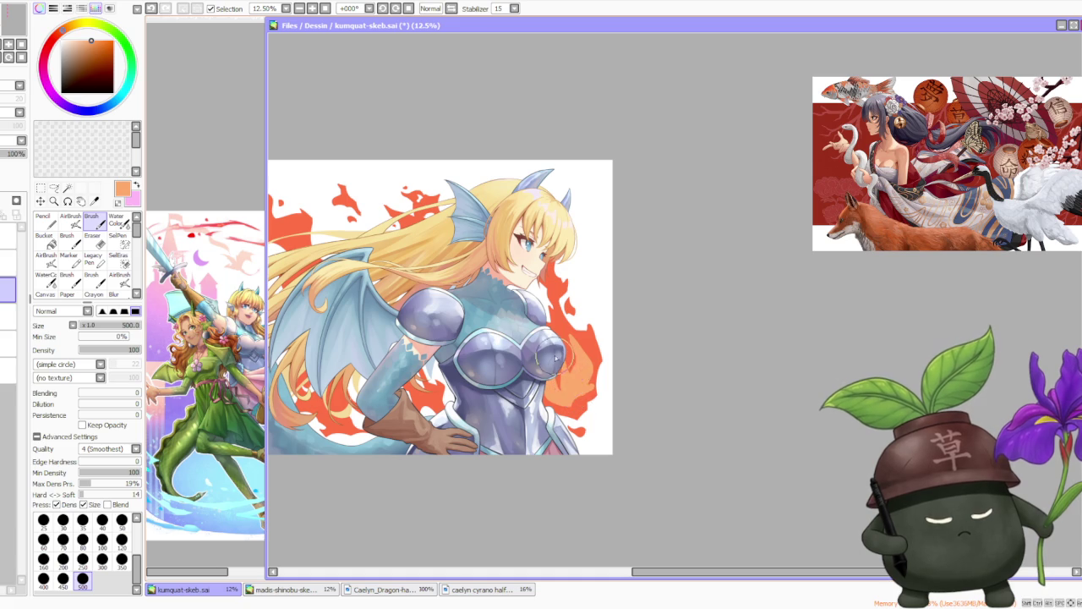
alt+click(589, 402)
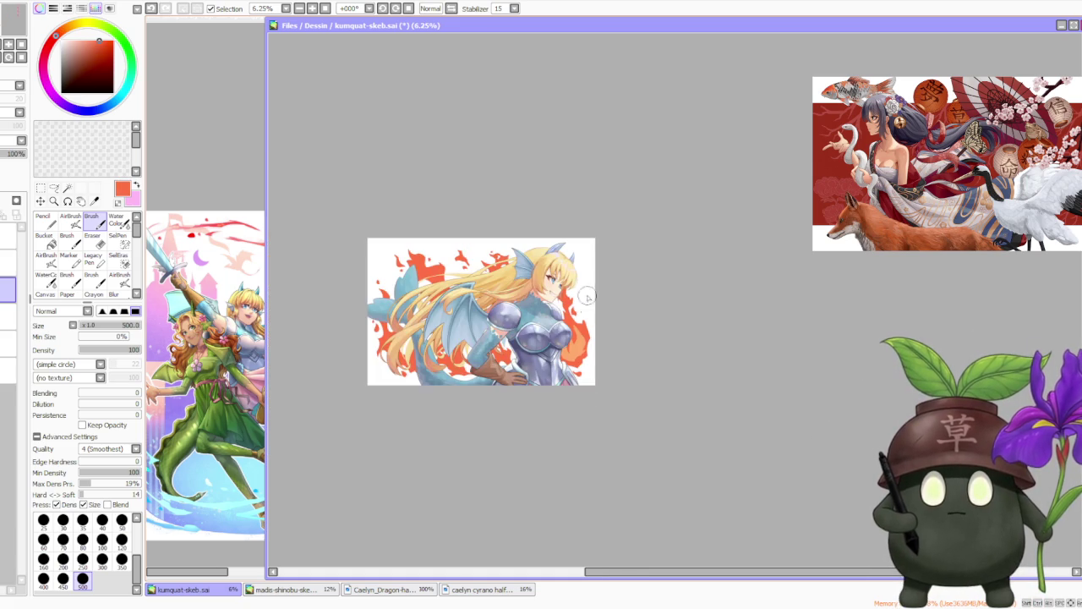
scroll(576, 316, down, 1)
scroll(584, 305, up, 1)
alt+click(554, 279)
scroll(557, 275, up, 1)
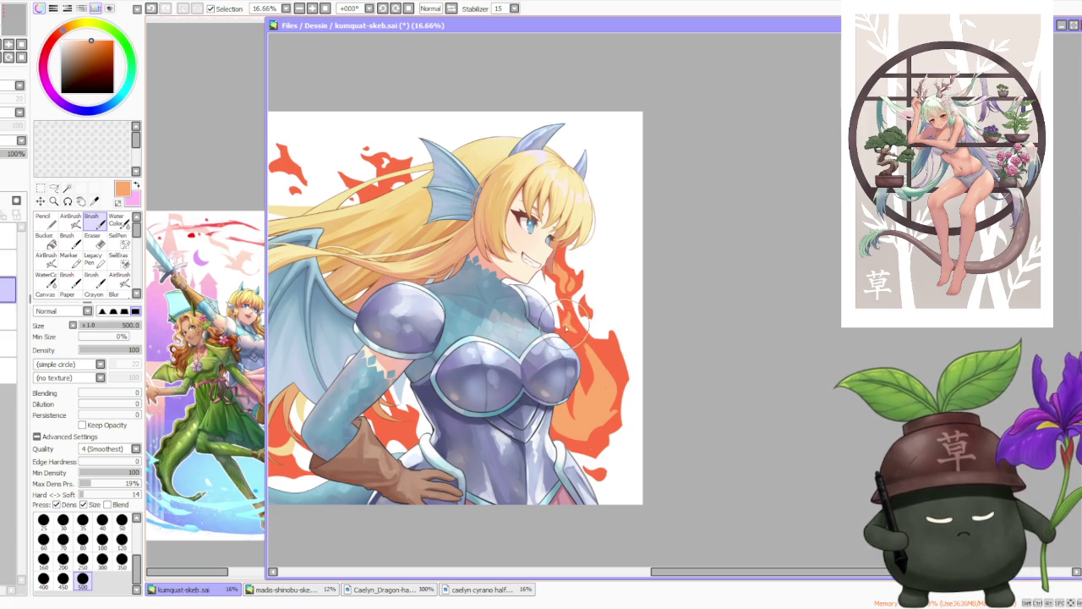
- Undo the last flame stroke and re-pick the flame's red-orange
key(ctrl+z)
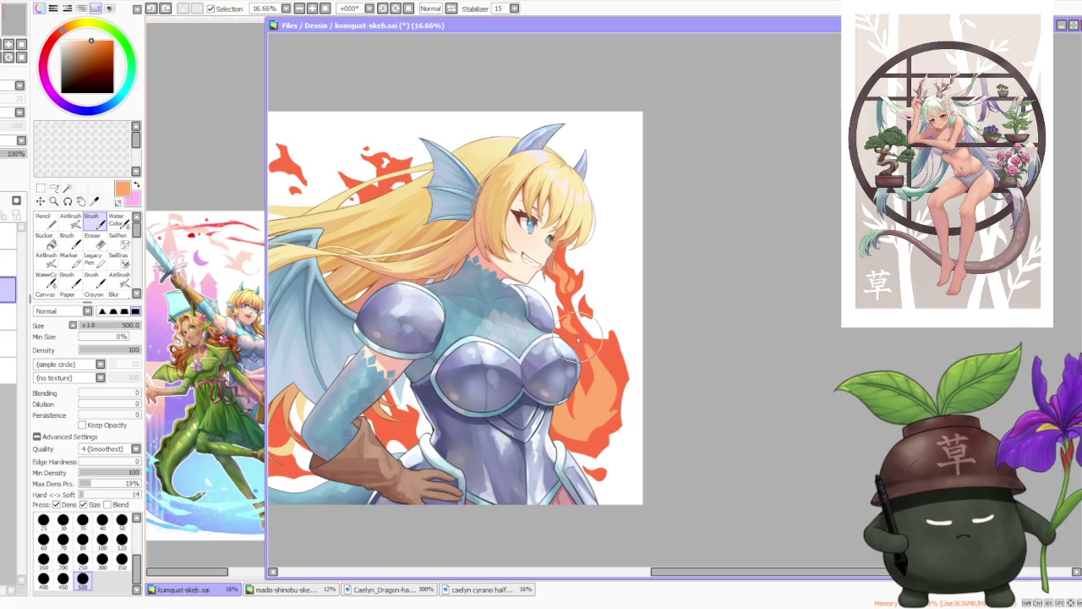
key(ctrl+y)
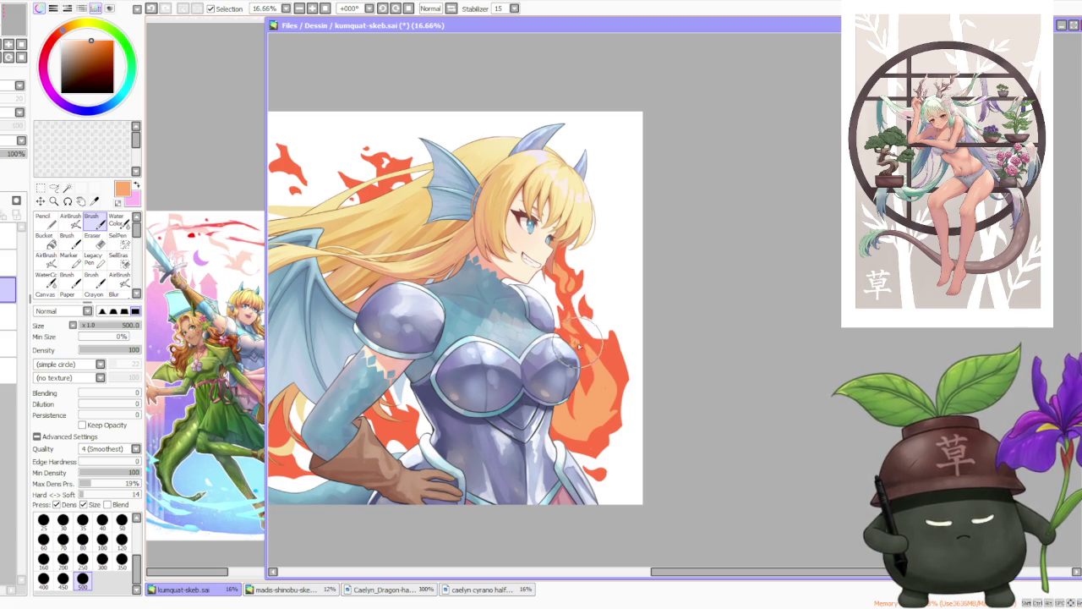
key(ctrl+z)
key(ctrl+z)
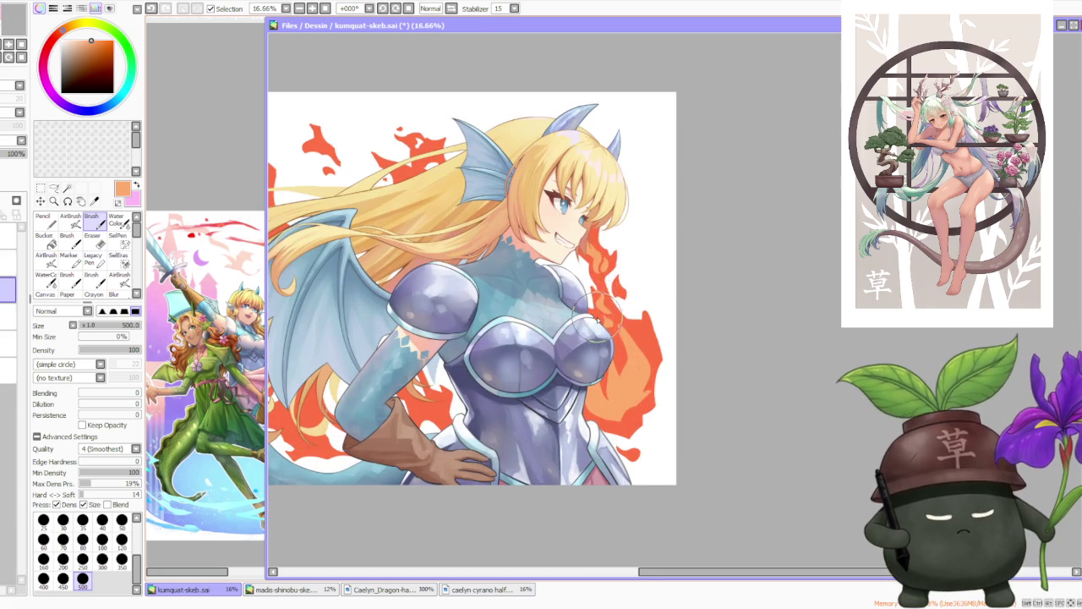
alt+click(602, 302)
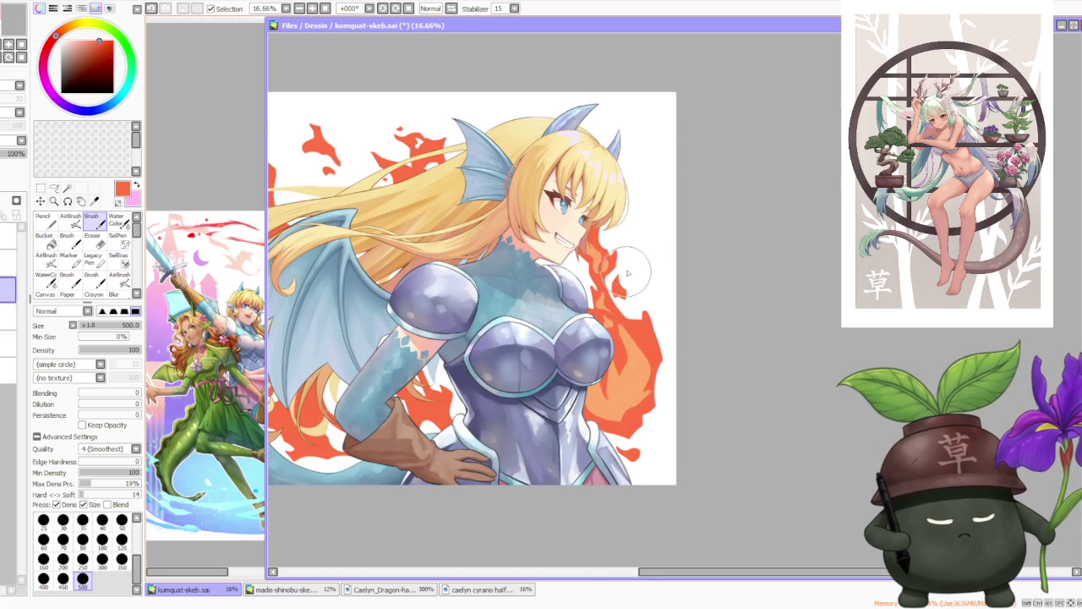
- Undo the last stroke, then paint a light peach-orange stroke into the flame beside the armor
key(ctrl+z)
key(ctrl+z)
key(ctrl+z)
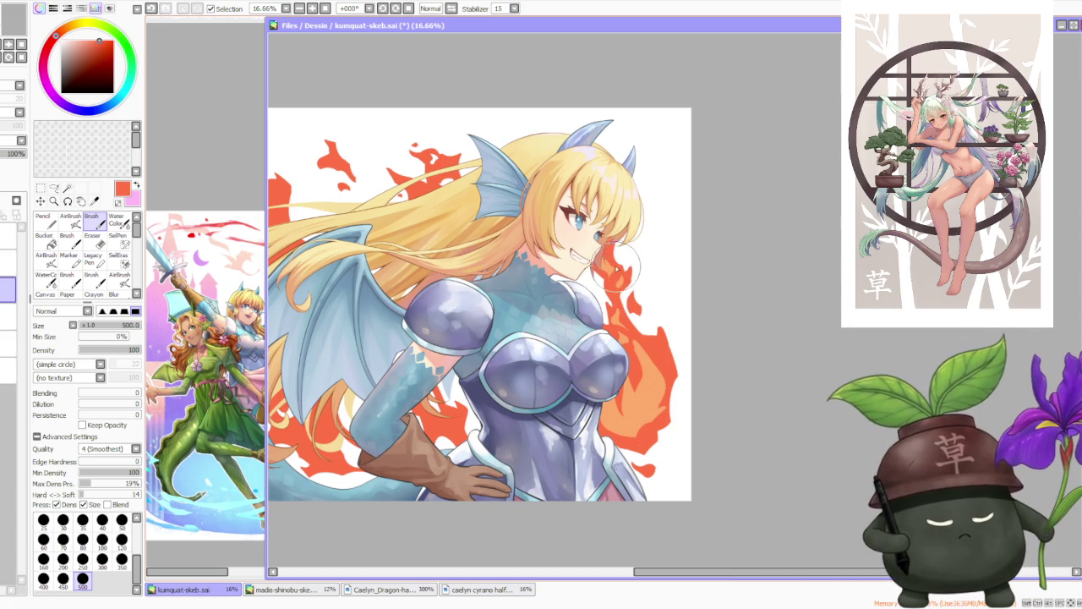
scroll(617, 258, down, 1)
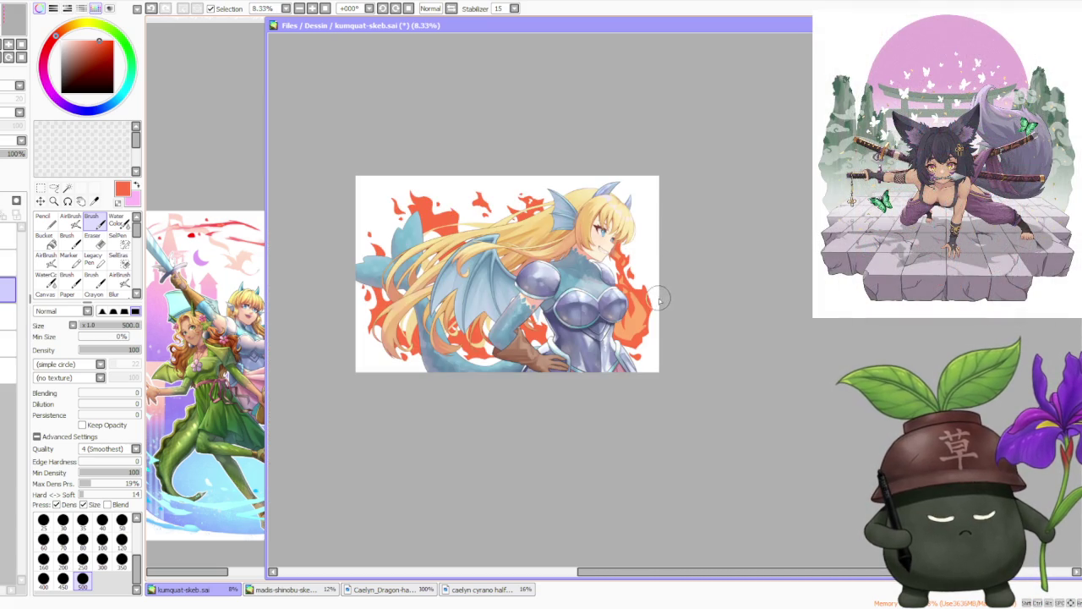
scroll(665, 310, up, 1)
alt+click(613, 317)
alt+click(603, 283)
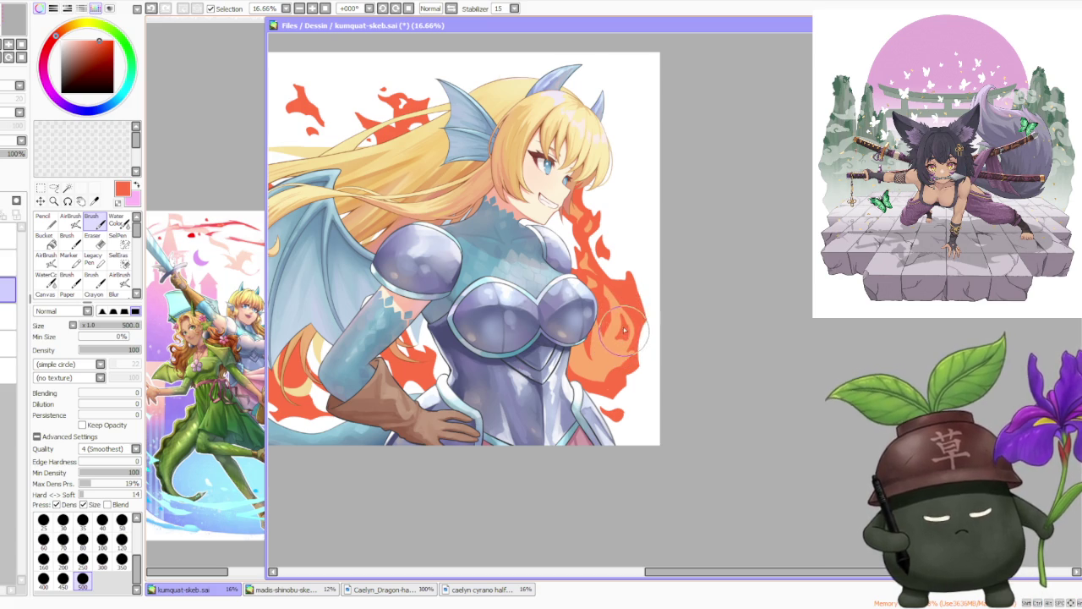
alt+click(626, 328)
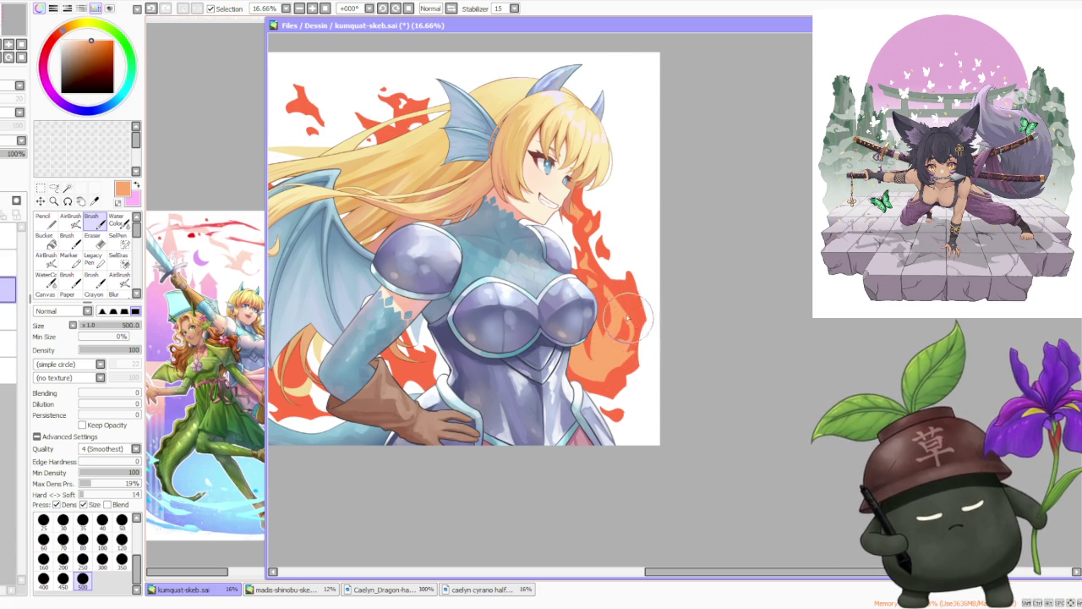
drag(629, 320, 633, 331)
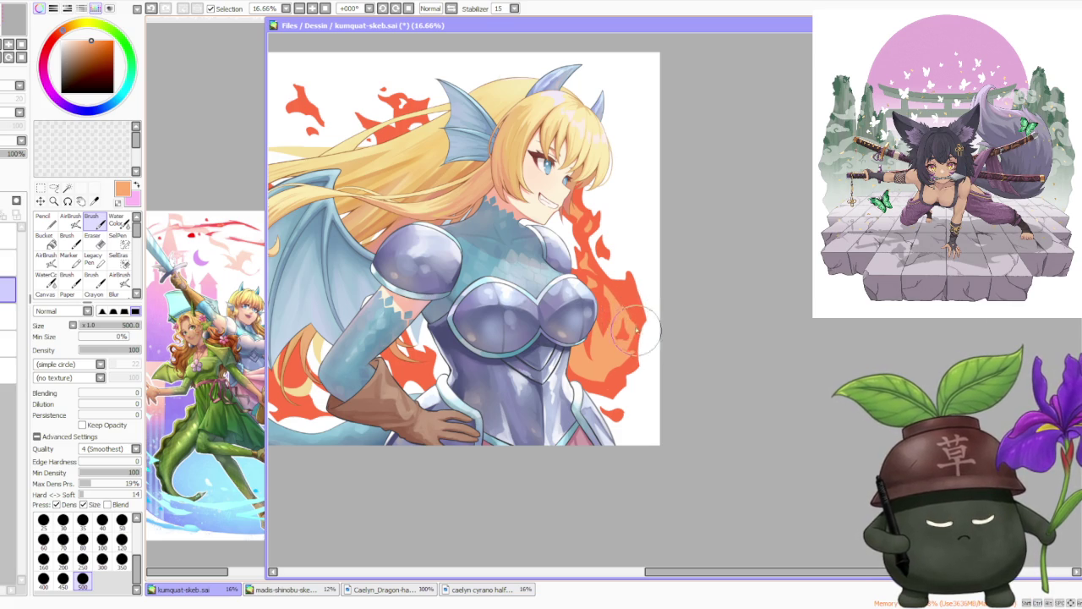
- Sample red-orange and light peach tones from the flames around the chest
scroll(621, 296, down, 2)
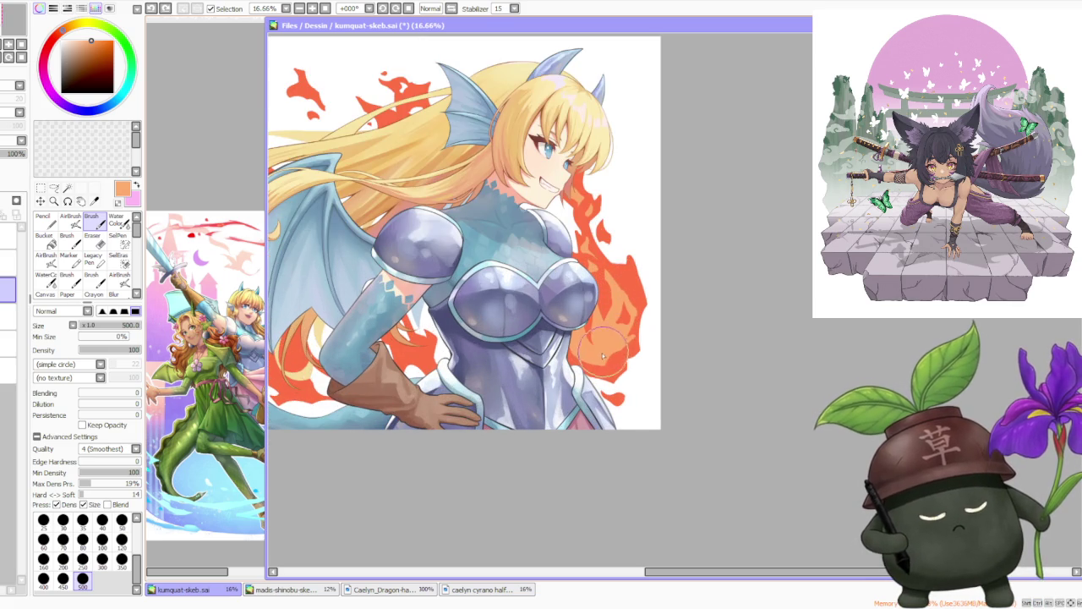
alt+click(604, 339)
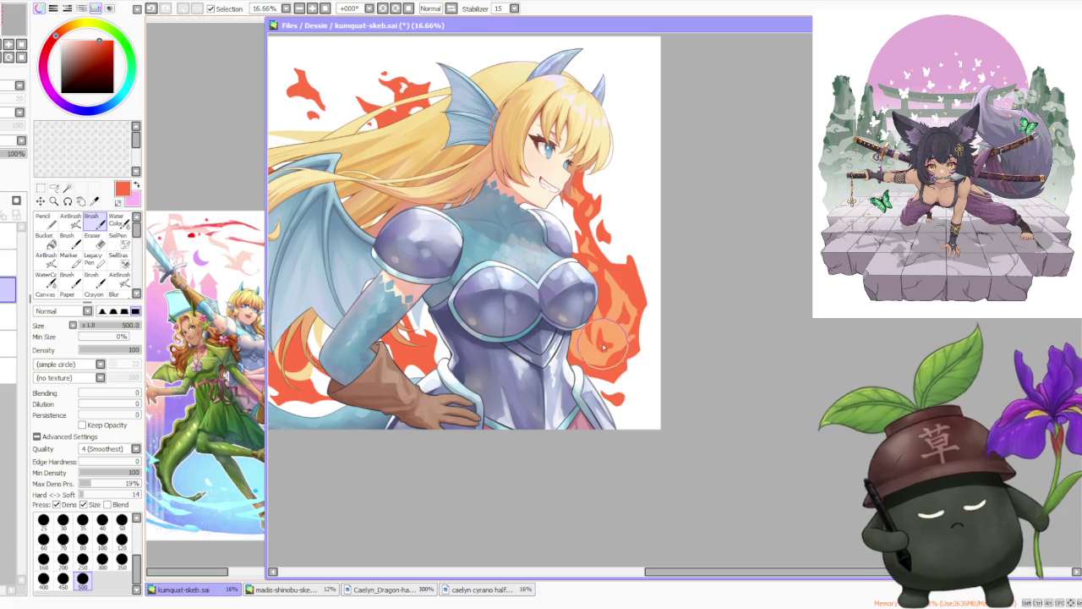
alt+click(607, 352)
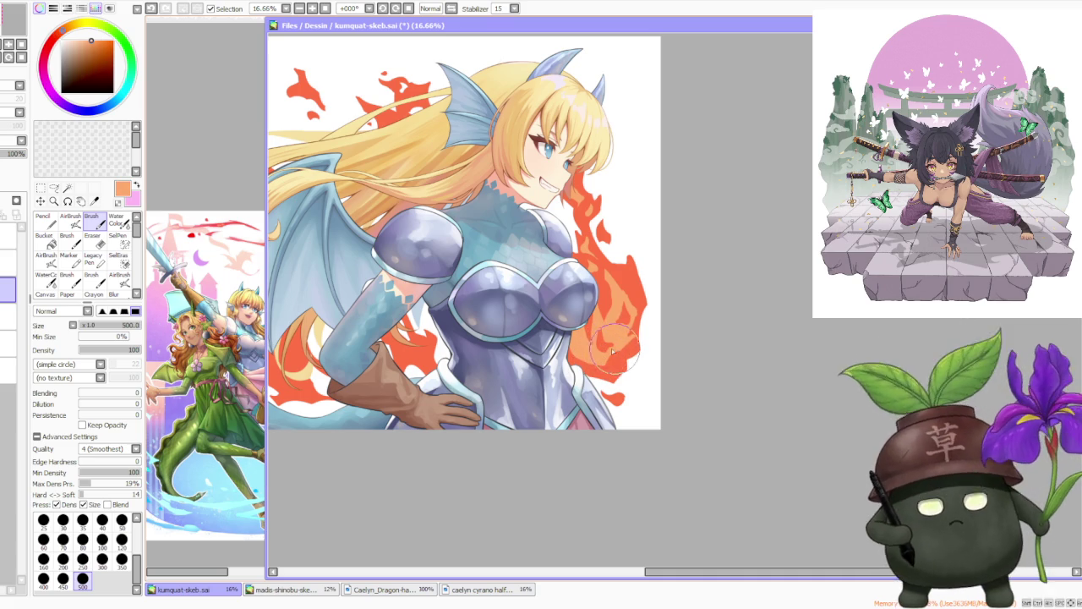
scroll(617, 330, down, 3)
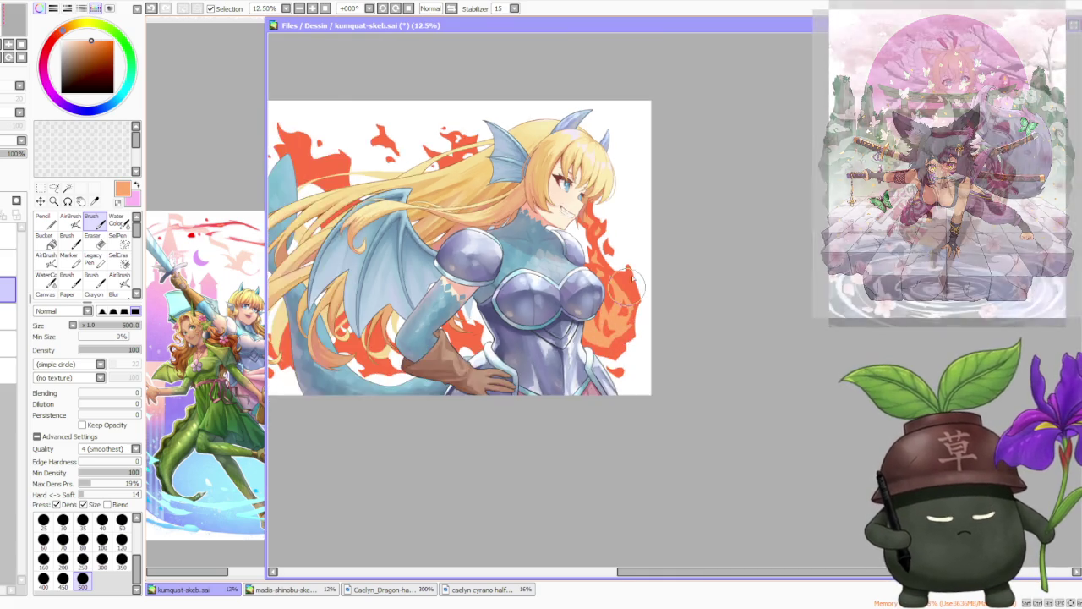
scroll(647, 270, up, 2)
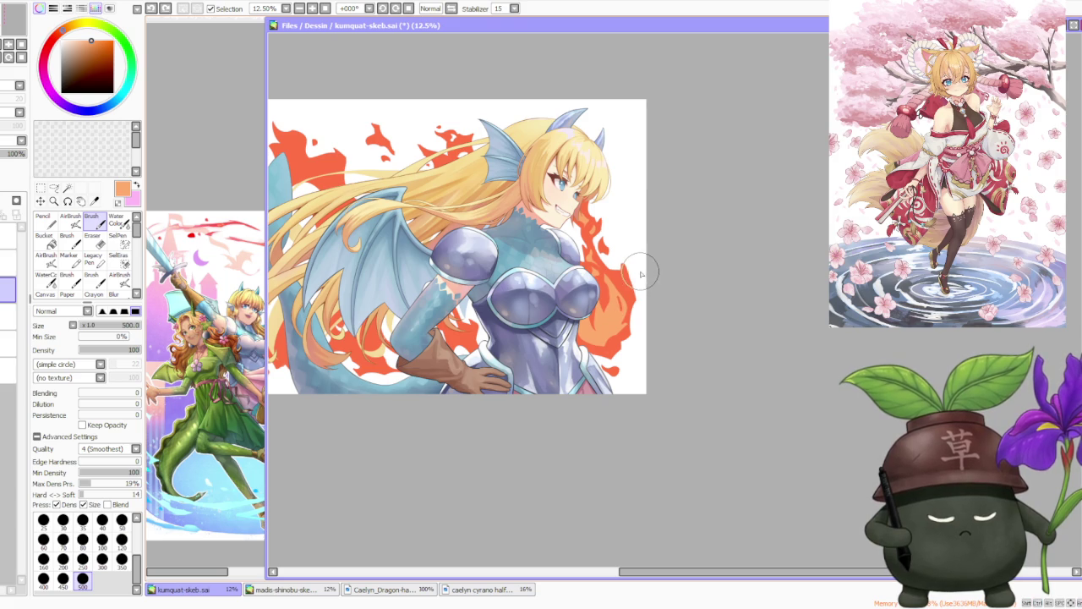
alt+click(624, 282)
scroll(635, 252, down, 2)
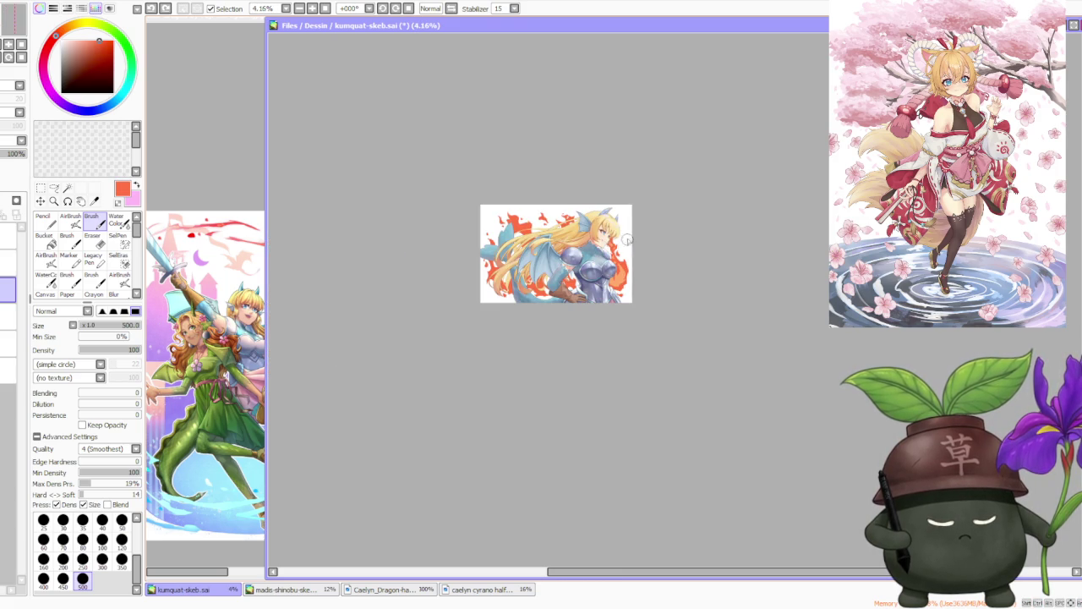
scroll(622, 220, up, 3)
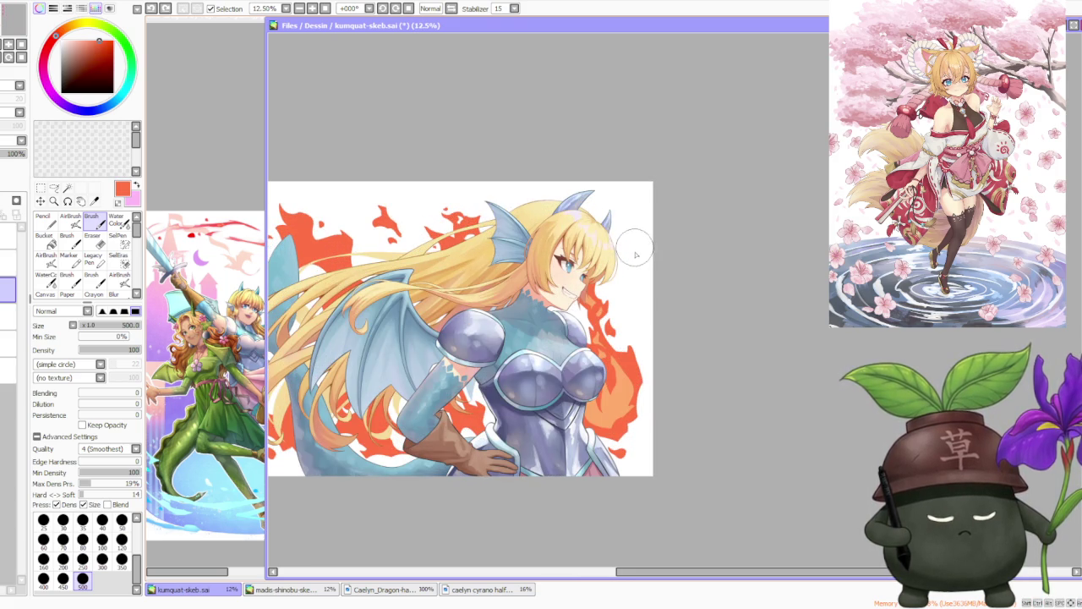
scroll(632, 279, up, 1)
scroll(624, 300, down, 2)
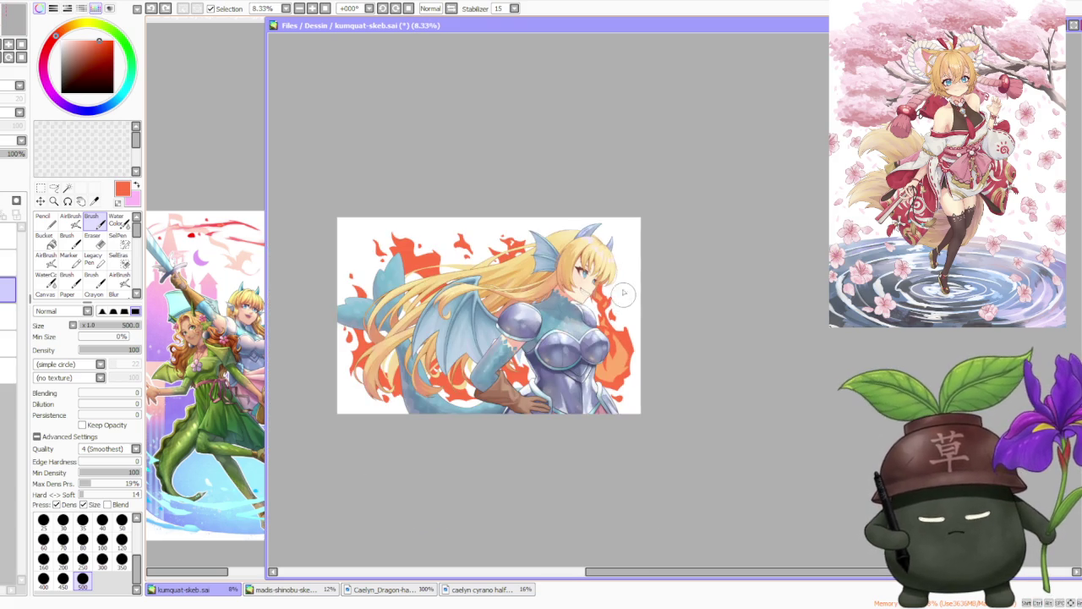
alt+click(604, 370)
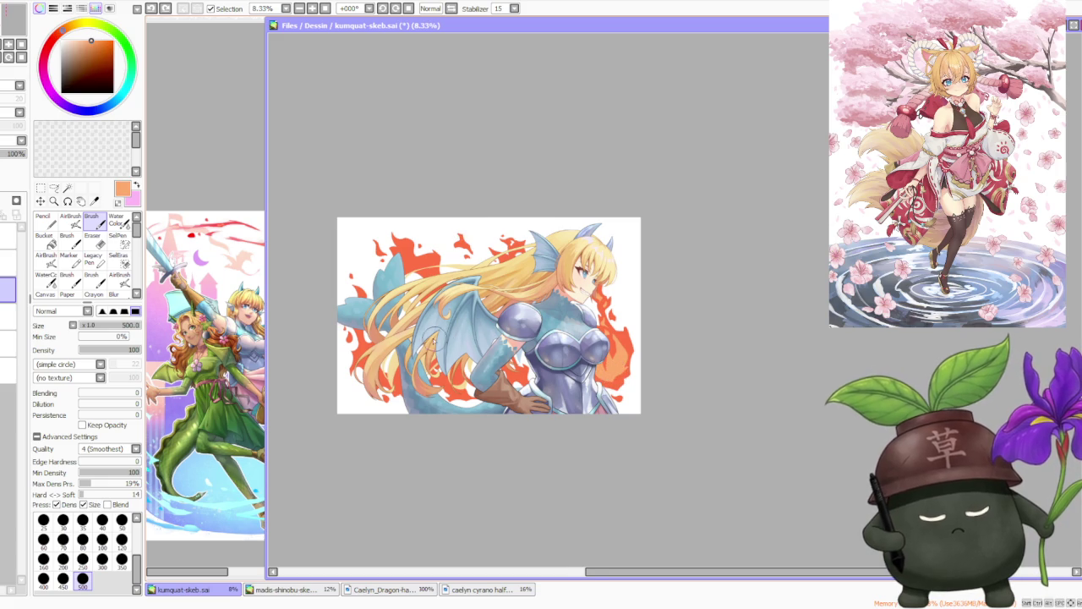
scroll(437, 340, up, 2)
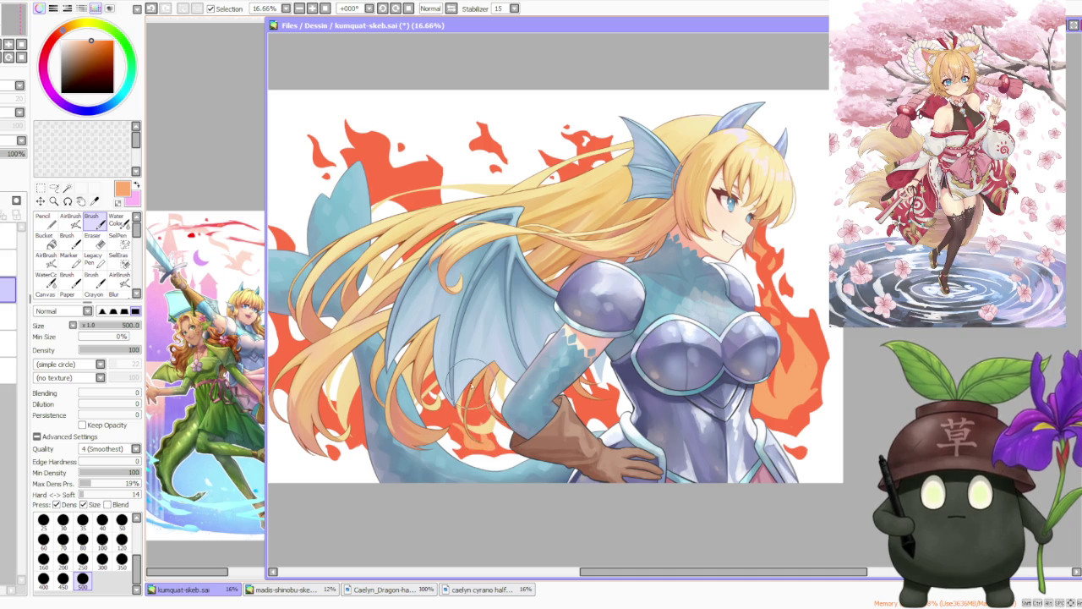
- Paint red-orange and light orange strokes into the flames near the girl's hip
drag(470, 373, 485, 412)
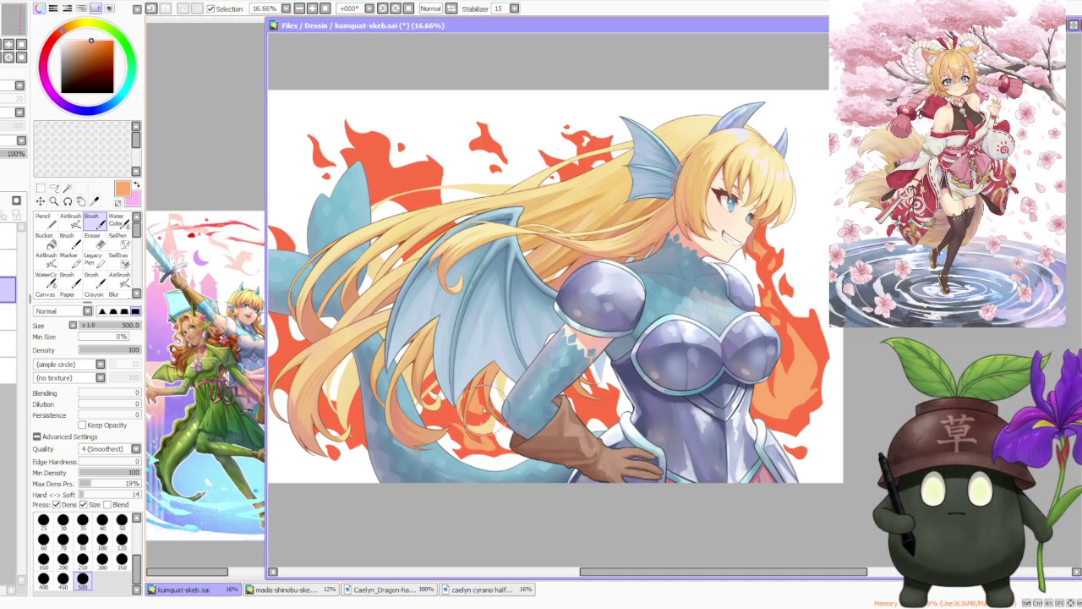
alt+click(479, 377)
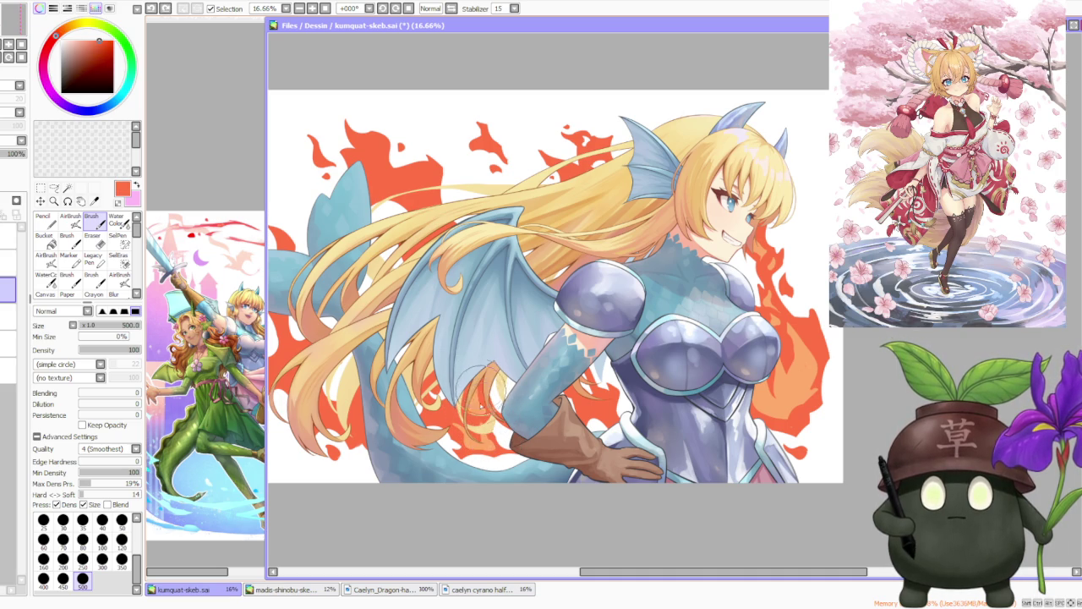
alt+click(470, 404)
drag(464, 404, 433, 402)
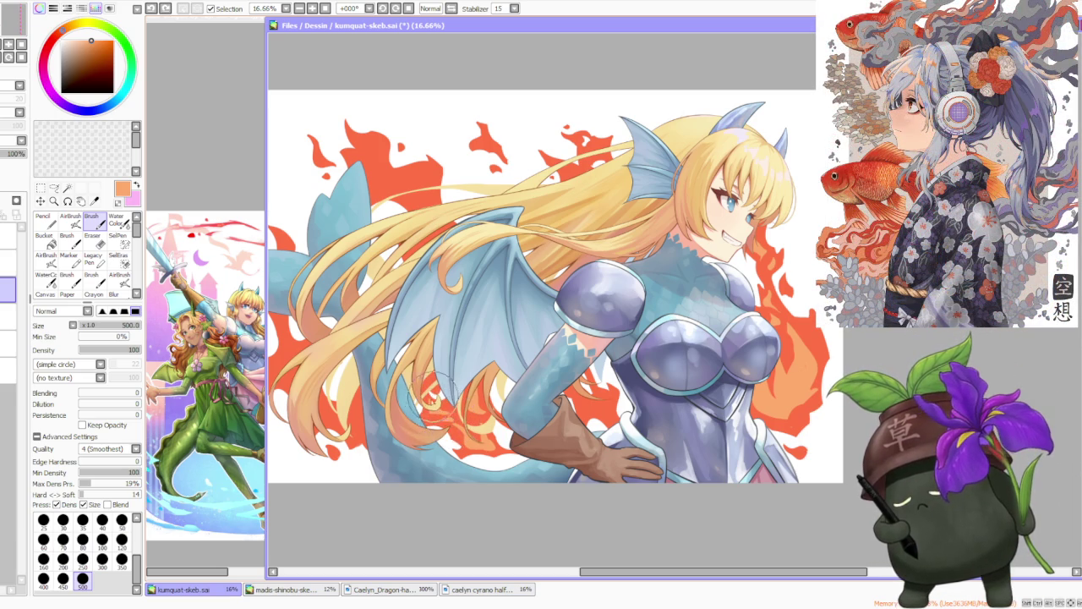
alt+click(435, 417)
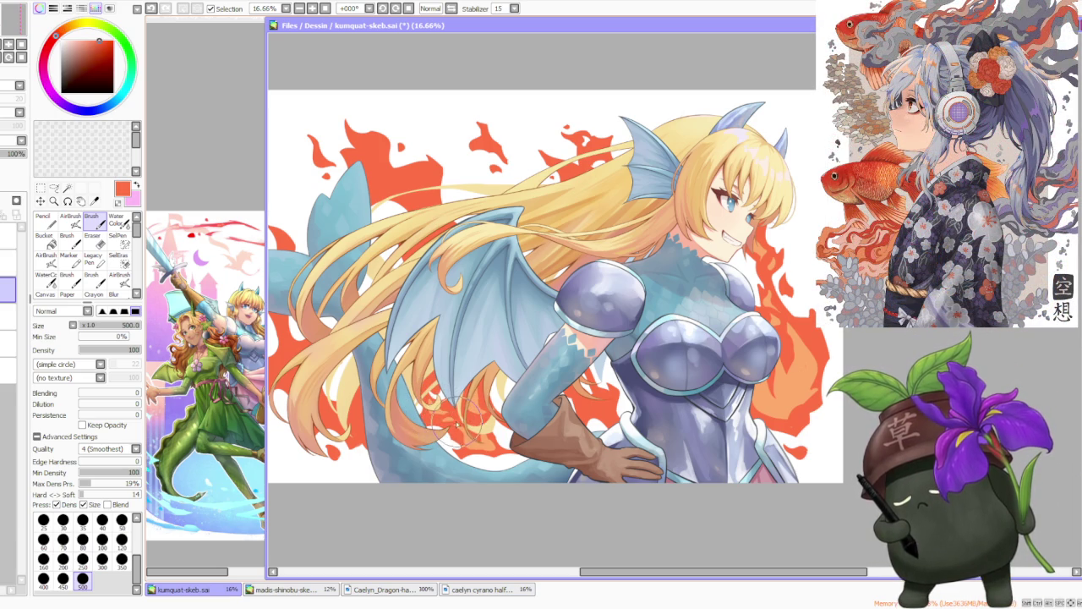
- Resample light peach, red-orange and orange from the flames for further highlights
scroll(449, 360, down, 1)
scroll(473, 372, down, 2)
scroll(507, 389, up, 1)
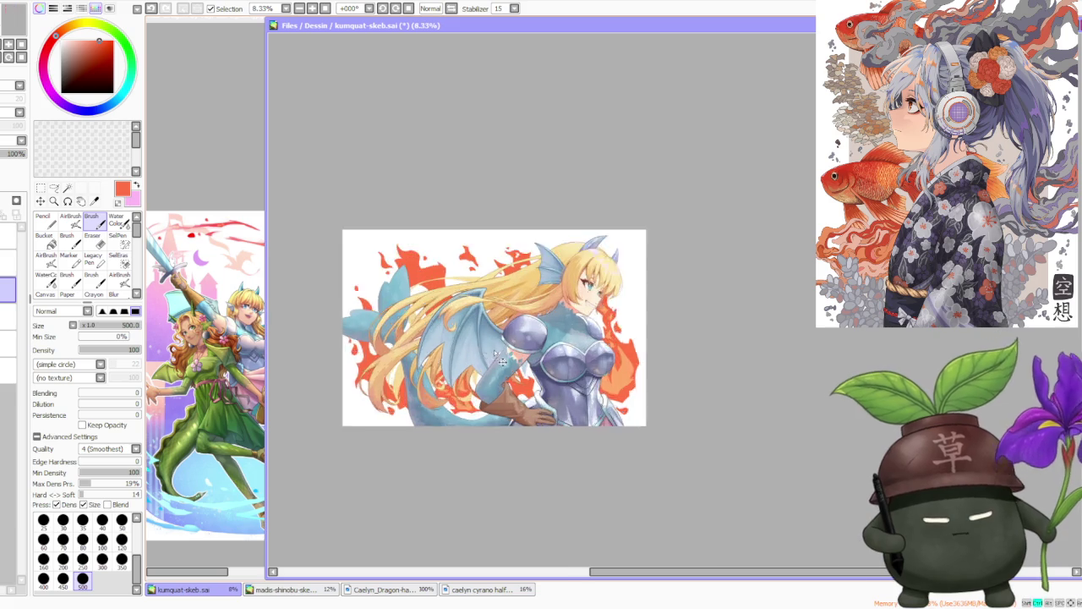
scroll(547, 412, up, 1)
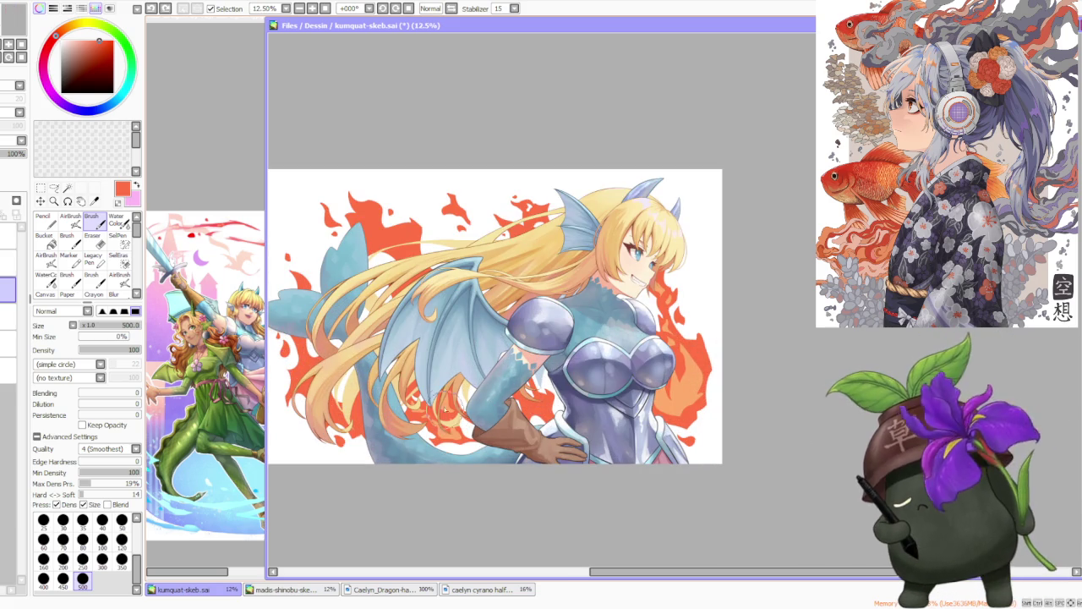
alt+click(548, 412)
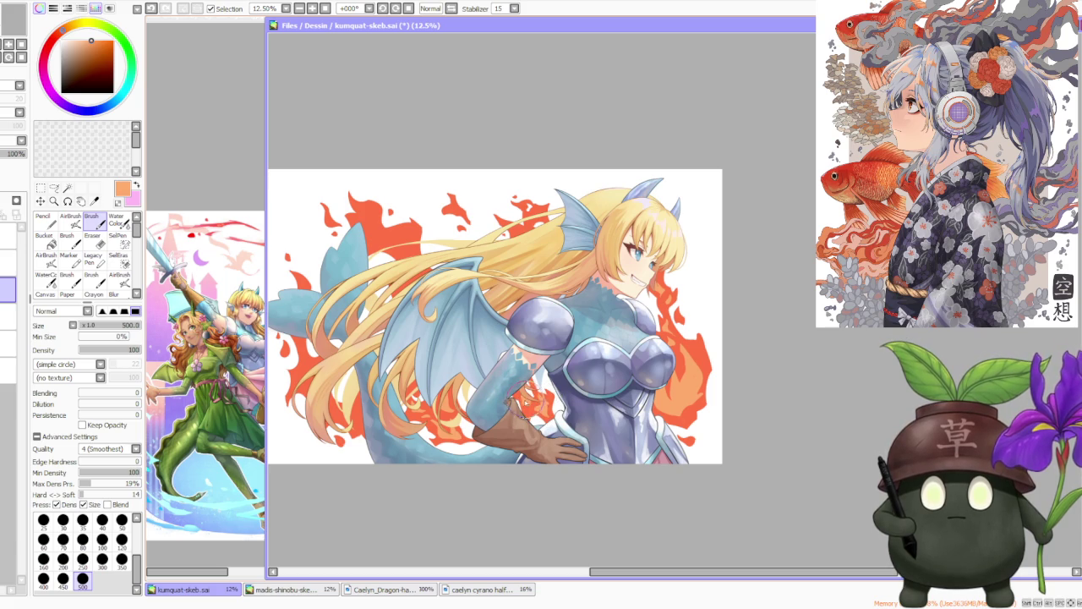
alt+click(531, 398)
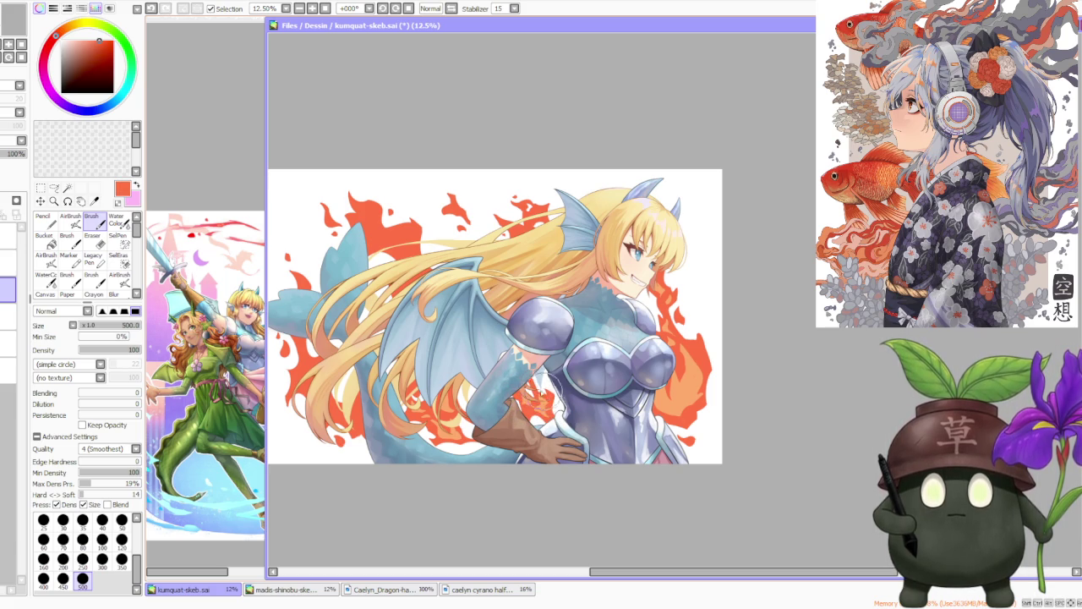
scroll(538, 335, down, 1)
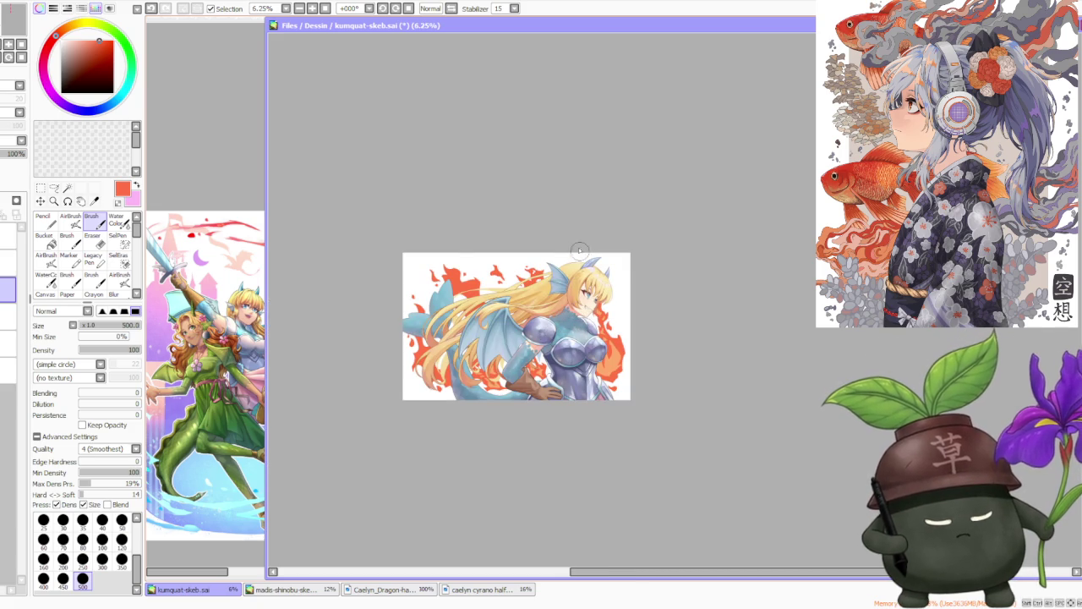
scroll(549, 359, up, 1)
alt+click(523, 377)
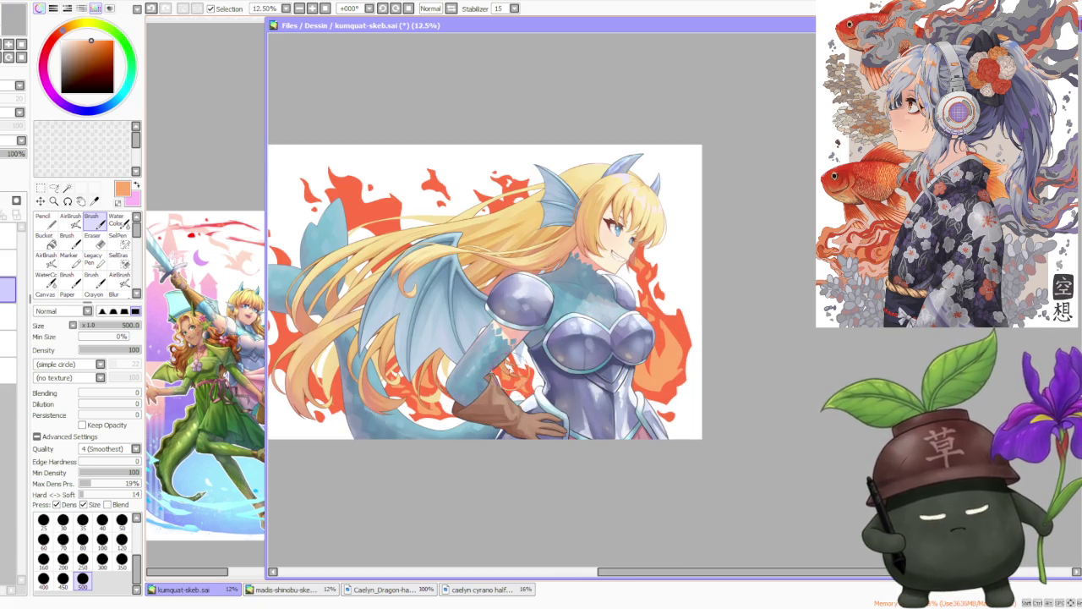
scroll(487, 356, down, 1)
scroll(507, 220, up, 2)
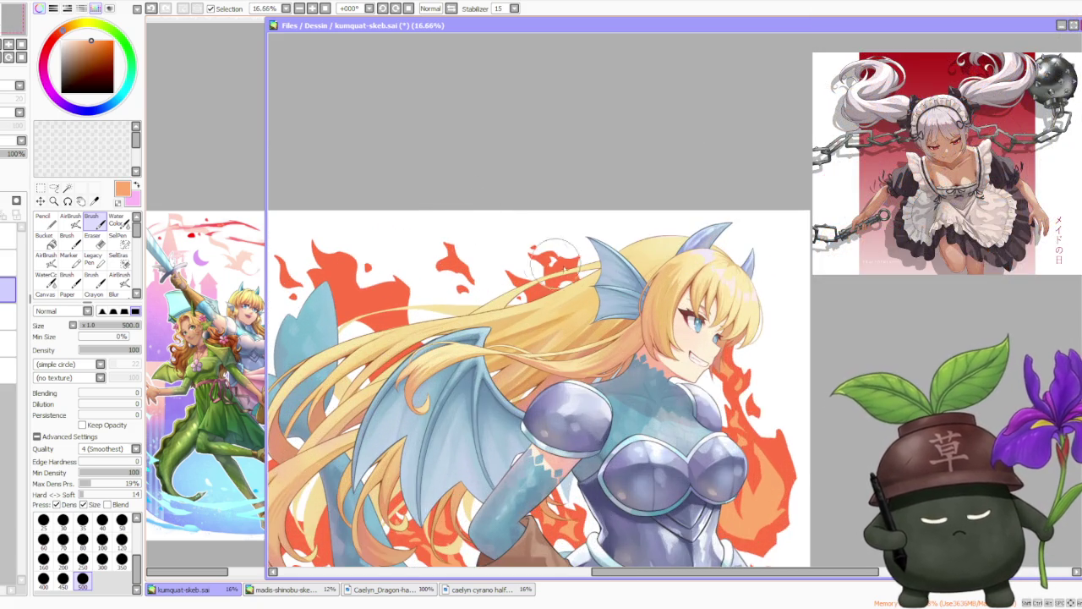
scroll(550, 260, up, 1)
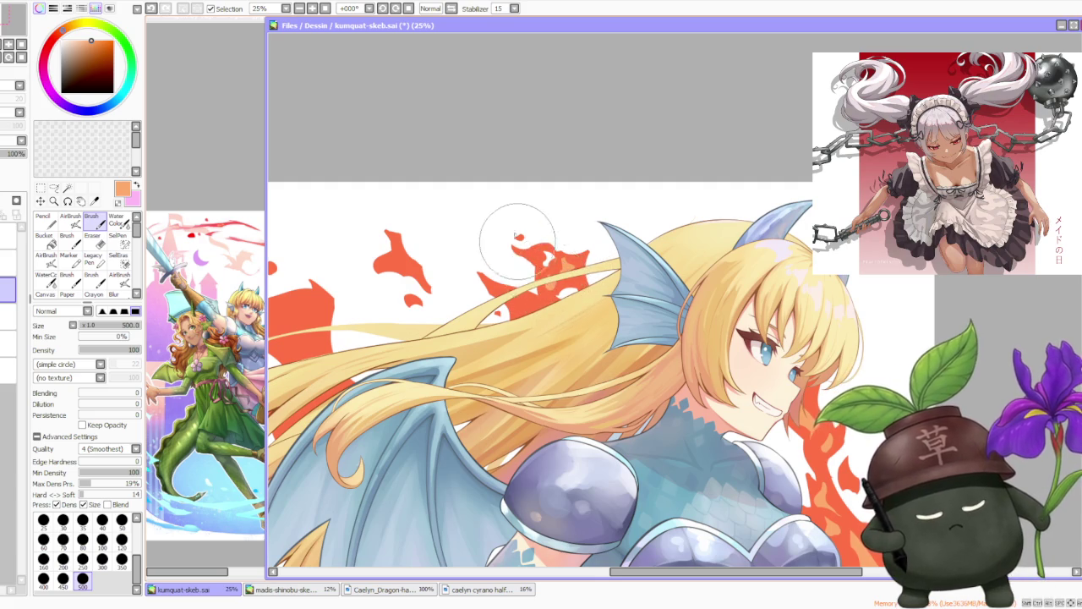
scroll(519, 244, down, 3)
scroll(461, 164, up, 2)
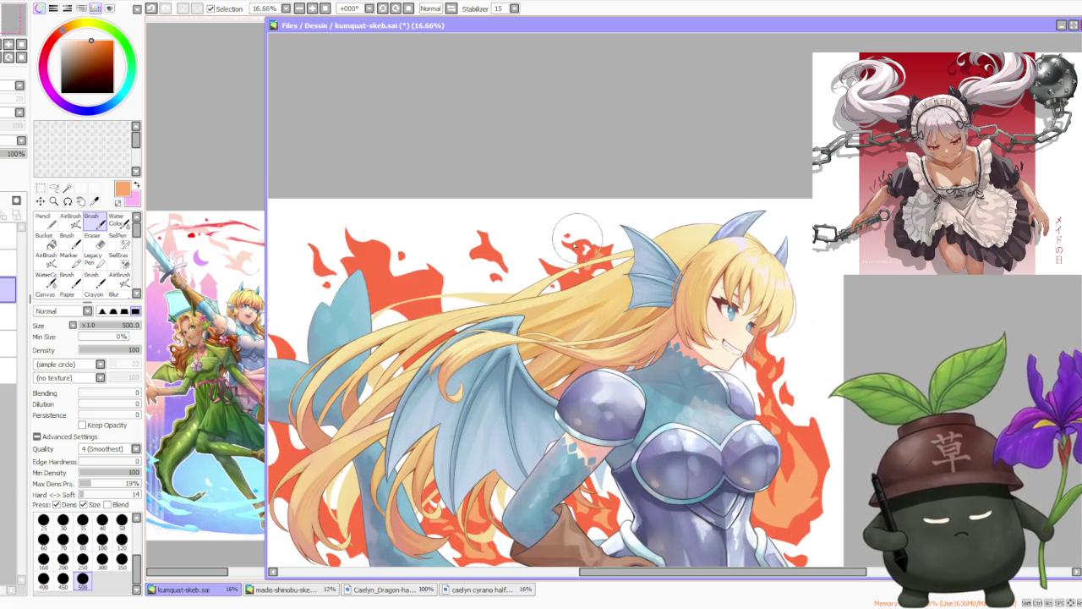
scroll(579, 235, up, 1)
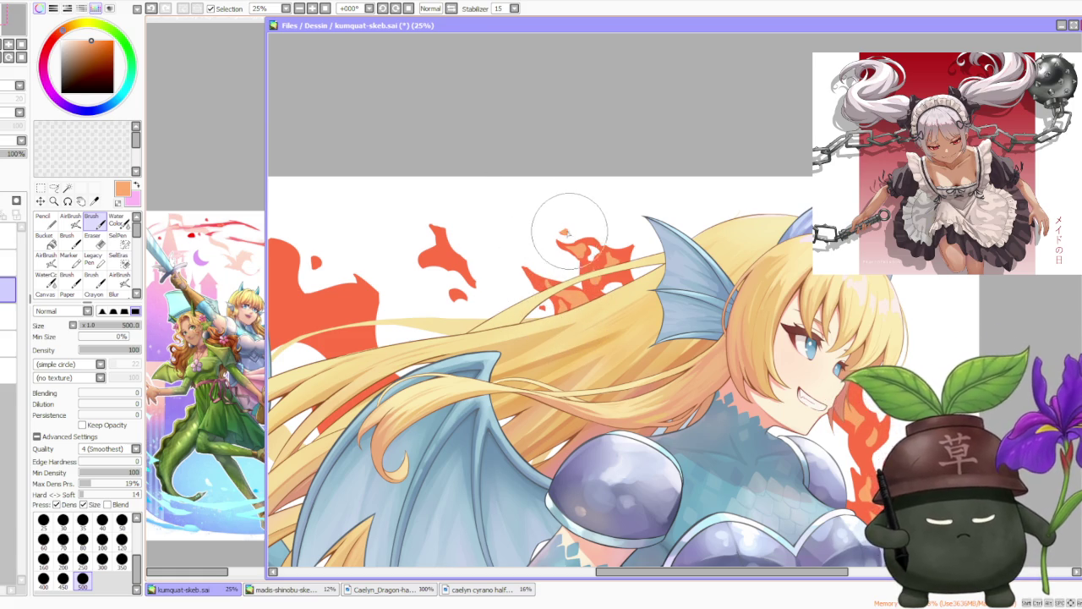
scroll(561, 218, down, 3)
scroll(600, 159, up, 1)
scroll(582, 176, up, 2)
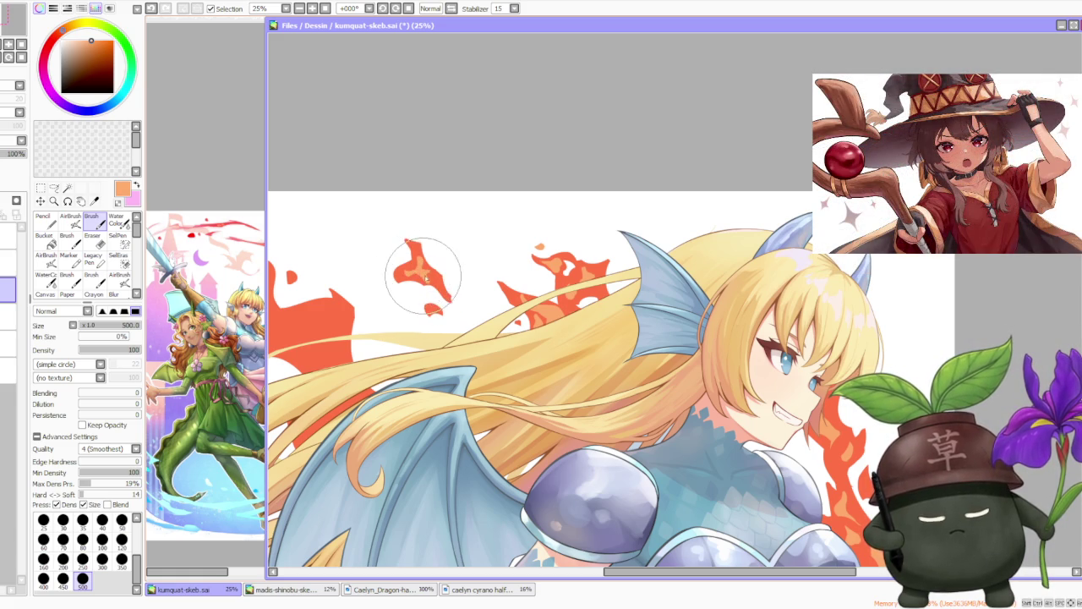
scroll(438, 277, down, 2)
scroll(483, 234, up, 2)
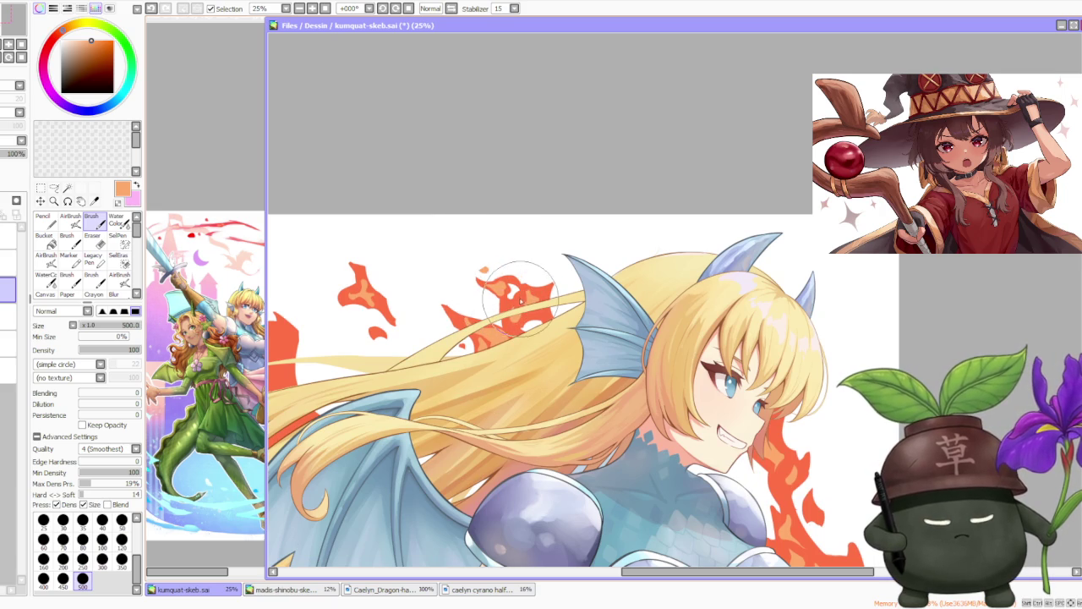
alt+click(503, 296)
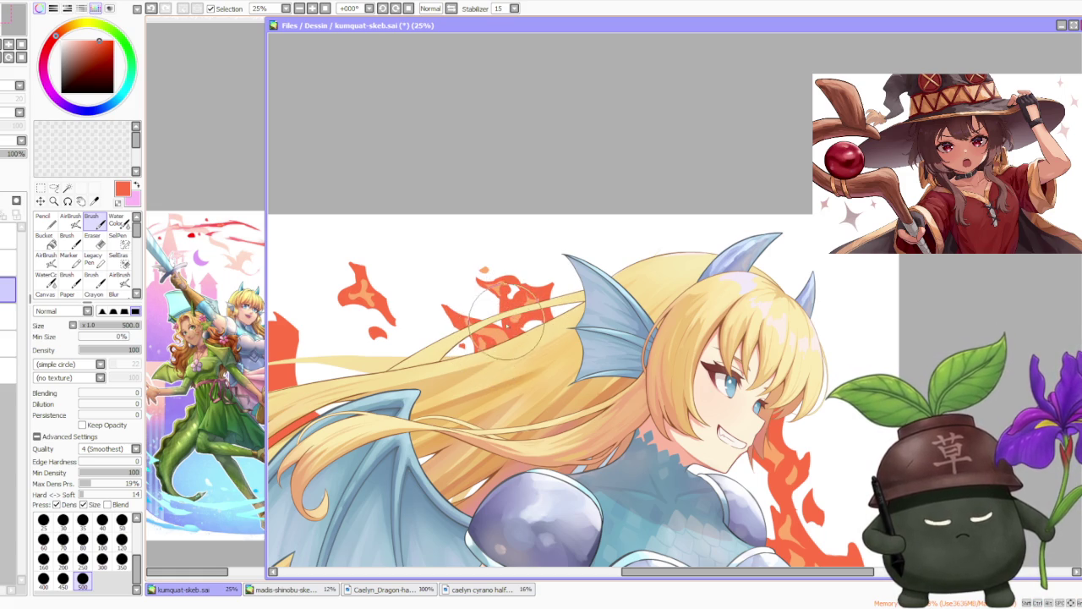
drag(508, 325, 518, 335)
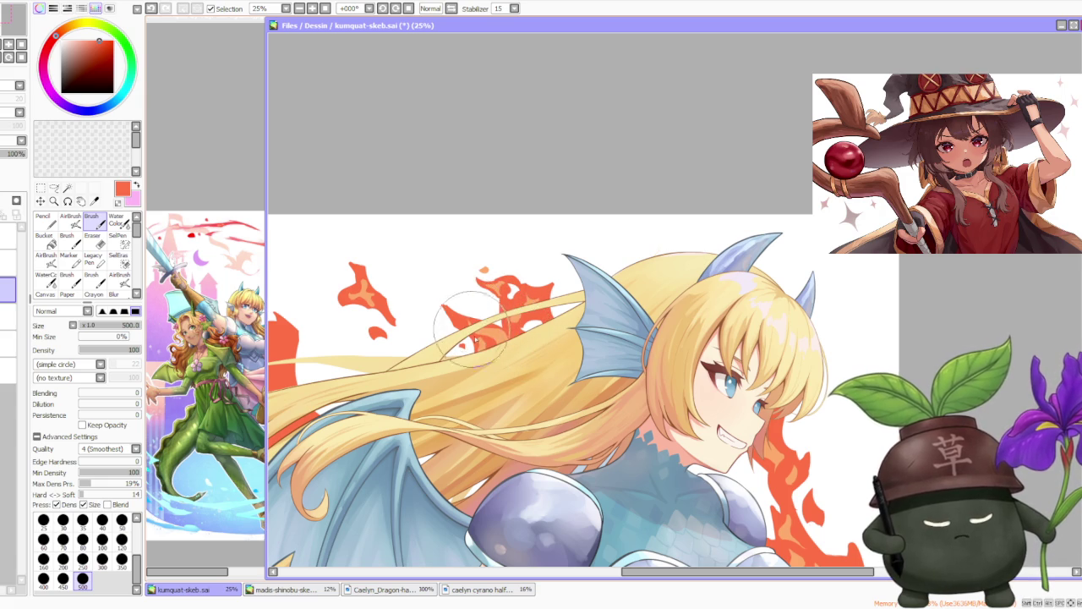
key(ctrl+z)
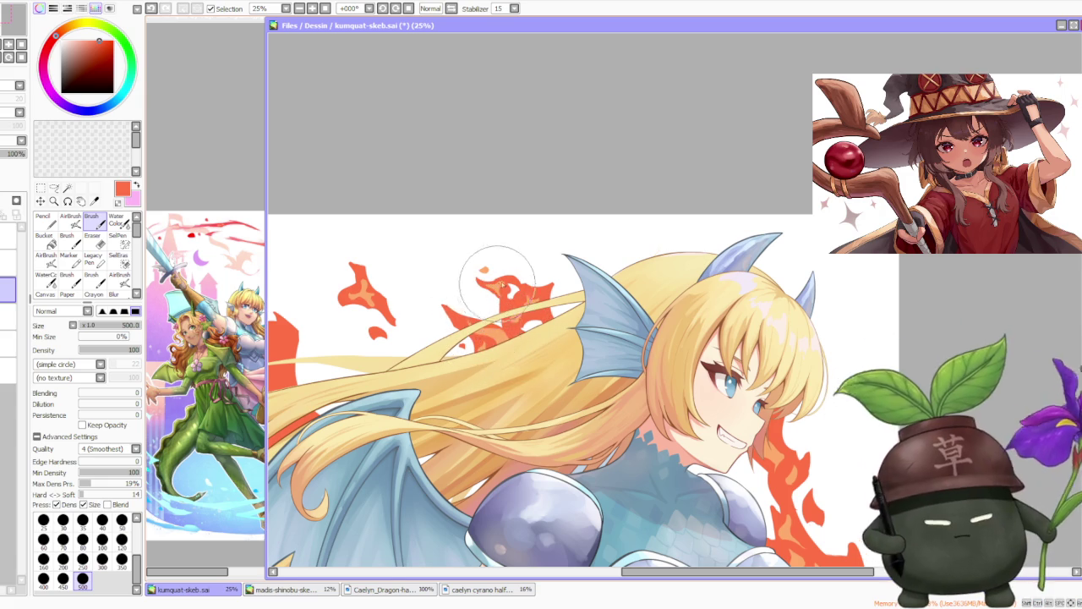
scroll(511, 279, down, 2)
scroll(535, 265, down, 1)
scroll(539, 258, up, 2)
scroll(545, 241, down, 2)
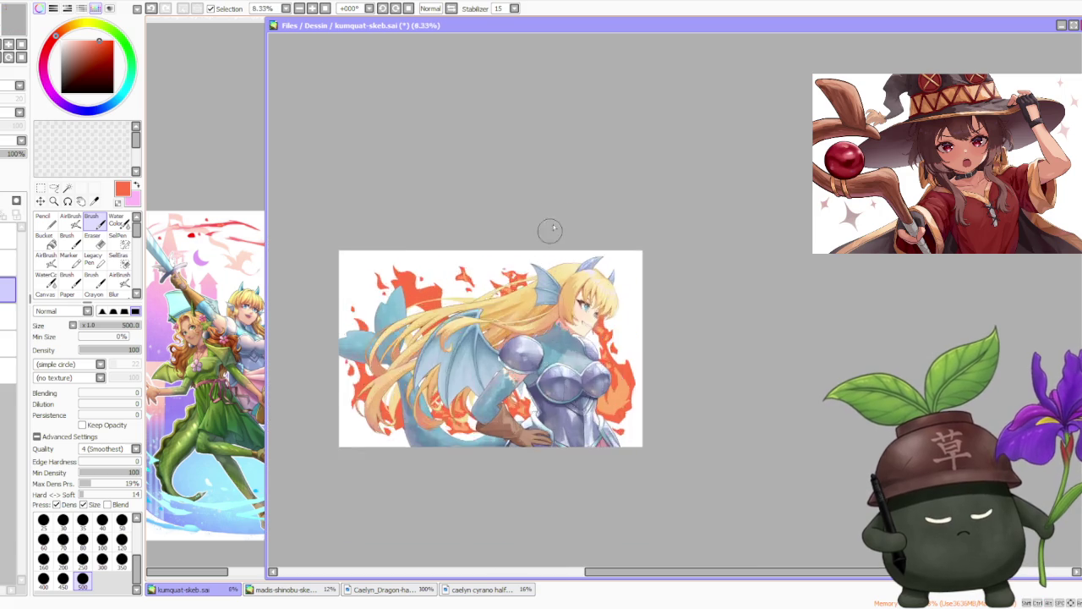
scroll(553, 246, down, 1)
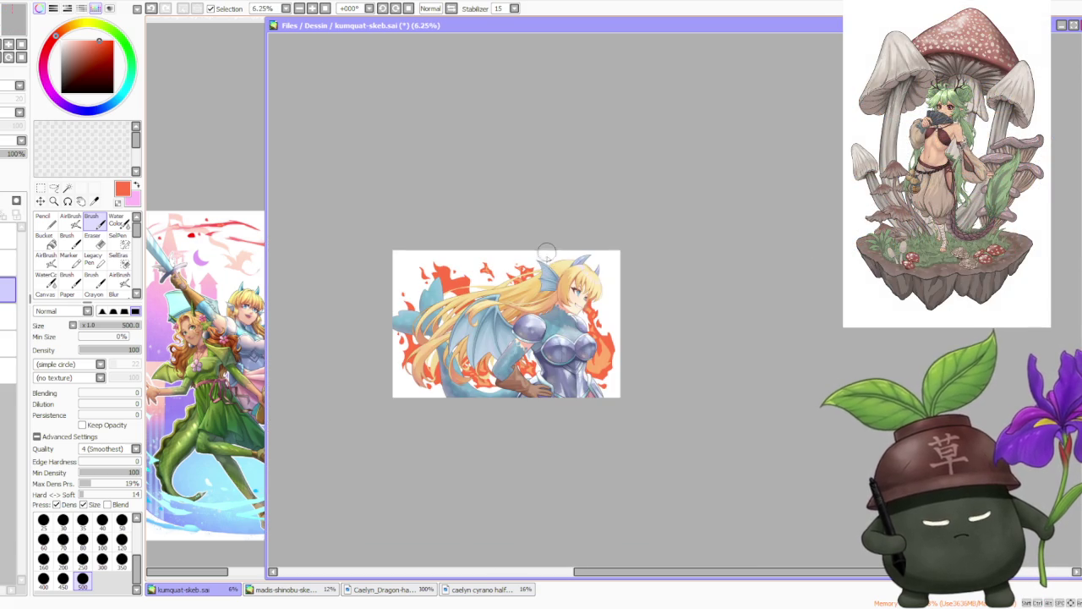
scroll(526, 277, up, 1)
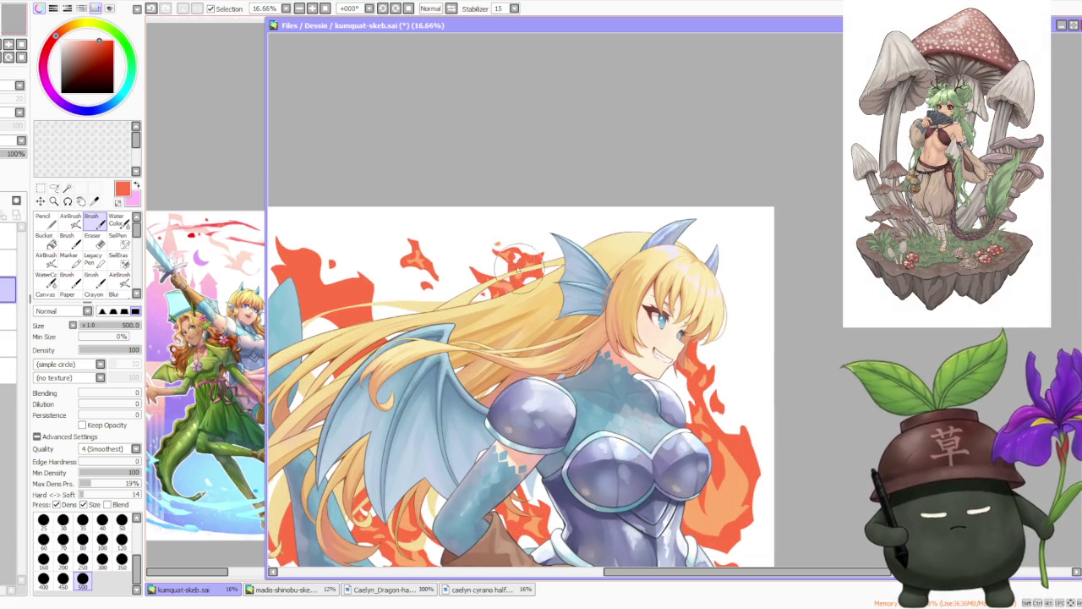
scroll(431, 246, up, 1)
alt+click(423, 264)
scroll(406, 256, down, 2)
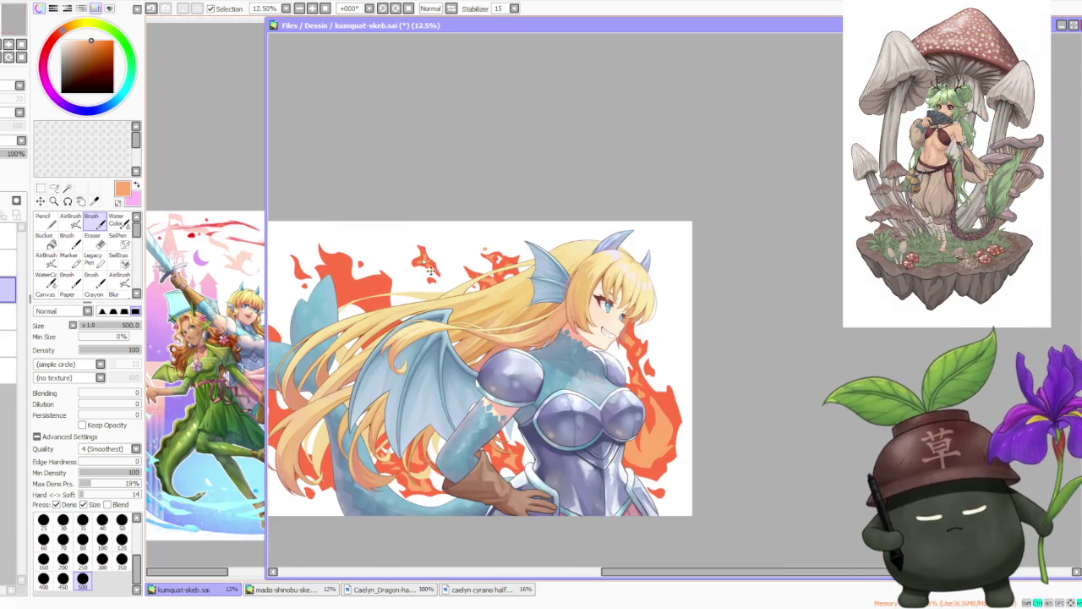
scroll(401, 218, up, 1)
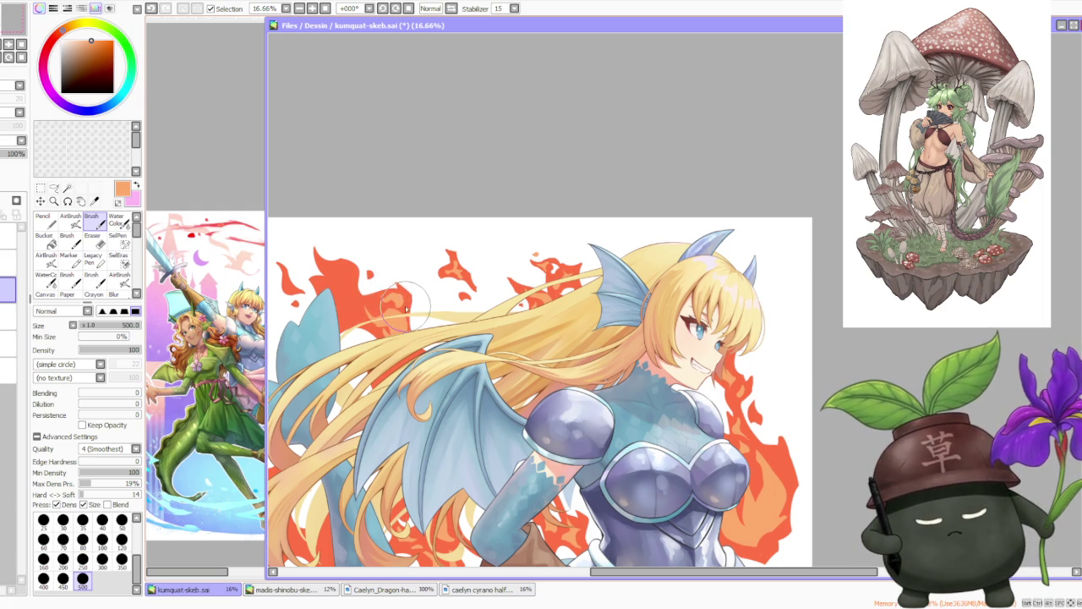
alt+click(404, 310)
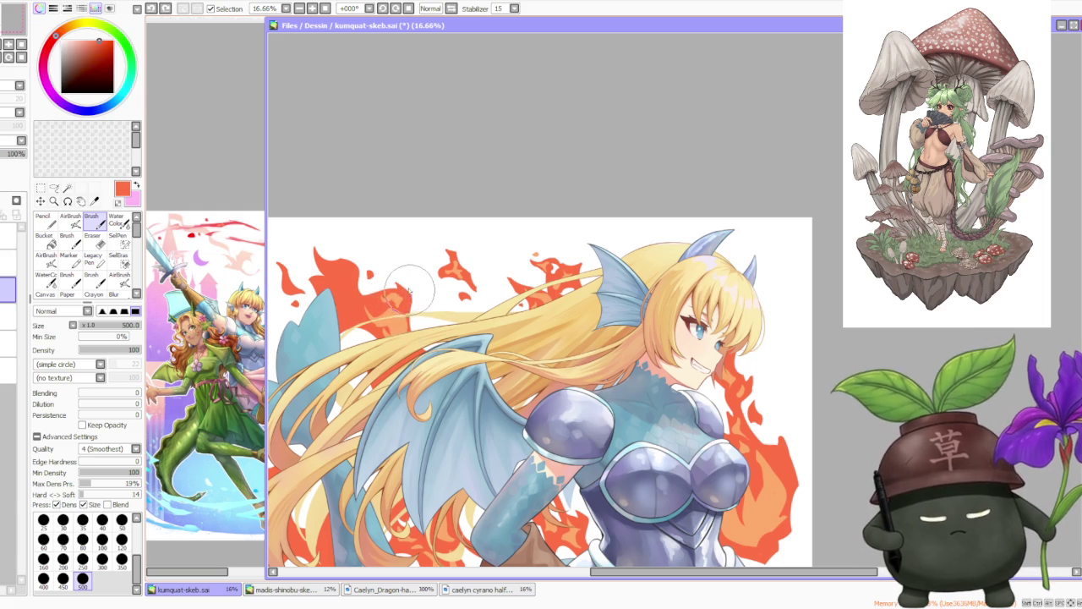
scroll(395, 282, down, 1)
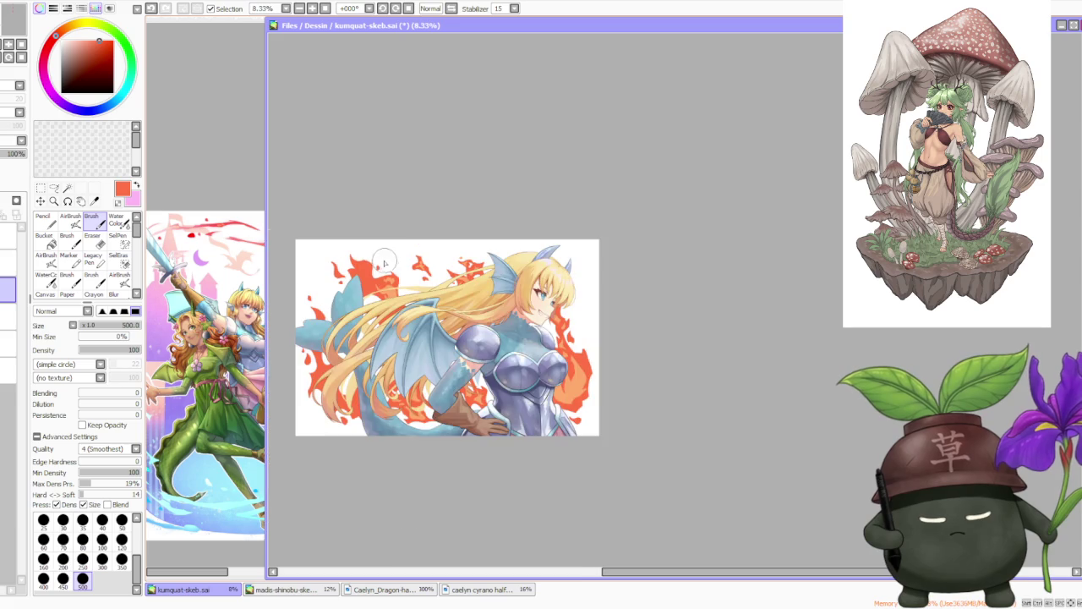
scroll(397, 302, up, 1)
alt+click(368, 273)
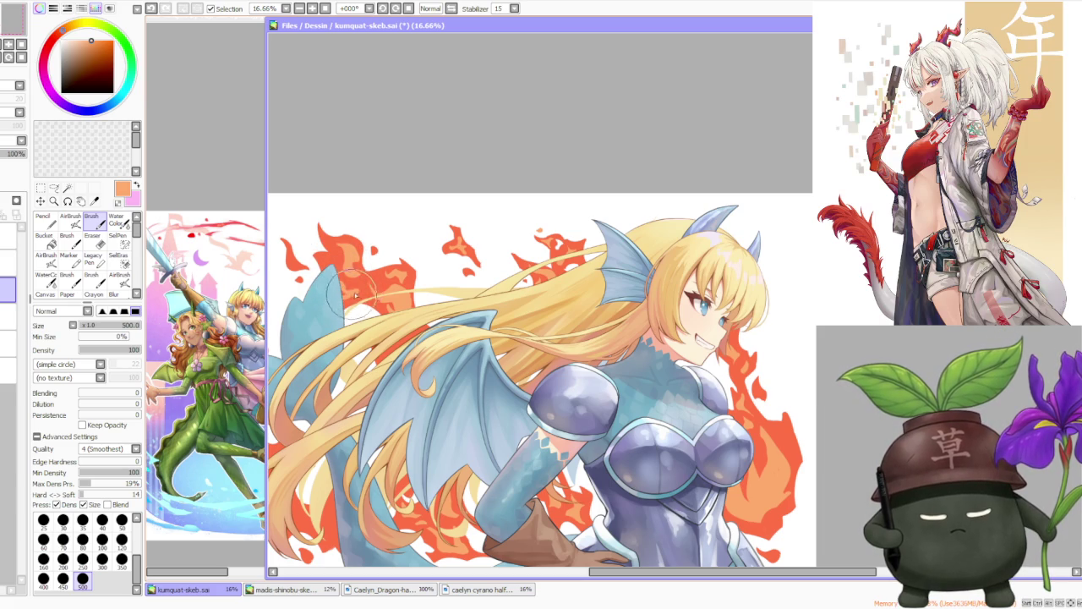
alt+click(360, 289)
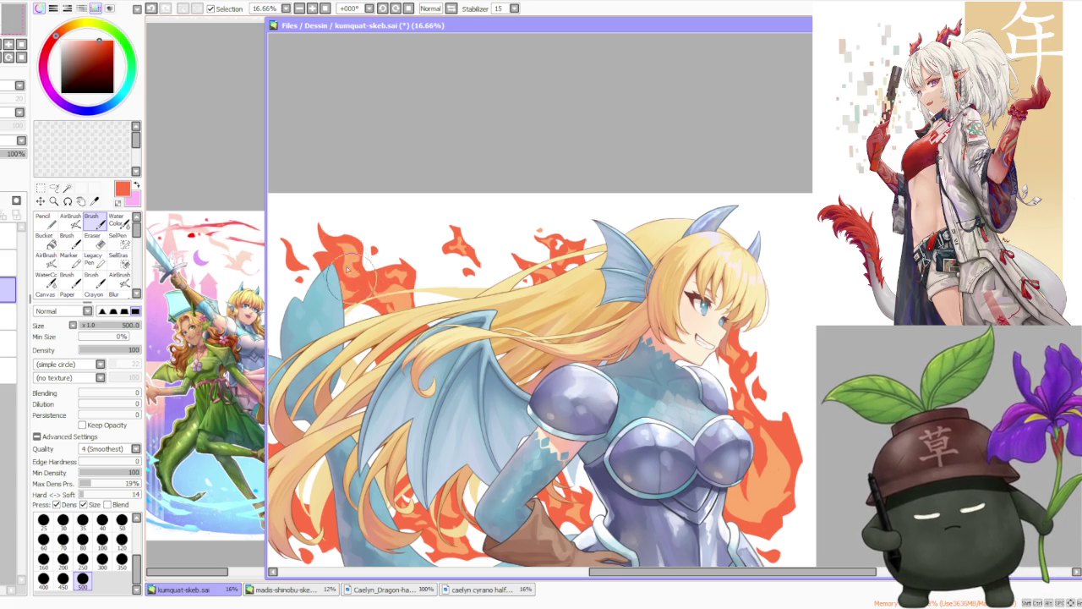
scroll(350, 279, down, 2)
scroll(406, 194, down, 1)
scroll(375, 203, up, 1)
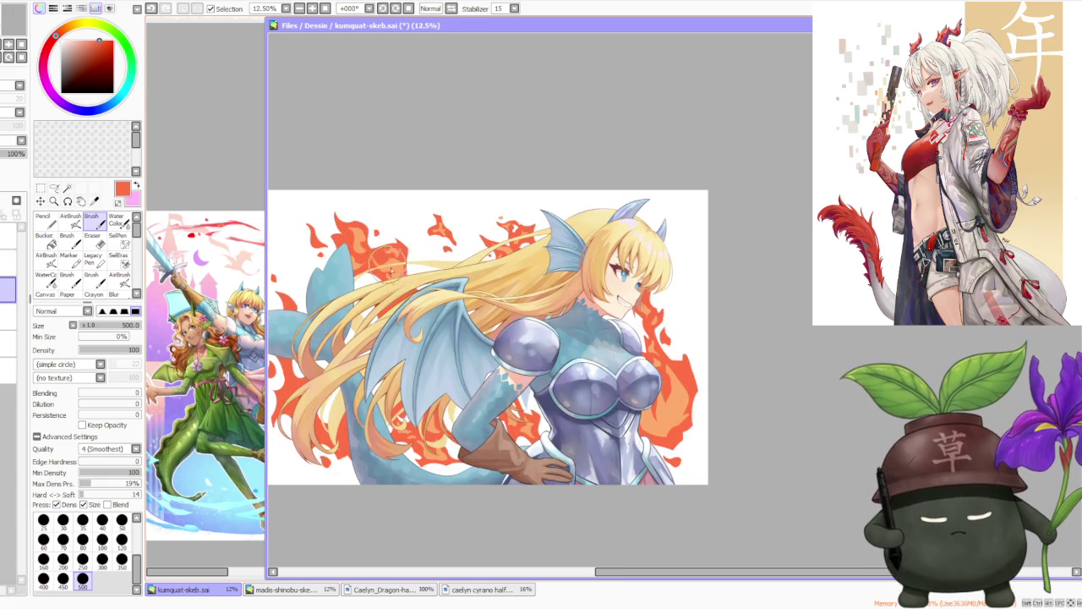
alt+click(402, 271)
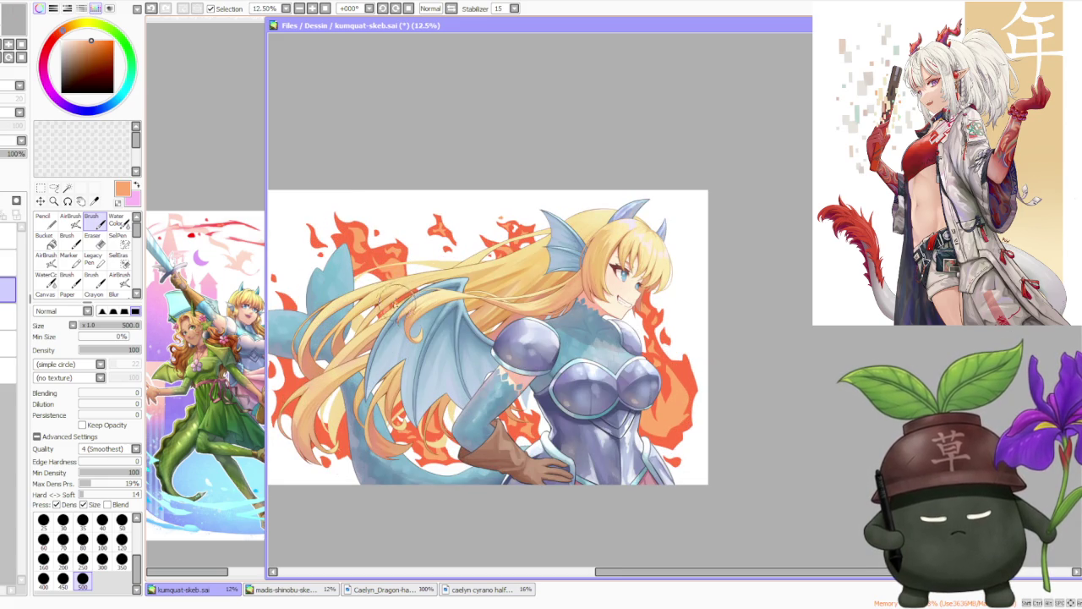
scroll(416, 258, down, 1)
scroll(427, 232, down, 1)
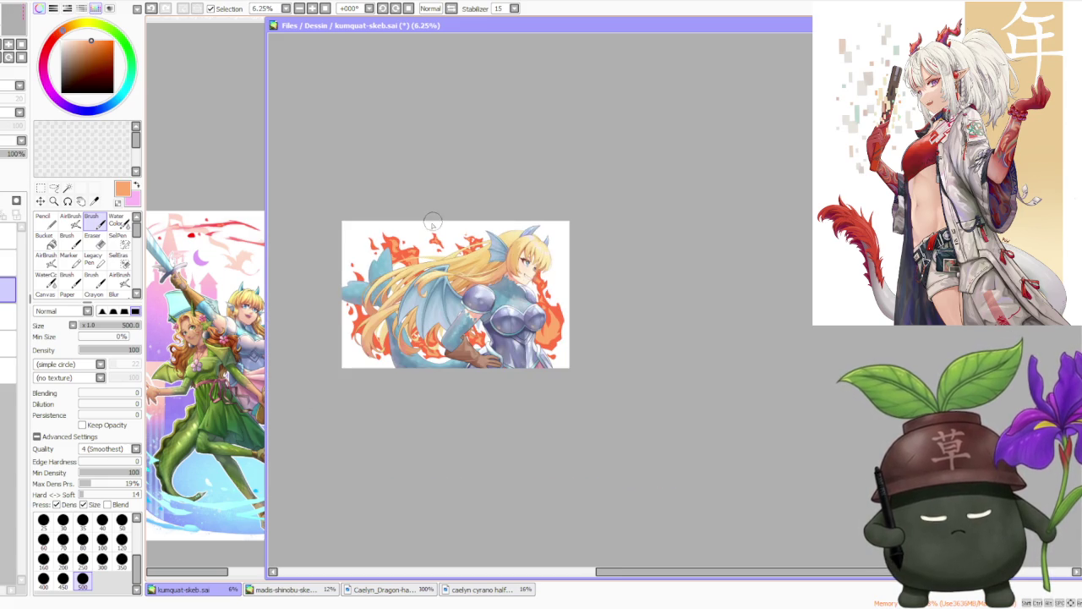
scroll(439, 234, up, 1)
scroll(405, 213, down, 1)
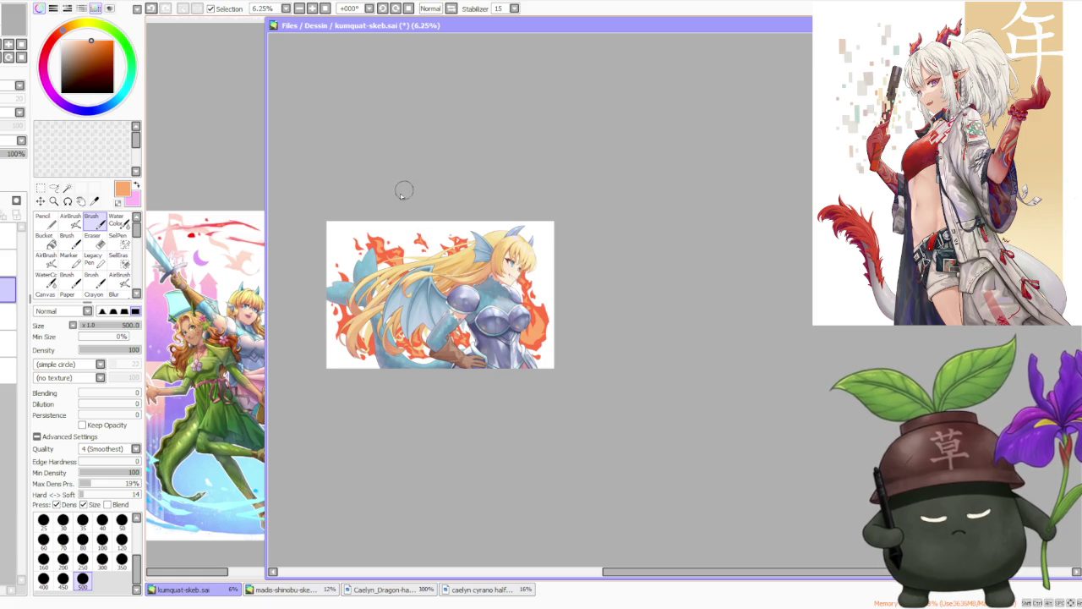
scroll(346, 243, up, 1)
scroll(364, 258, up, 1)
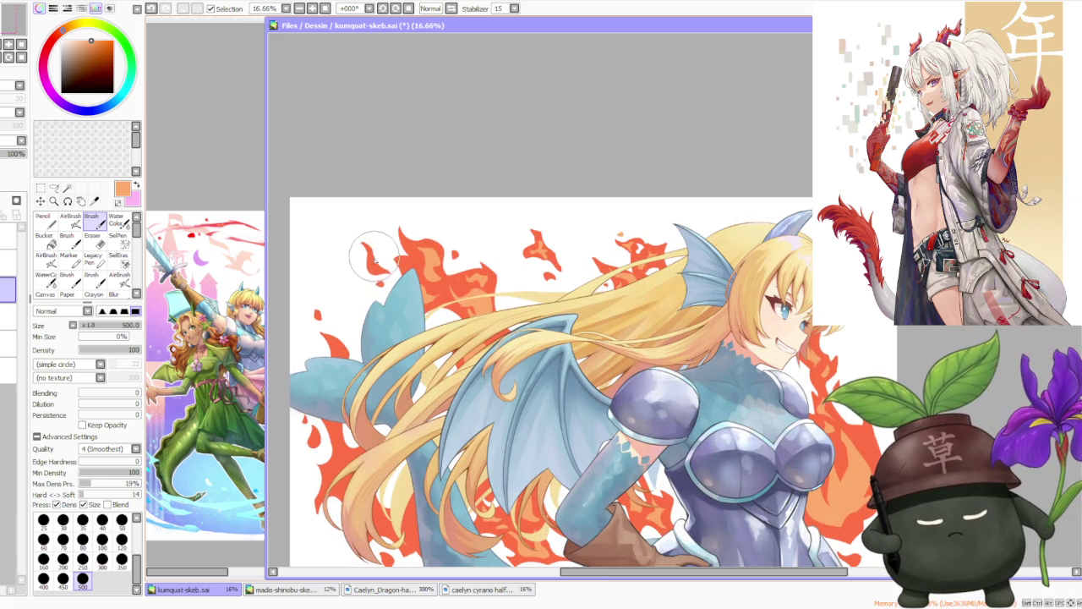
drag(394, 327, 342, 356)
key(ctrl+z)
key(ctrl+z)
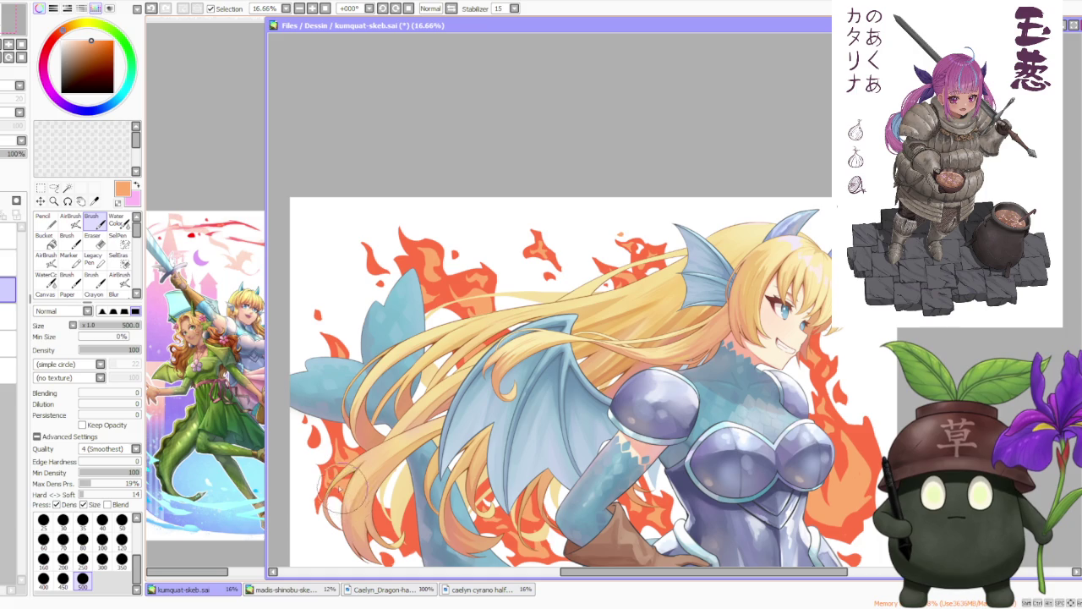
scroll(372, 373, down, 2)
- Eyedrop the flame's red-orange, then a pale orange from the hair
scroll(380, 381, up, 4)
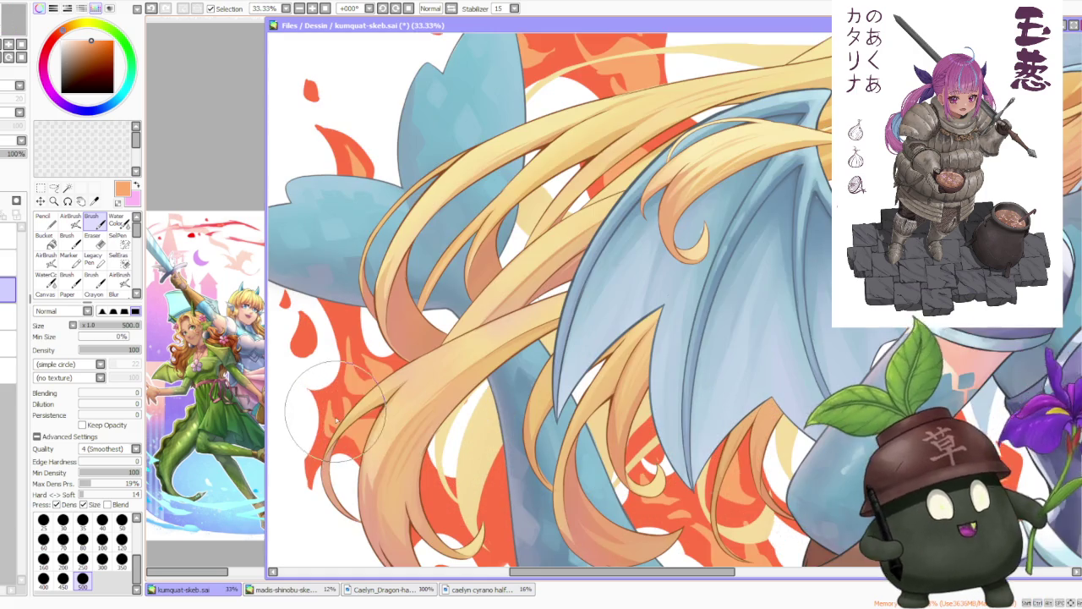
alt+click(322, 394)
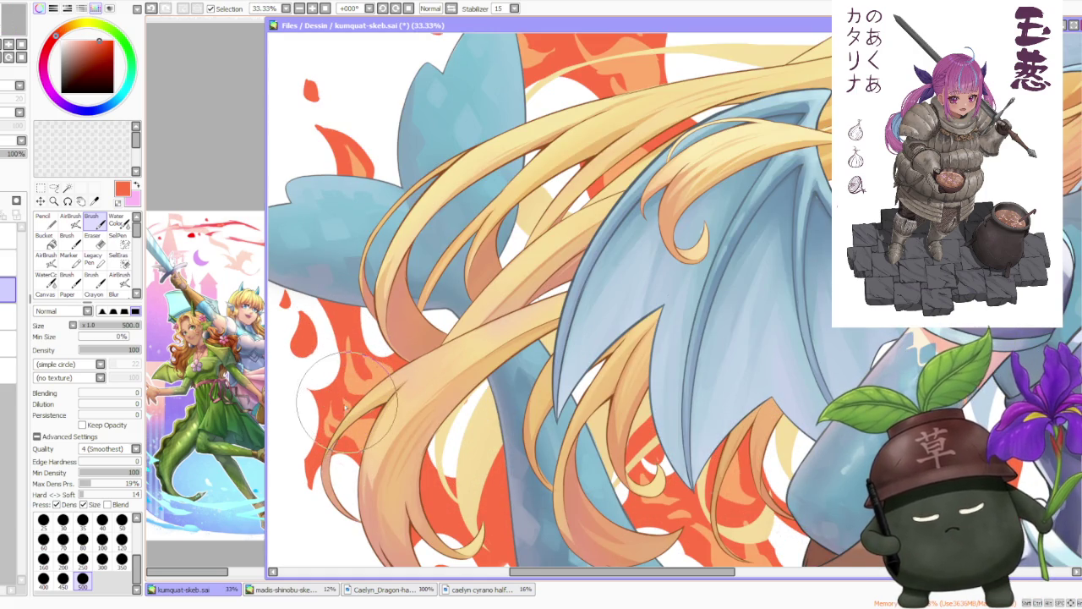
scroll(348, 383, down, 1)
scroll(347, 383, down, 4)
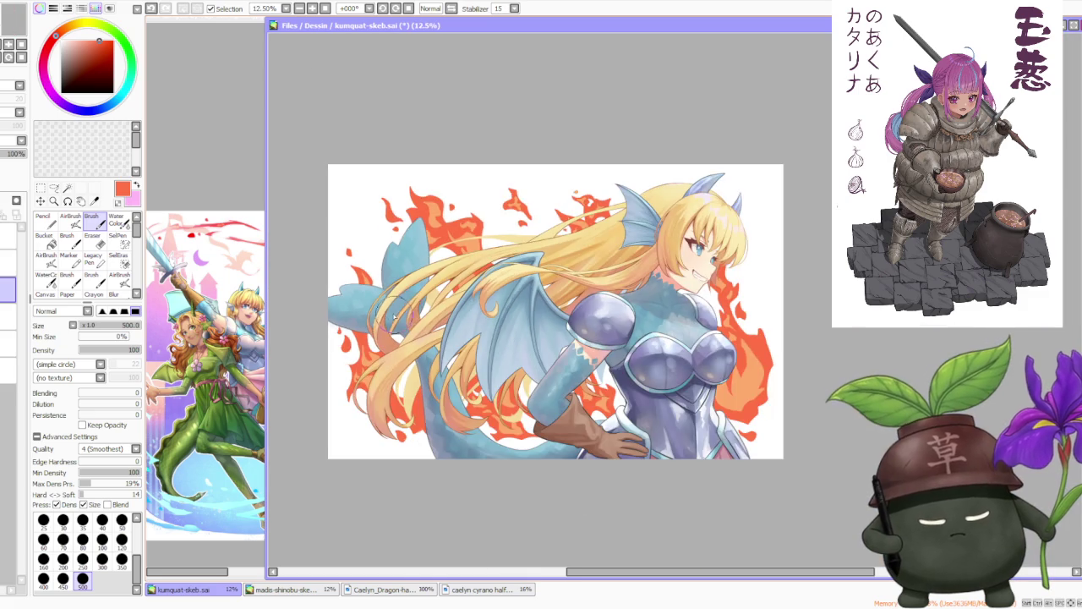
scroll(364, 262, up, 4)
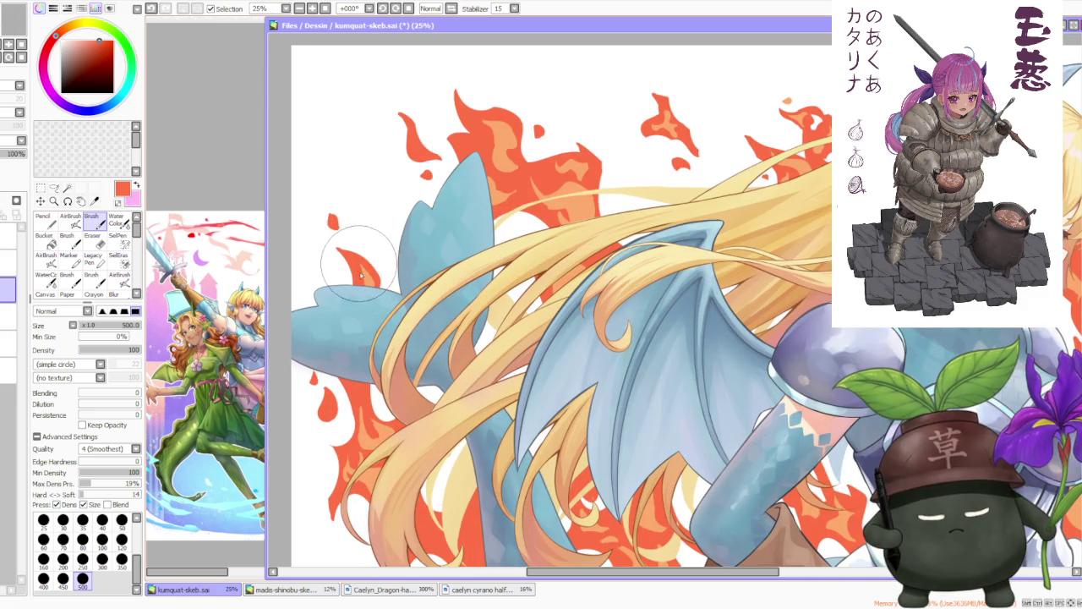
scroll(361, 319, down, 1)
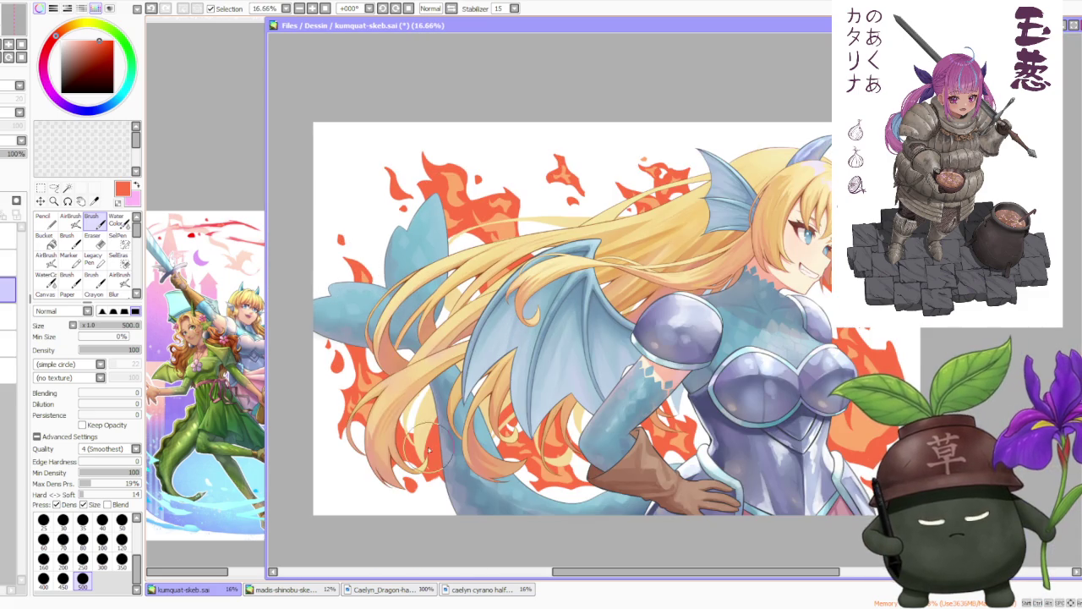
alt+click(363, 288)
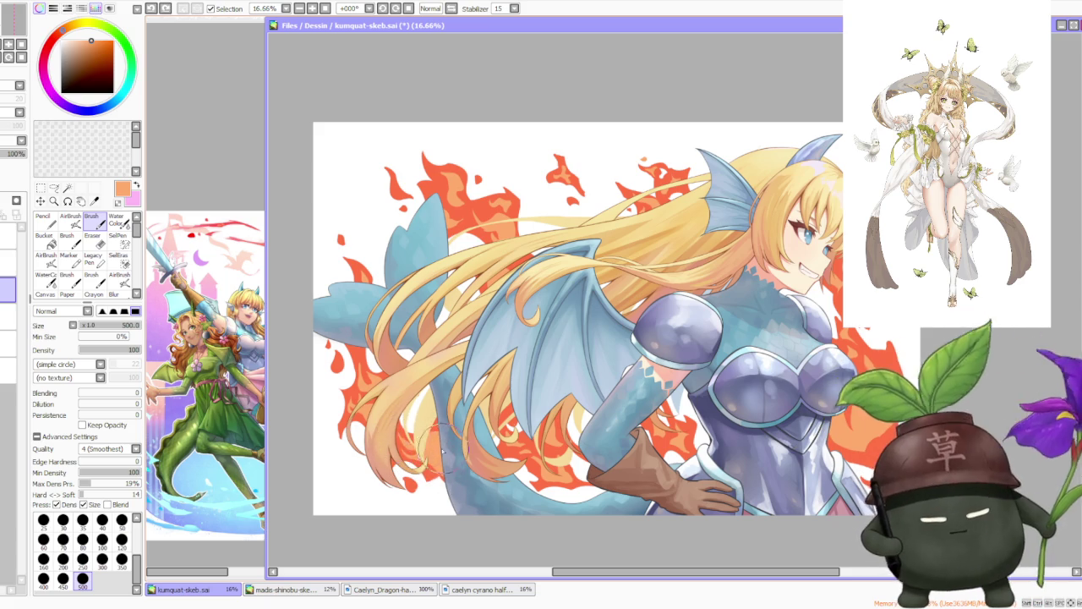
- Zoom in and out to check the small orange flame flecks around the fire
scroll(440, 334, down, 1)
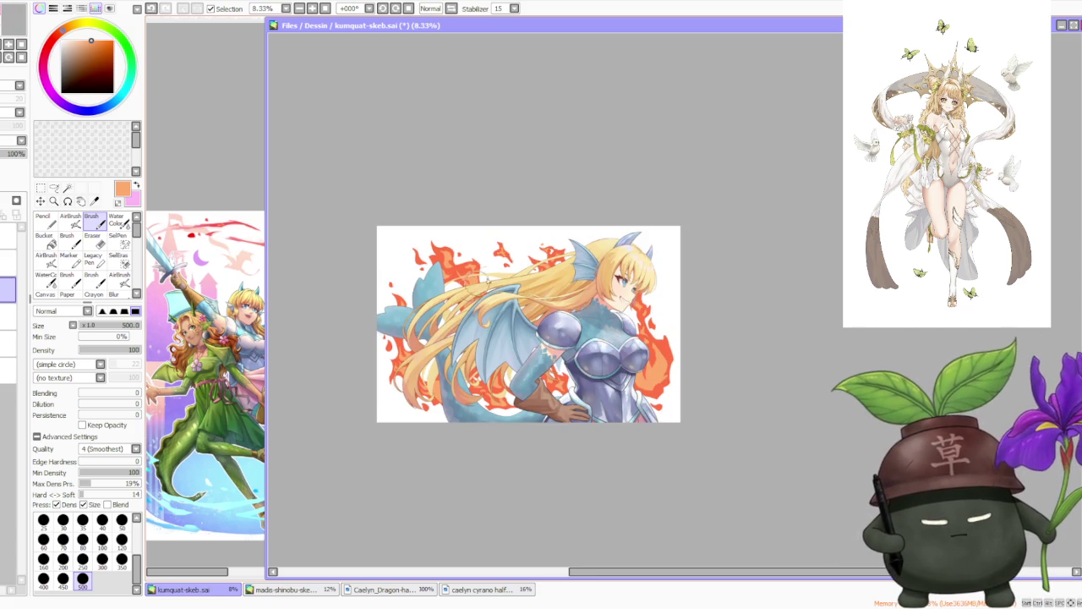
scroll(592, 192, down, 1)
scroll(609, 229, up, 2)
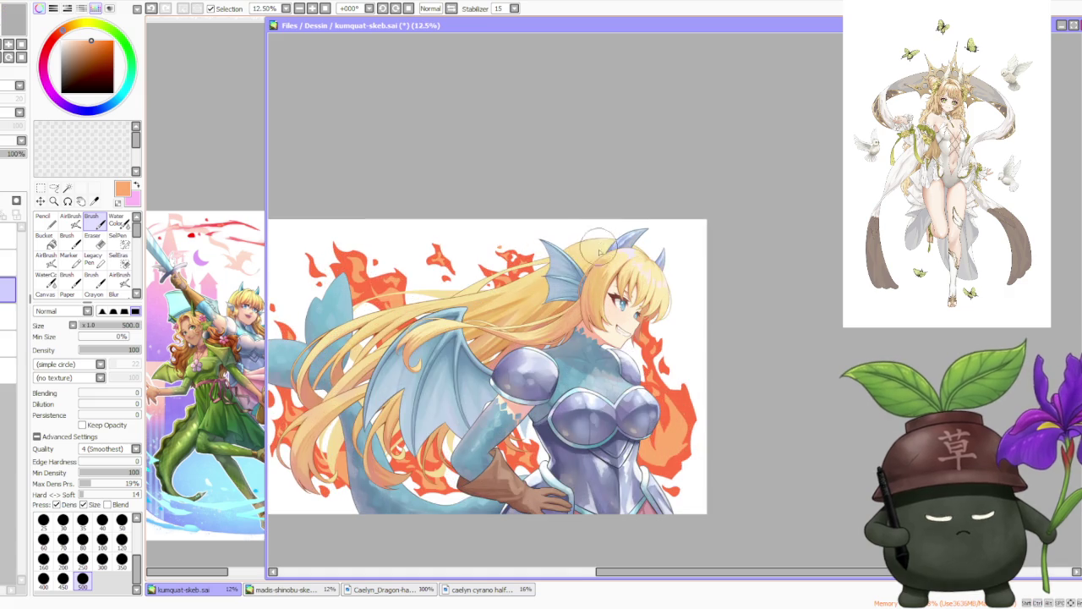
scroll(551, 270, down, 1)
scroll(557, 241, down, 1)
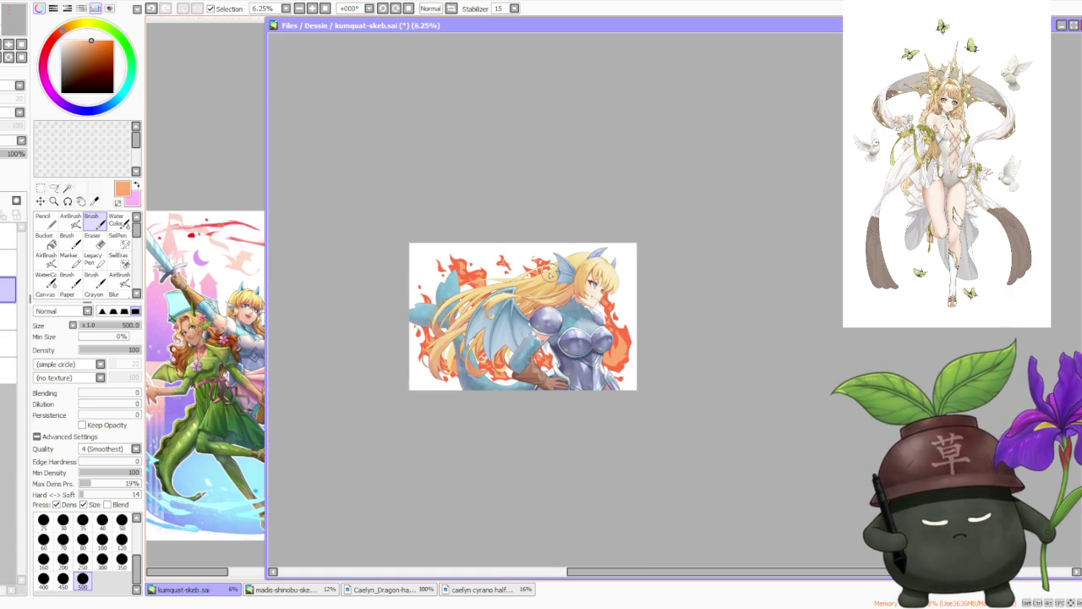
scroll(551, 273, up, 1)
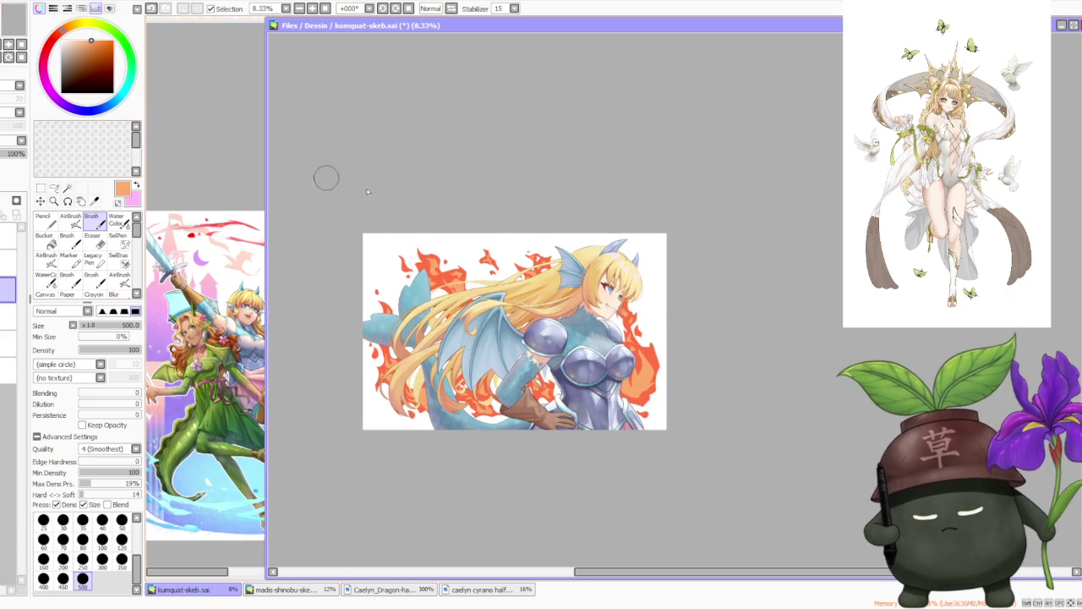
scroll(447, 261, up, 2)
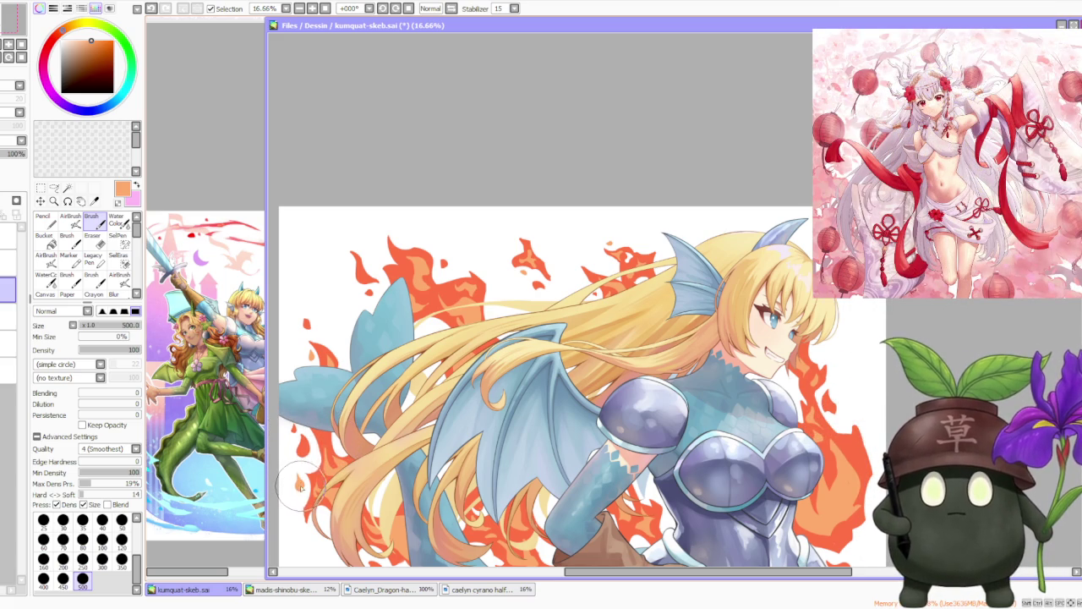
scroll(305, 500, up, 2)
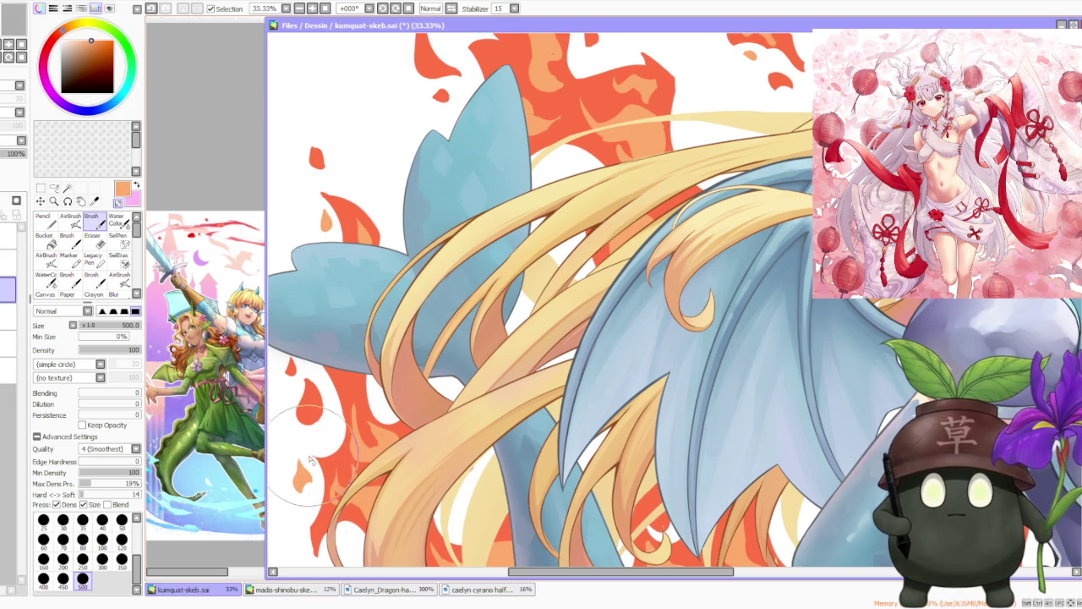
scroll(317, 412, down, 1)
scroll(317, 413, down, 2)
scroll(423, 381, down, 1)
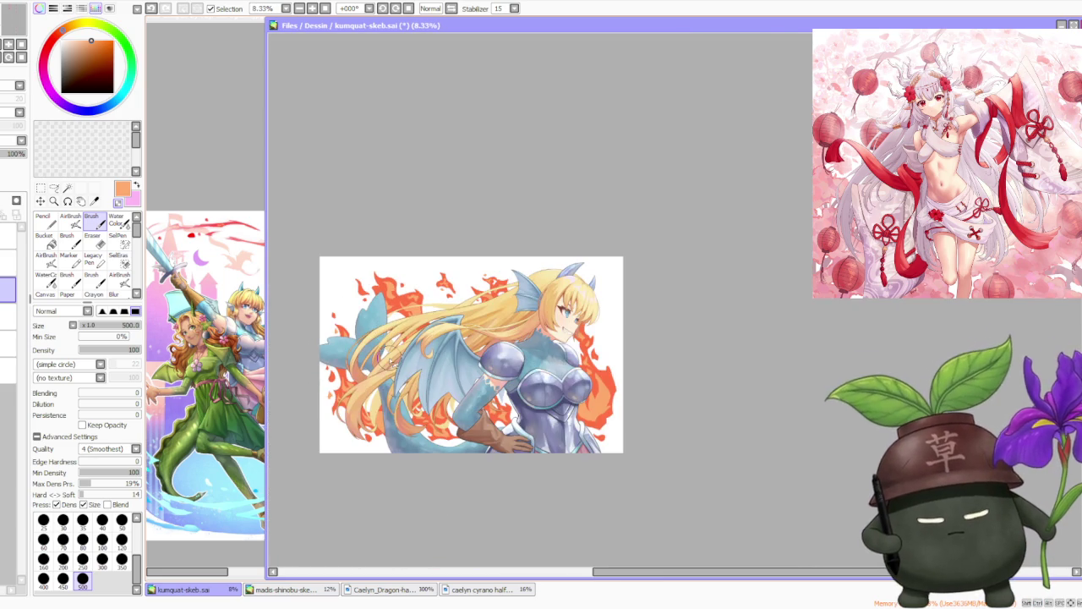
scroll(507, 372, up, 2)
scroll(539, 367, down, 1)
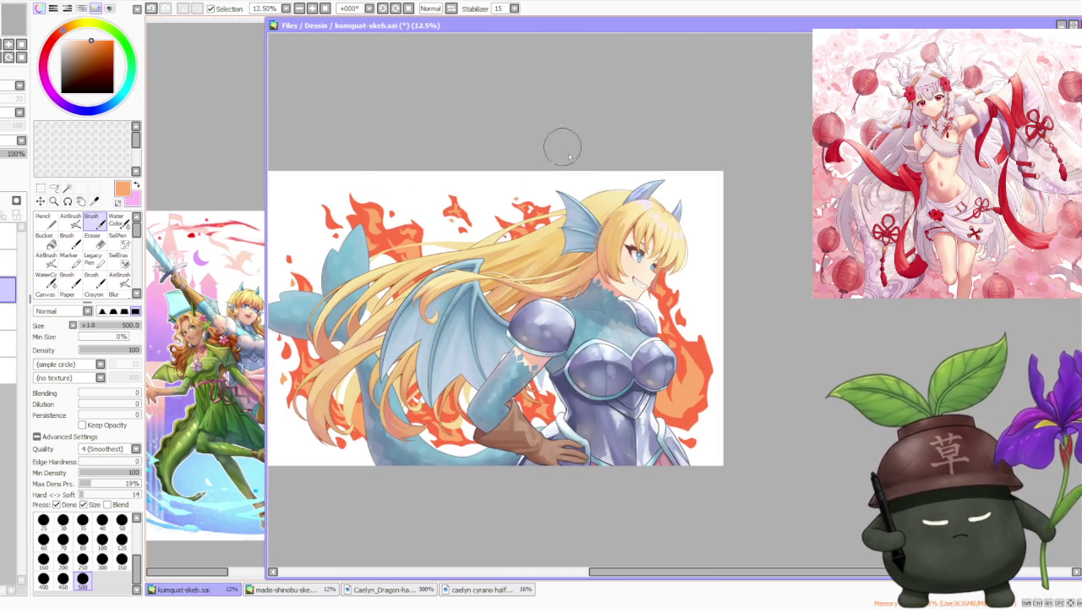
scroll(553, 169, down, 1)
scroll(626, 236, up, 2)
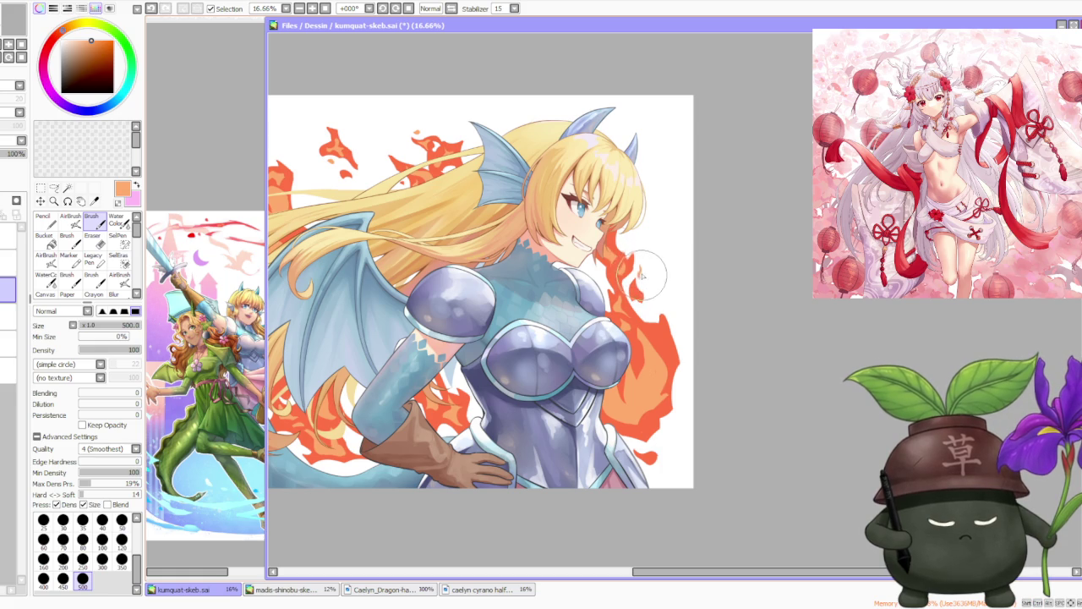
scroll(647, 266, up, 2)
scroll(668, 245, down, 3)
scroll(638, 271, up, 3)
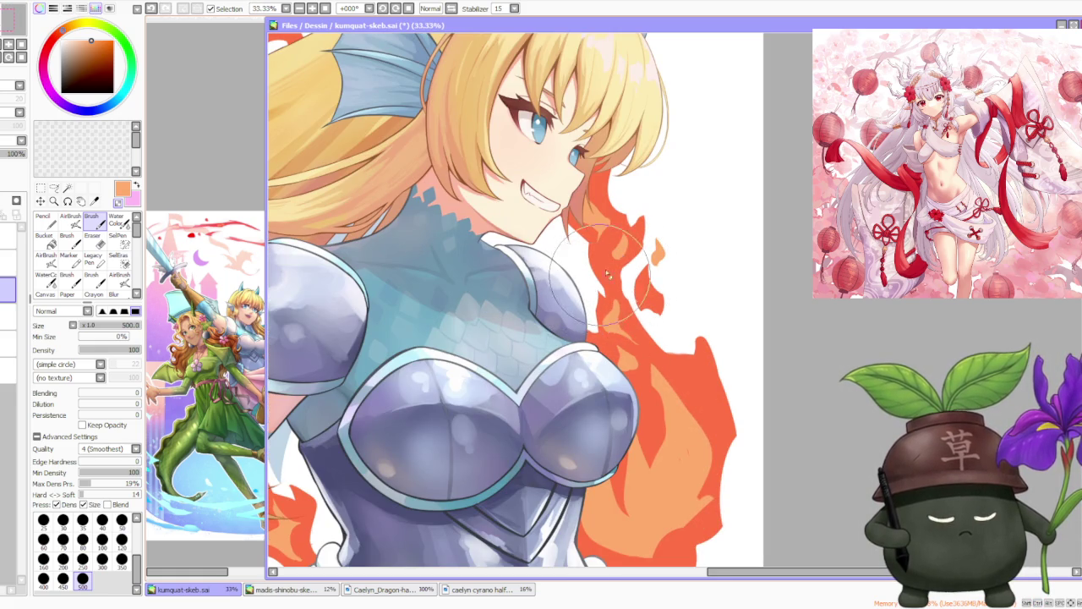
- Eyedrop the red-orange from the flames beside the girl's face
alt+click(641, 299)
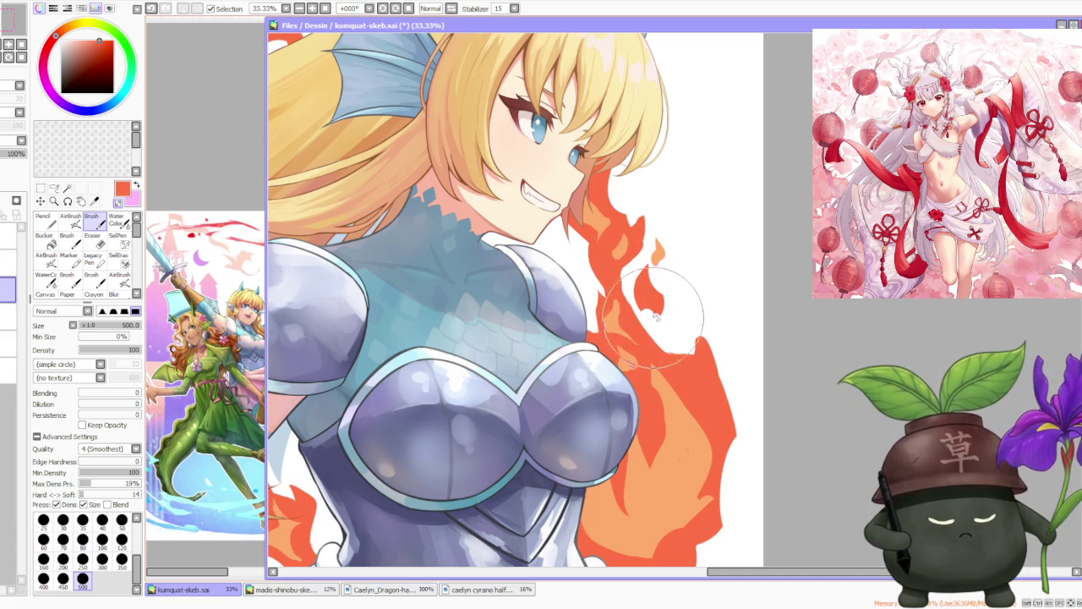
scroll(668, 254, down, 3)
scroll(665, 254, up, 3)
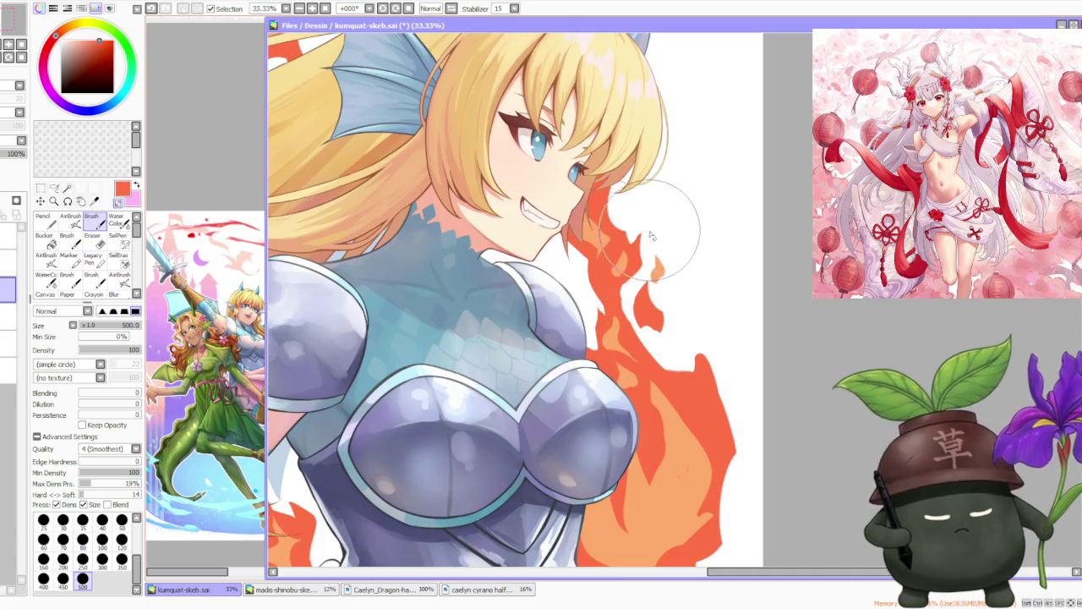
scroll(612, 261, down, 1)
scroll(612, 261, down, 3)
scroll(625, 220, down, 1)
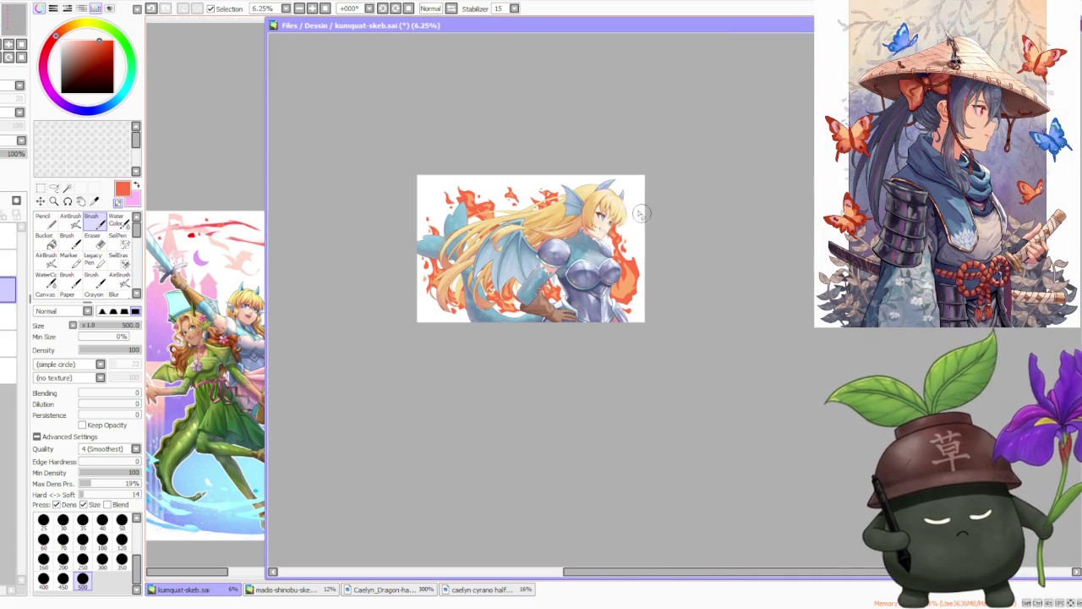
scroll(647, 220, up, 2)
scroll(638, 207, down, 1)
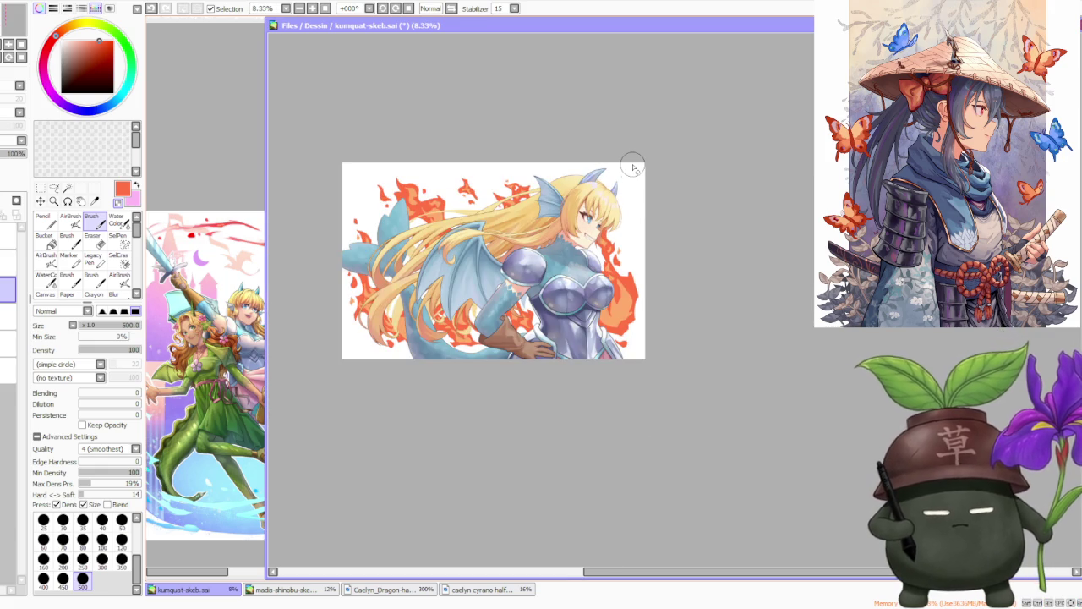
scroll(632, 167, down, 1)
scroll(635, 254, up, 4)
scroll(642, 338, up, 1)
scroll(641, 346, down, 1)
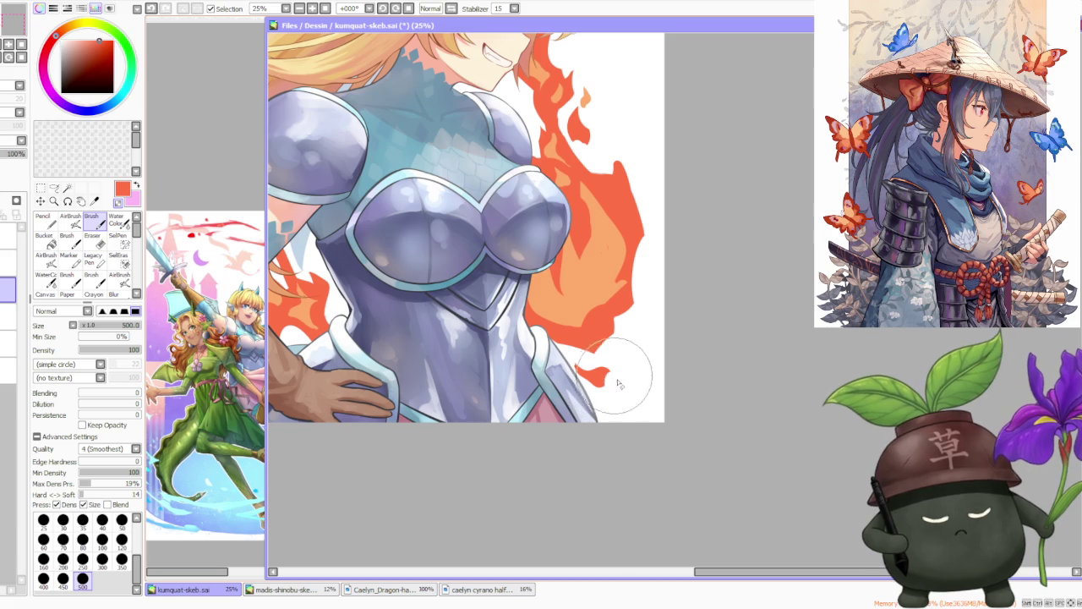
- Zoom around the canvas to review the ring of red-orange flames
scroll(624, 375, down, 3)
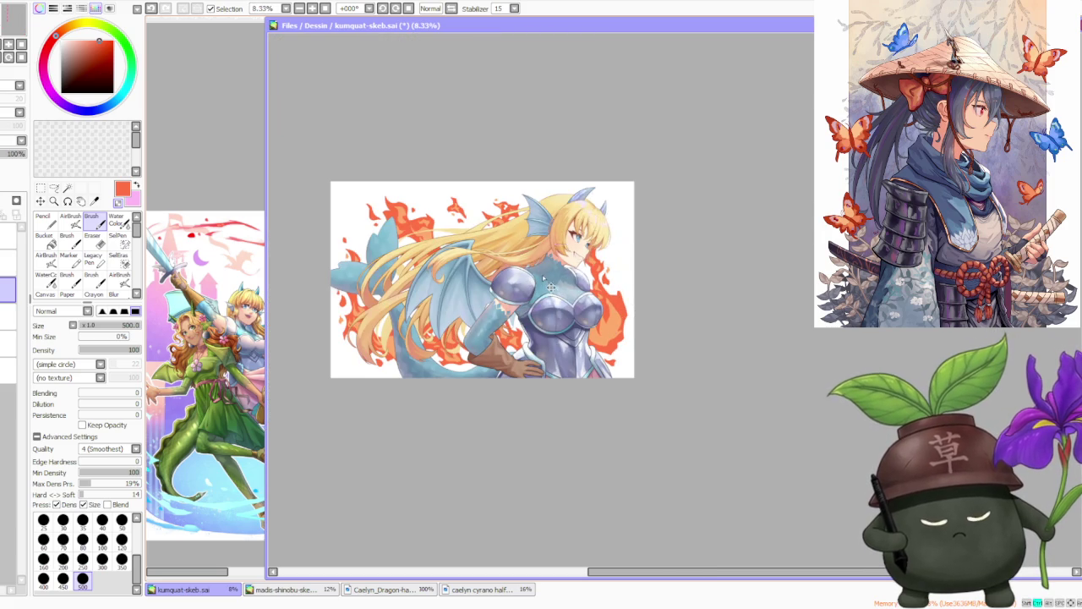
scroll(550, 270, up, 3)
scroll(551, 270, down, 2)
scroll(558, 271, down, 1)
scroll(575, 272, down, 2)
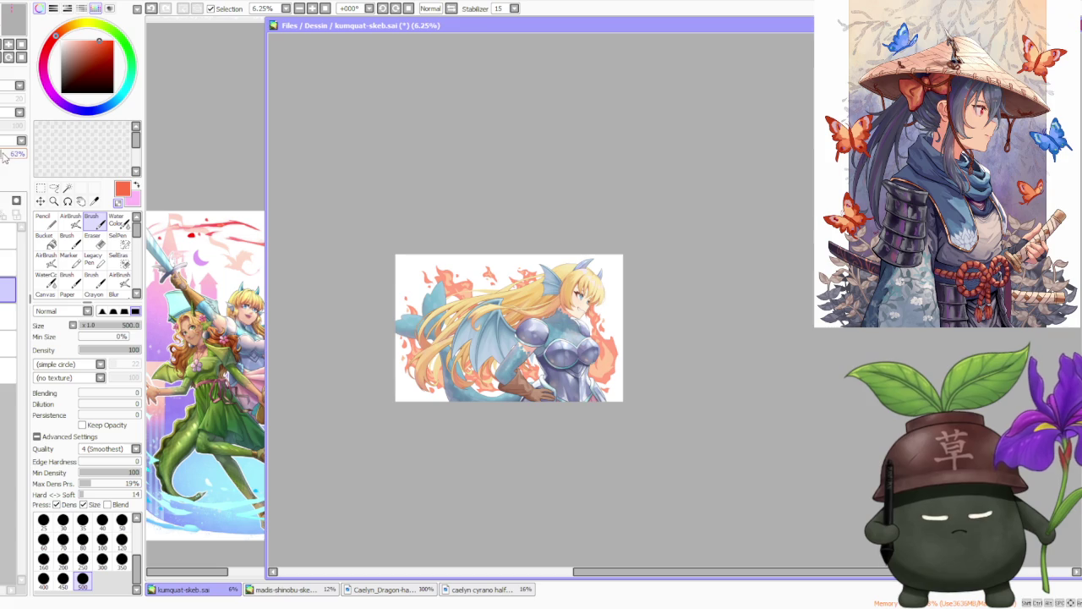
scroll(530, 355, up, 2)
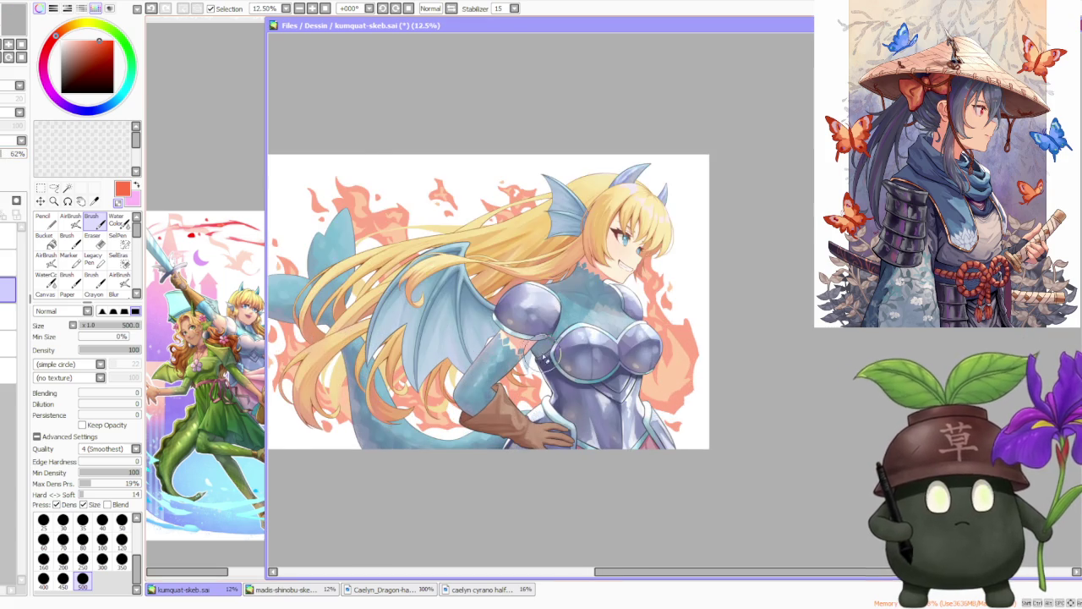
scroll(537, 360, down, 1)
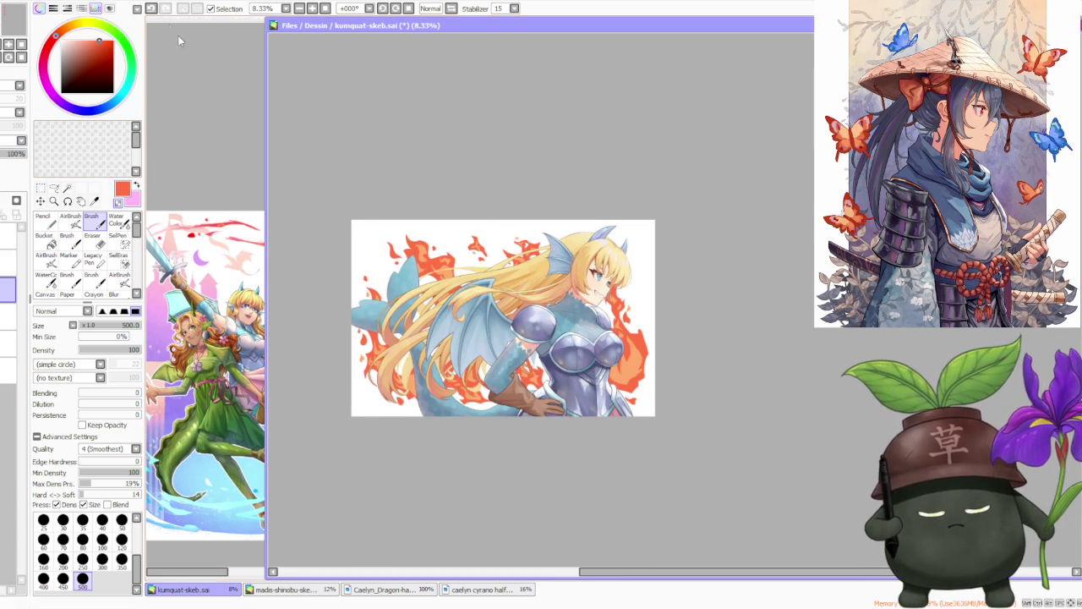
scroll(403, 336, up, 1)
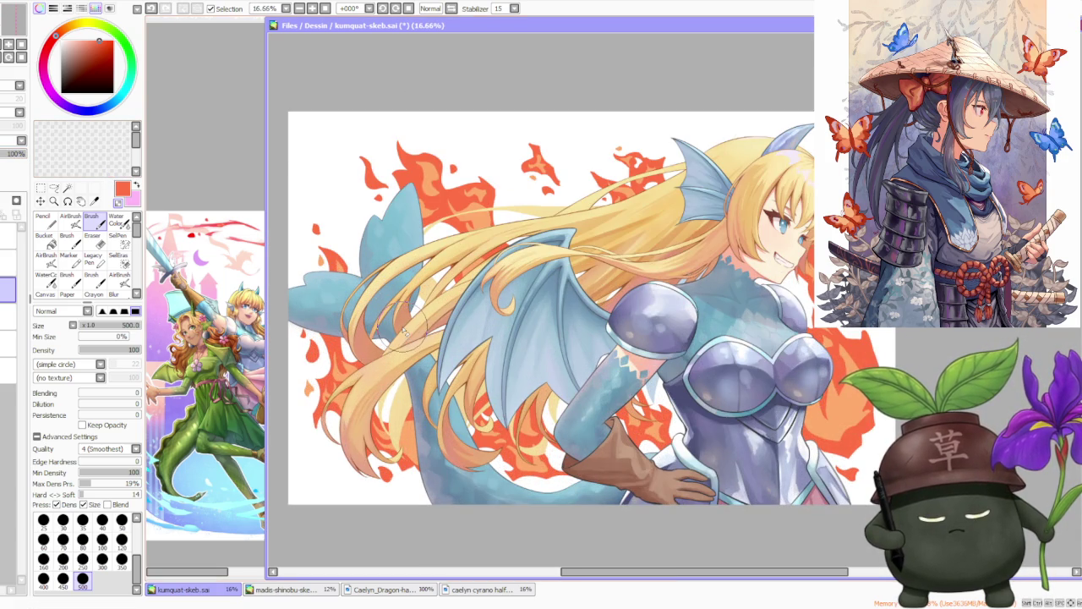
scroll(403, 339, down, 1)
scroll(533, 389, up, 2)
scroll(568, 414, up, 1)
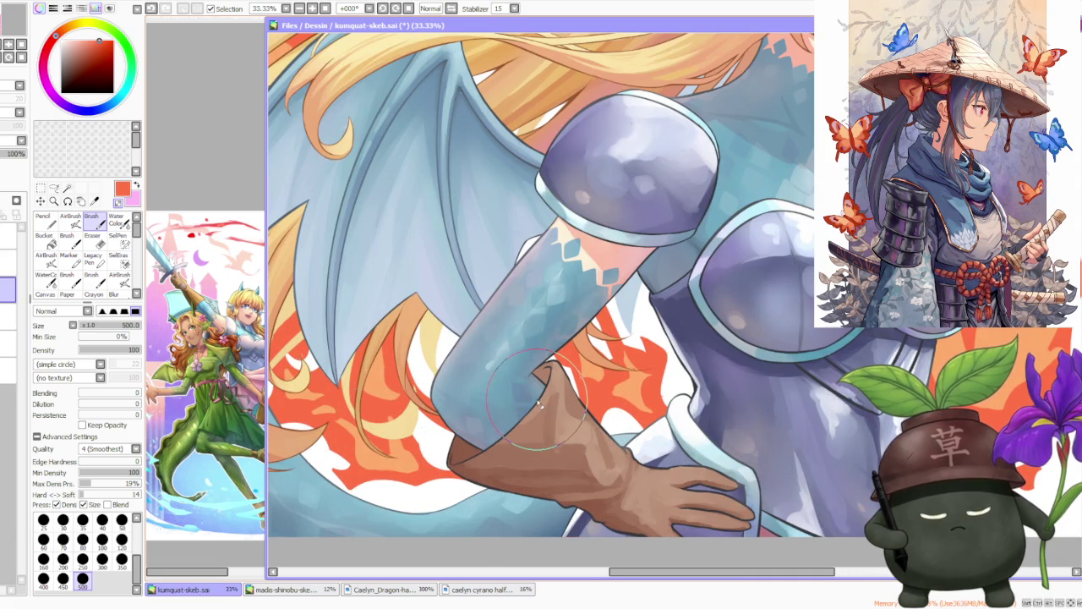
scroll(534, 396, down, 3)
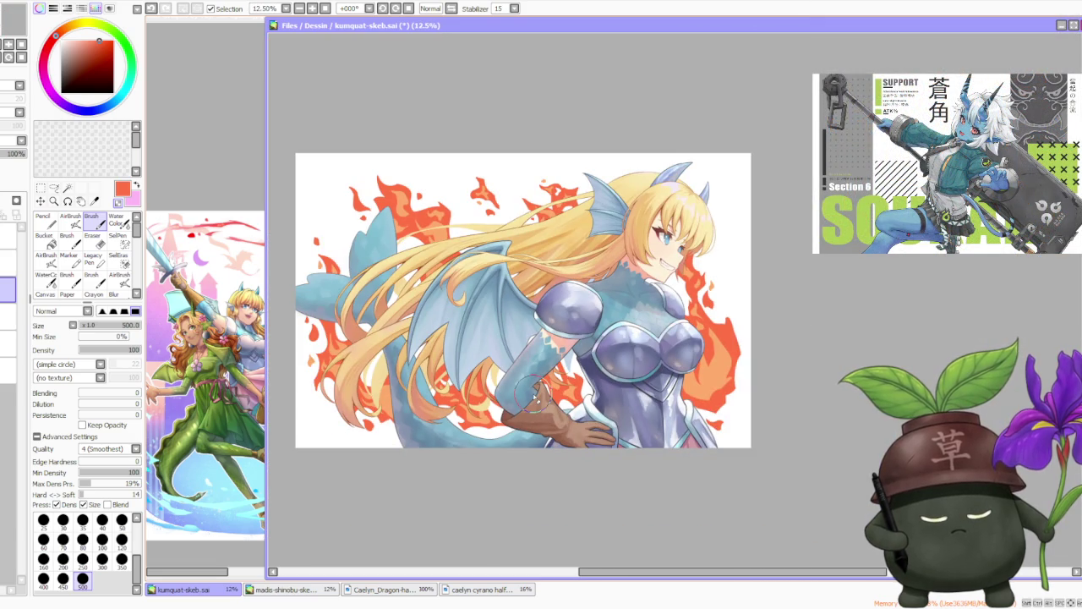
scroll(535, 389, down, 1)
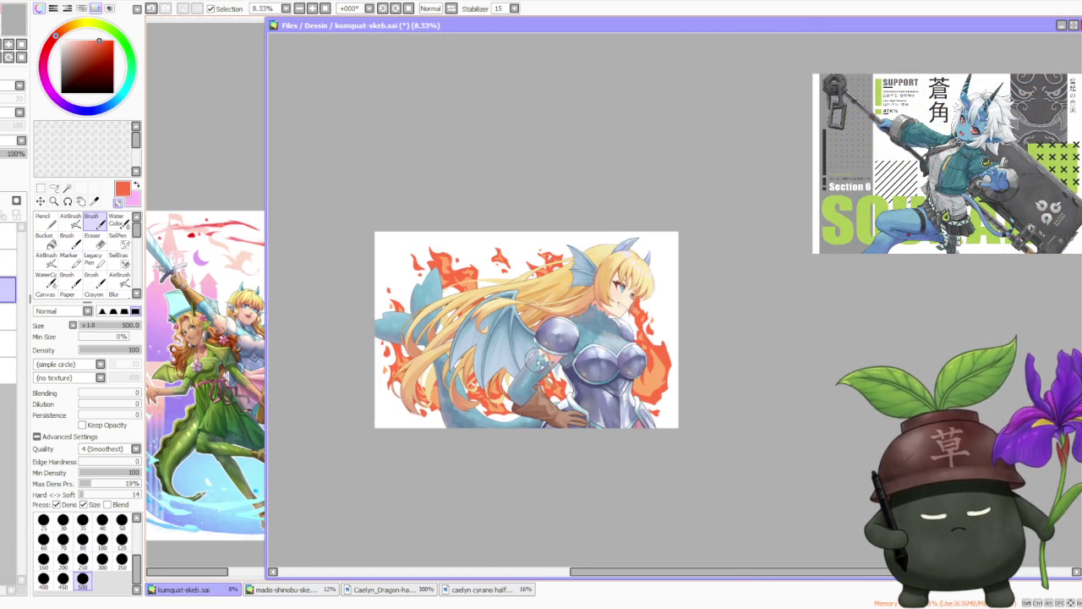
scroll(536, 360, up, 1)
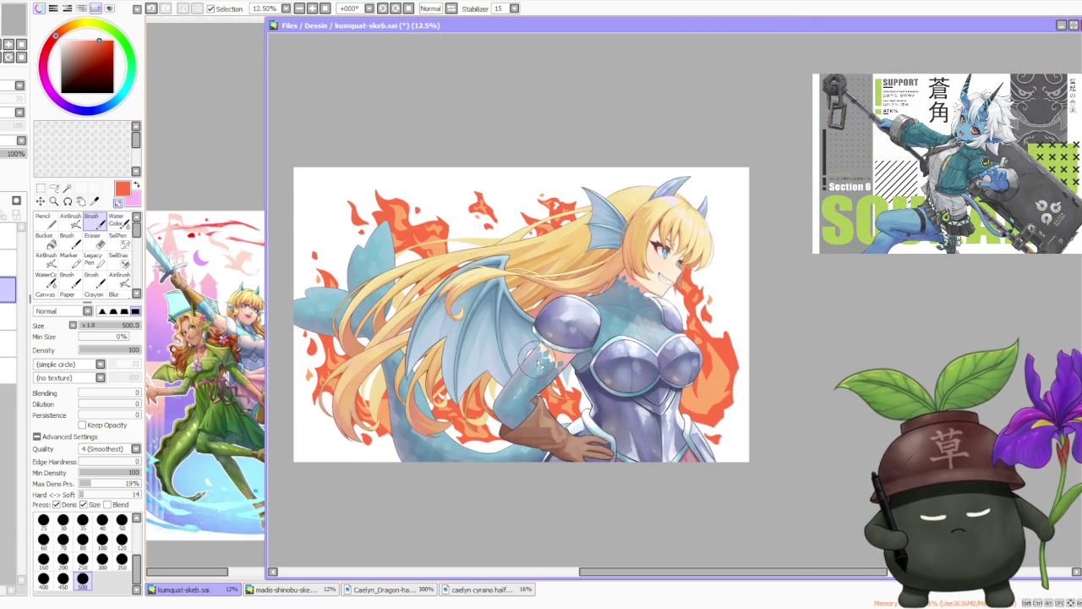
scroll(538, 362, down, 1)
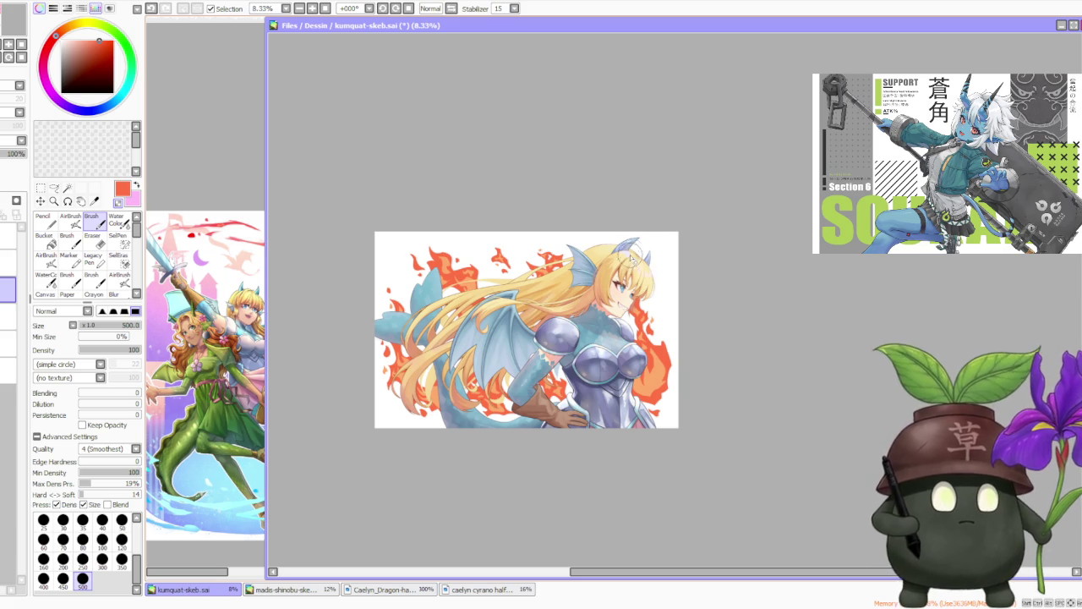
scroll(559, 350, up, 1)
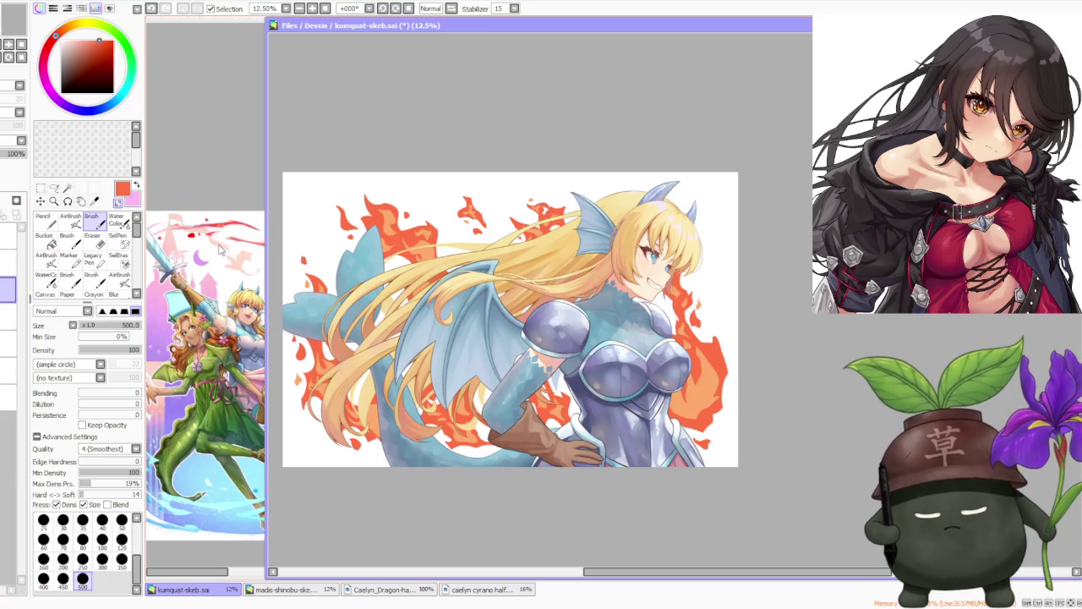
- Eyedrop red, switch to Water Color, and brush a red stroke up the flames beside the shoulder
alt+click(237, 265)
key(minus)
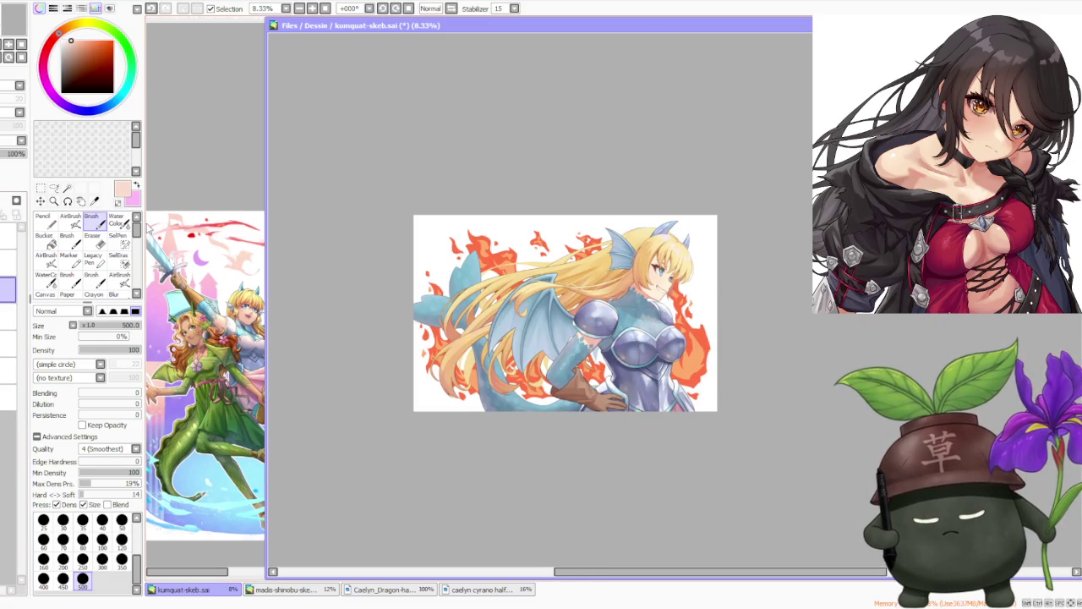
click(70, 216)
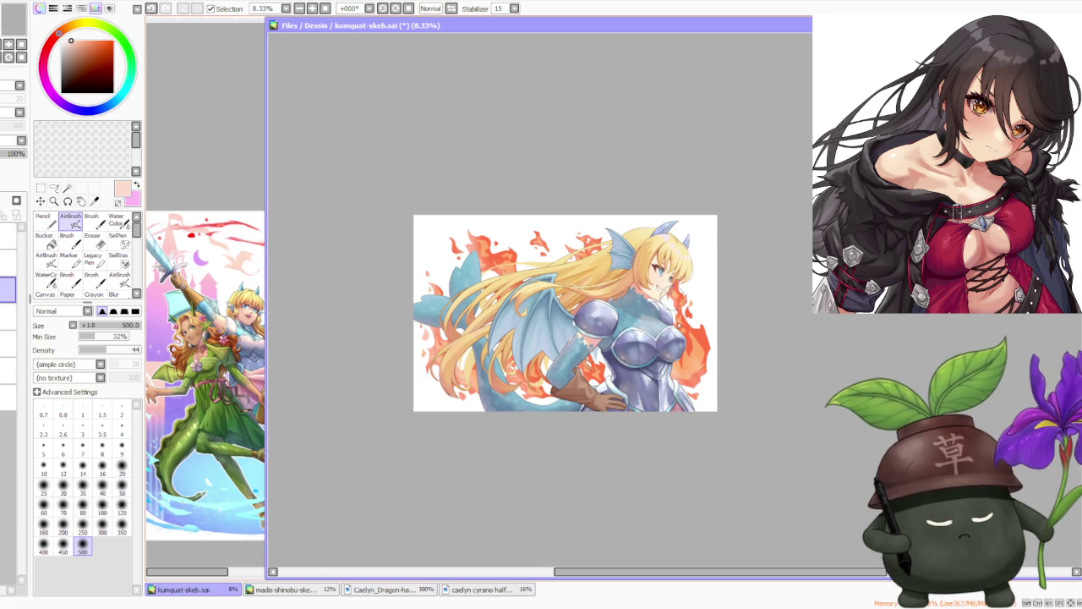
click(117, 221)
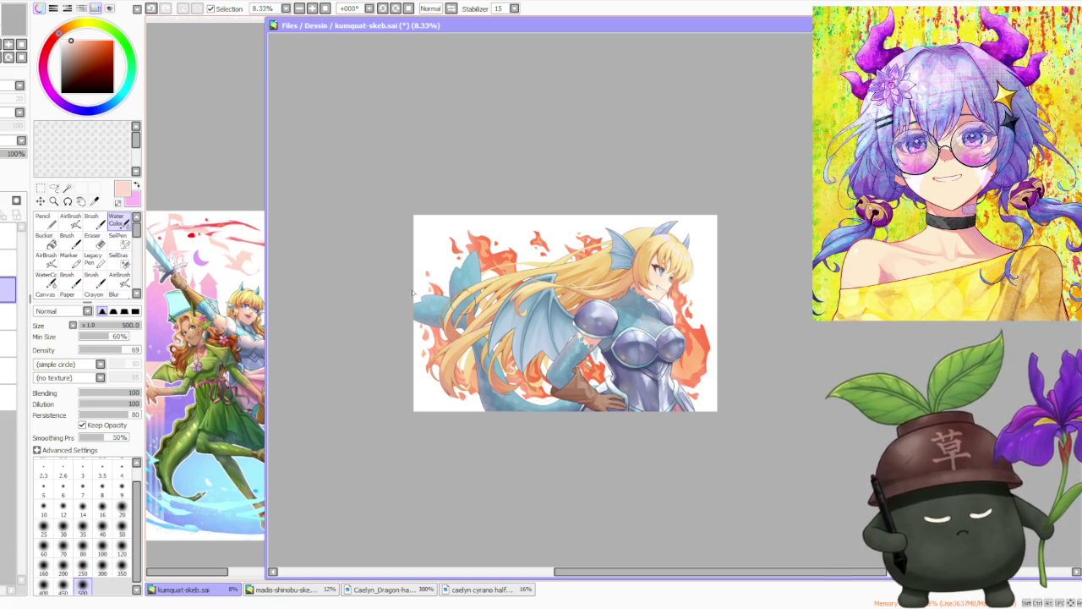
click(70, 220)
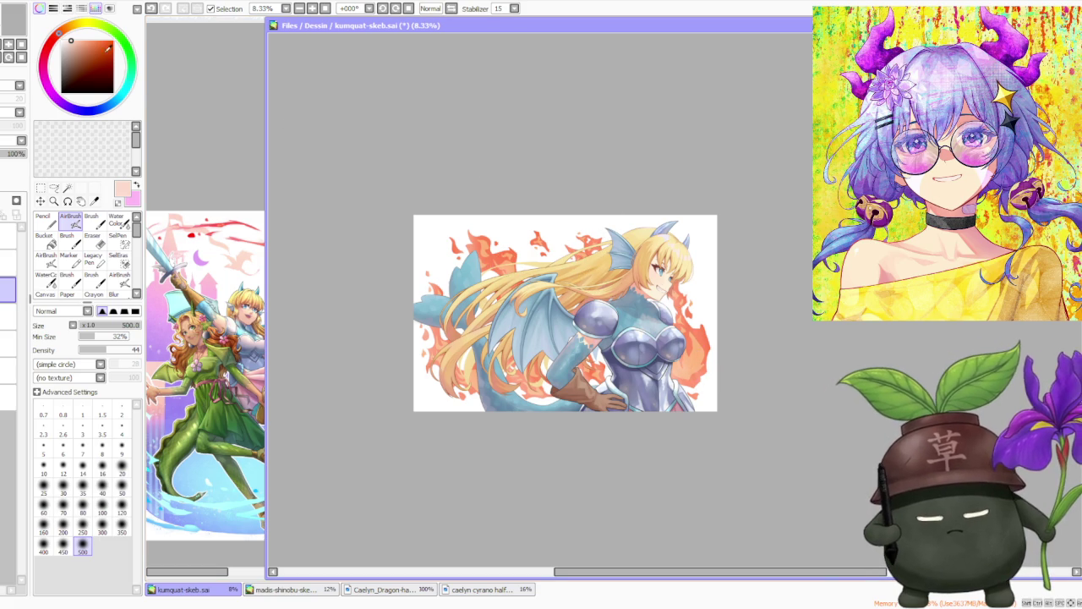
right_click(192, 236)
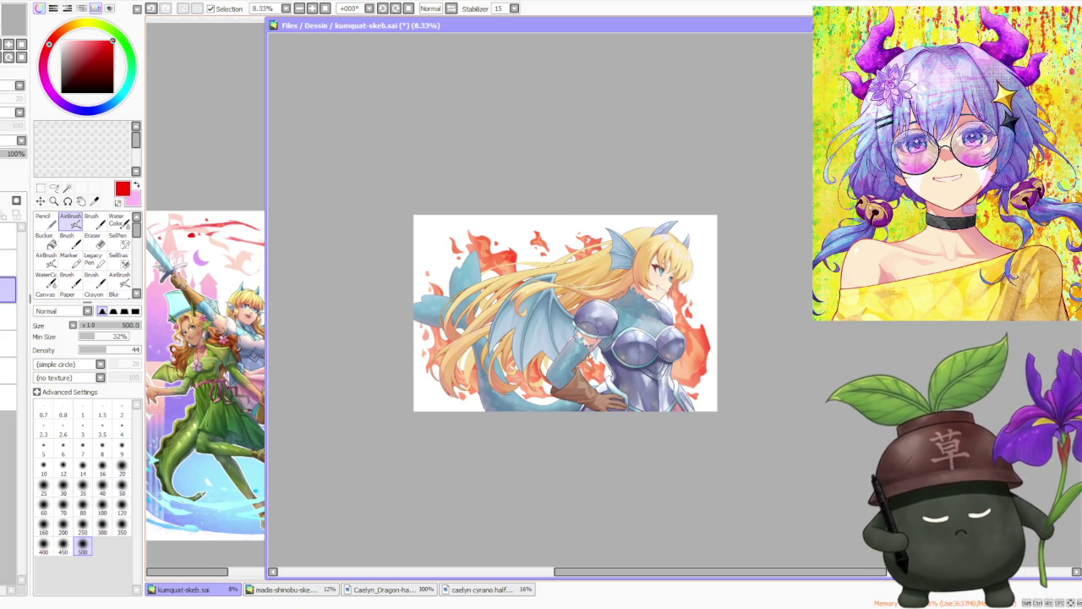
key(c)
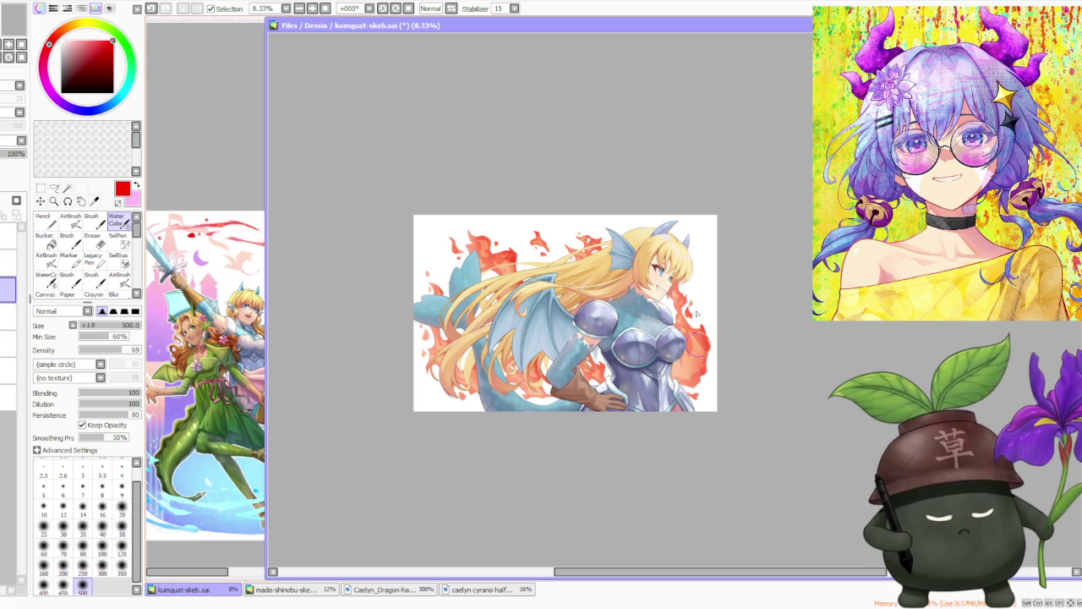
drag(685, 309, 686, 286)
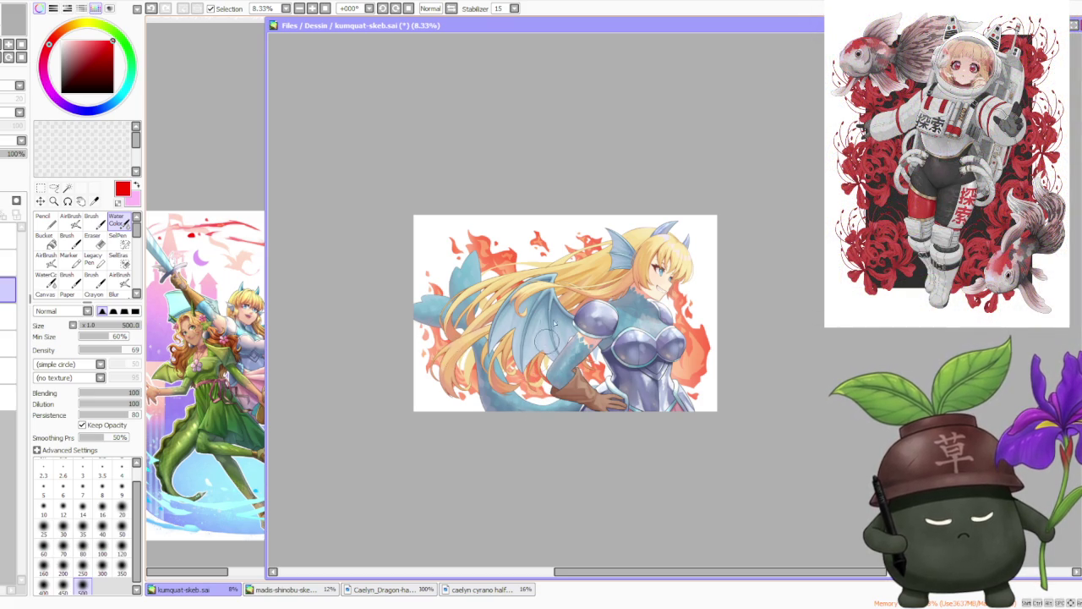
- Brush watercolour red down the orange flames beside the chest
scroll(694, 262, down, 1)
scroll(702, 266, up, 1)
scroll(702, 236, down, 1)
scroll(693, 254, up, 1)
scroll(687, 275, up, 1)
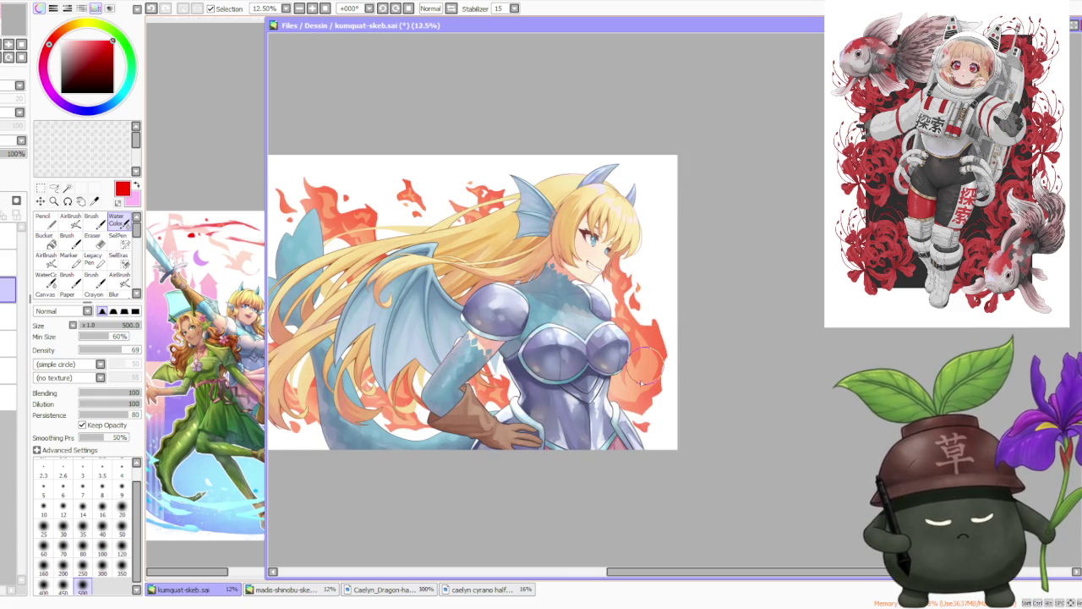
scroll(647, 394, down, 1)
scroll(630, 339, down, 1)
scroll(621, 181, up, 2)
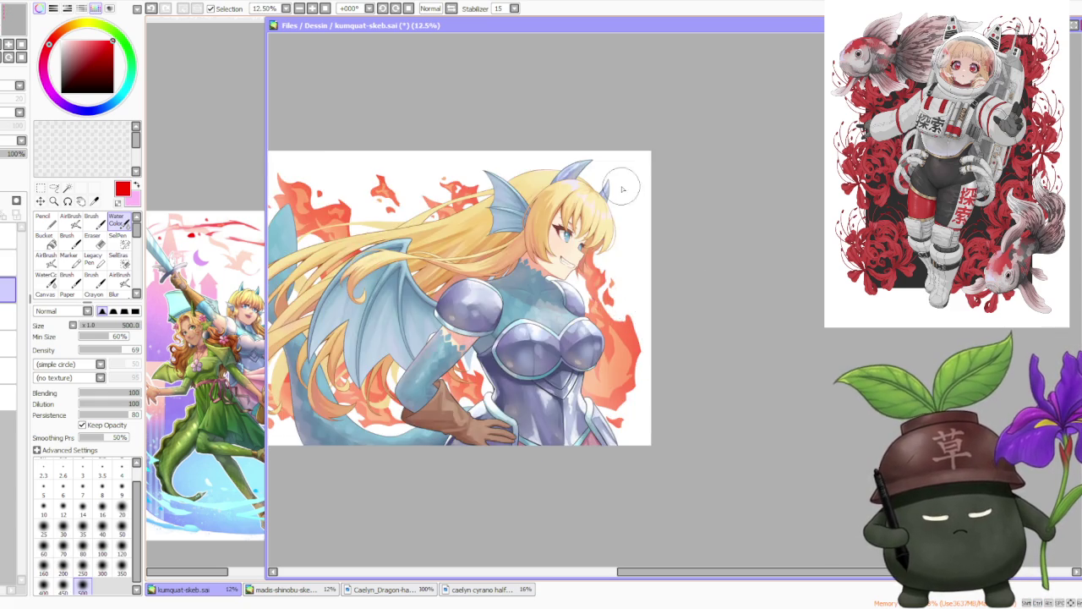
scroll(622, 189, down, 1)
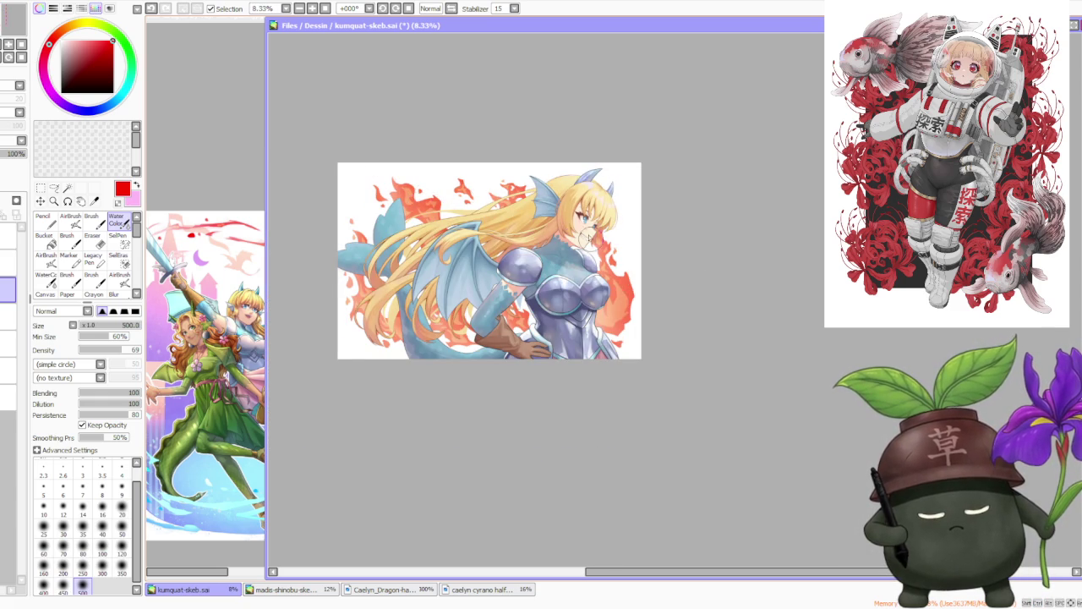
scroll(589, 197, down, 2)
scroll(597, 160, up, 1)
scroll(570, 316, up, 2)
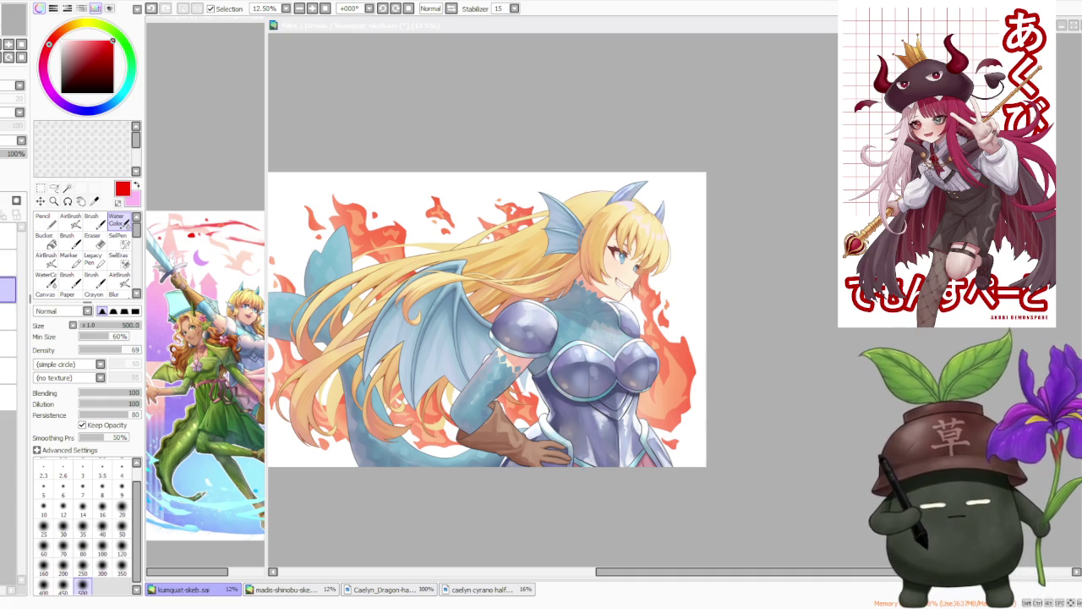
scroll(815, 246, down, 1)
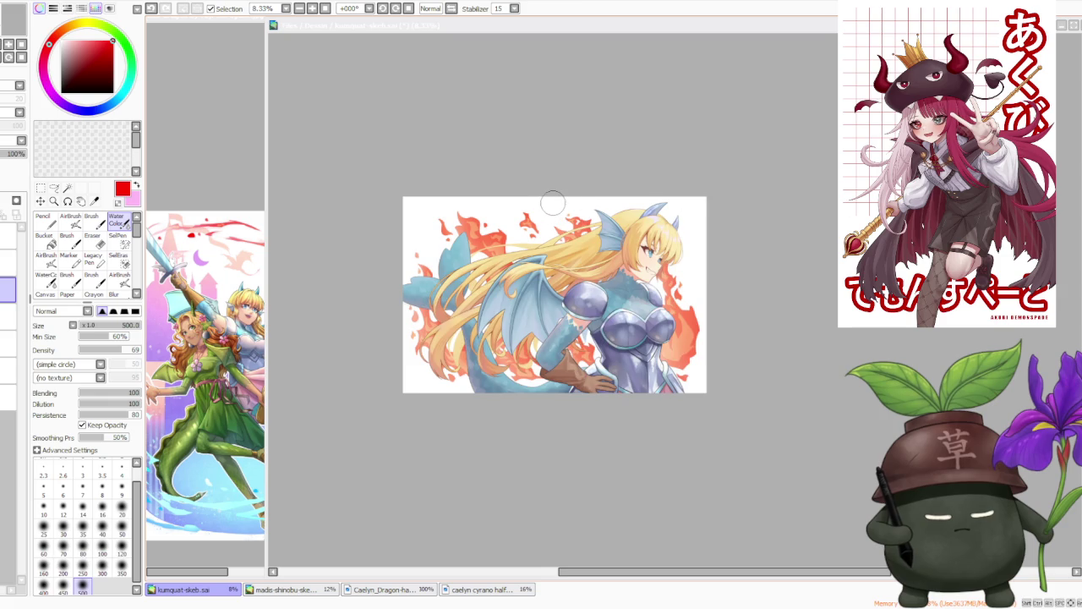
scroll(548, 196, up, 2)
scroll(546, 176, down, 1)
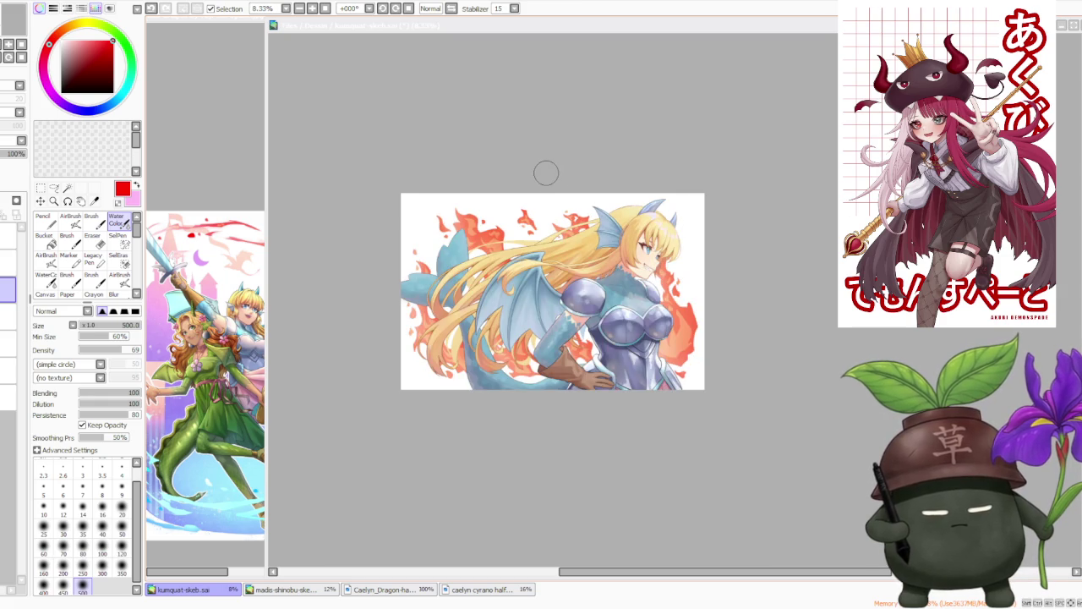
scroll(553, 182, up, 1)
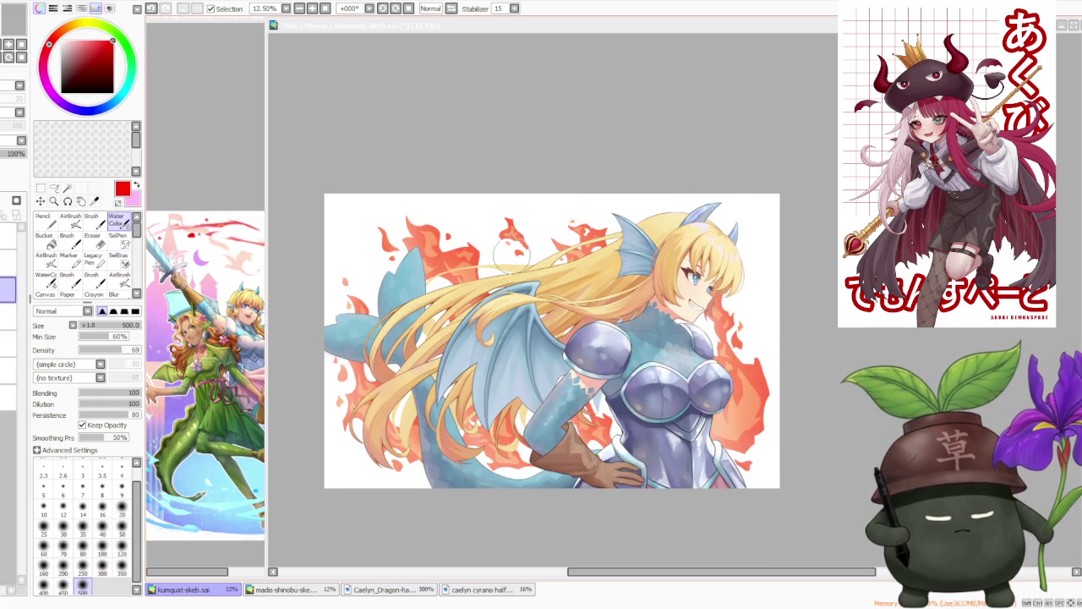
scroll(545, 298, up, 1)
scroll(643, 256, up, 1)
scroll(643, 256, down, 1)
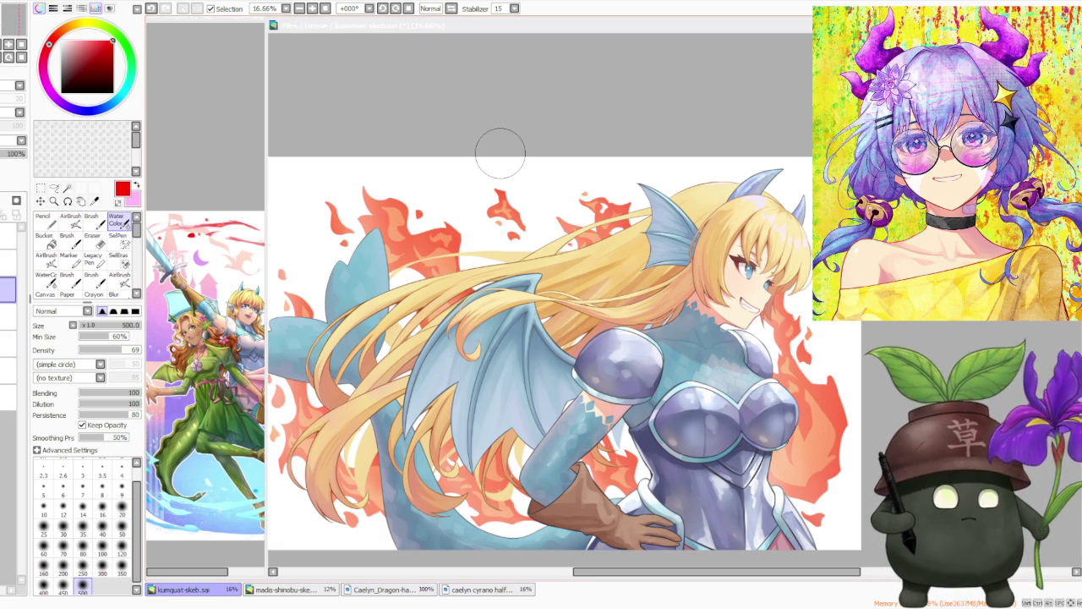
scroll(803, 364, down, 1)
scroll(799, 338, down, 1)
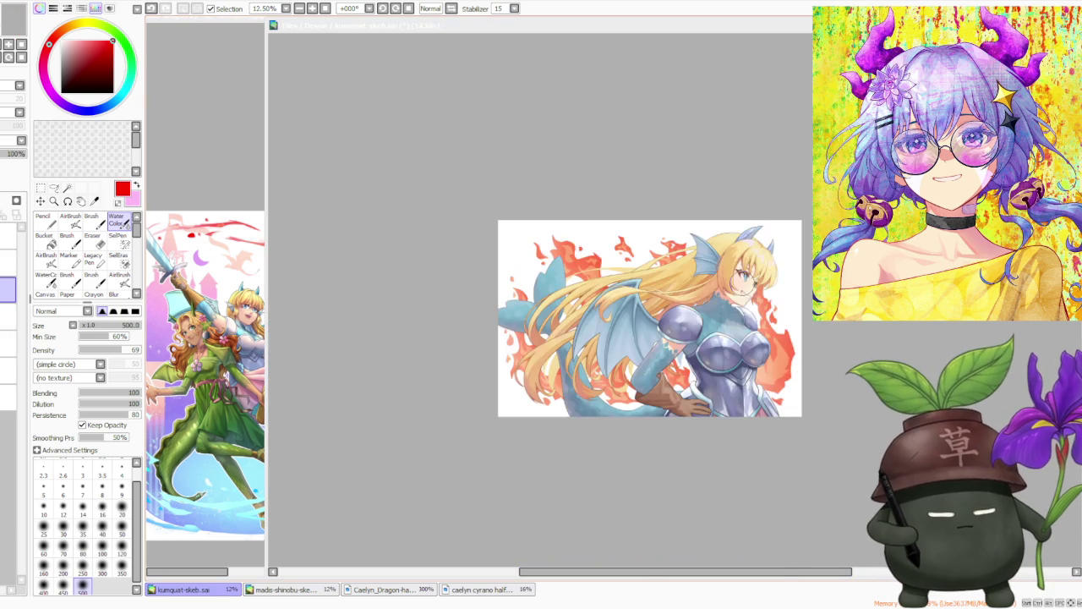
scroll(778, 326, up, 3)
scroll(802, 318, down, 3)
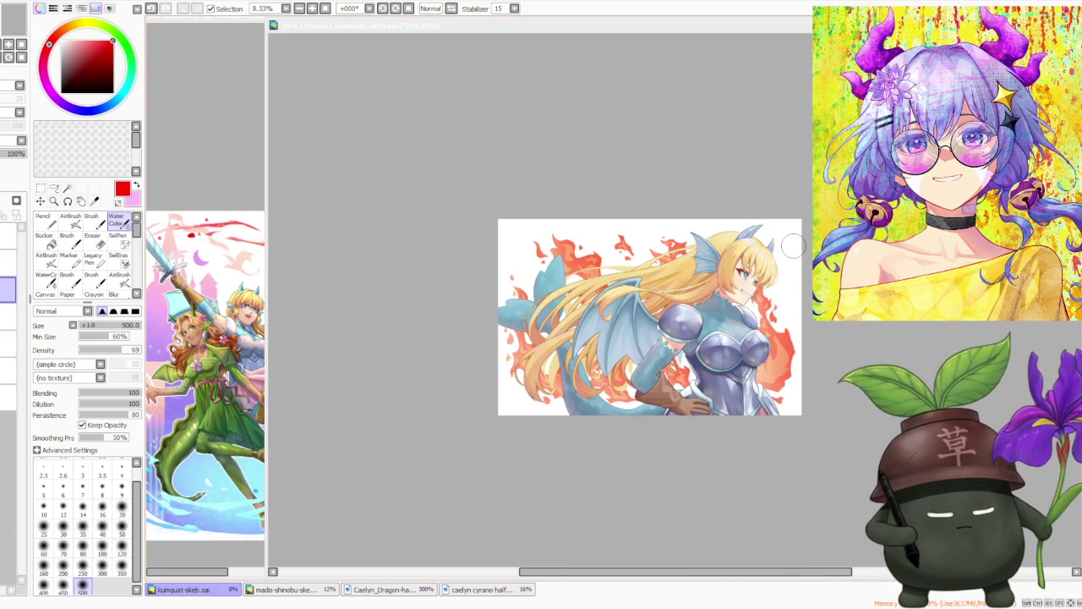
scroll(804, 363, up, 1)
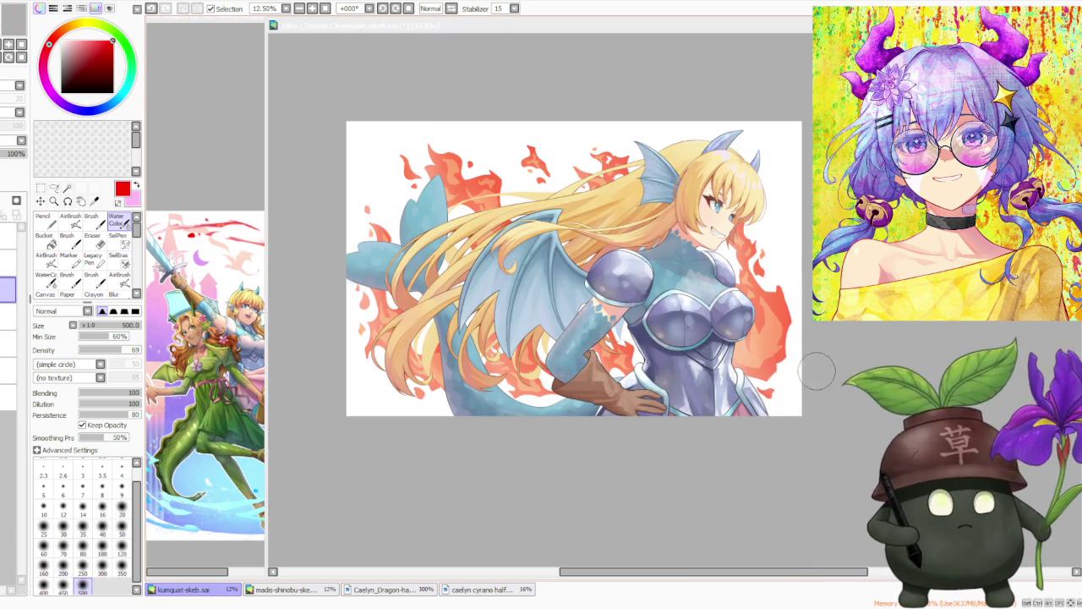
scroll(749, 161, up, 1)
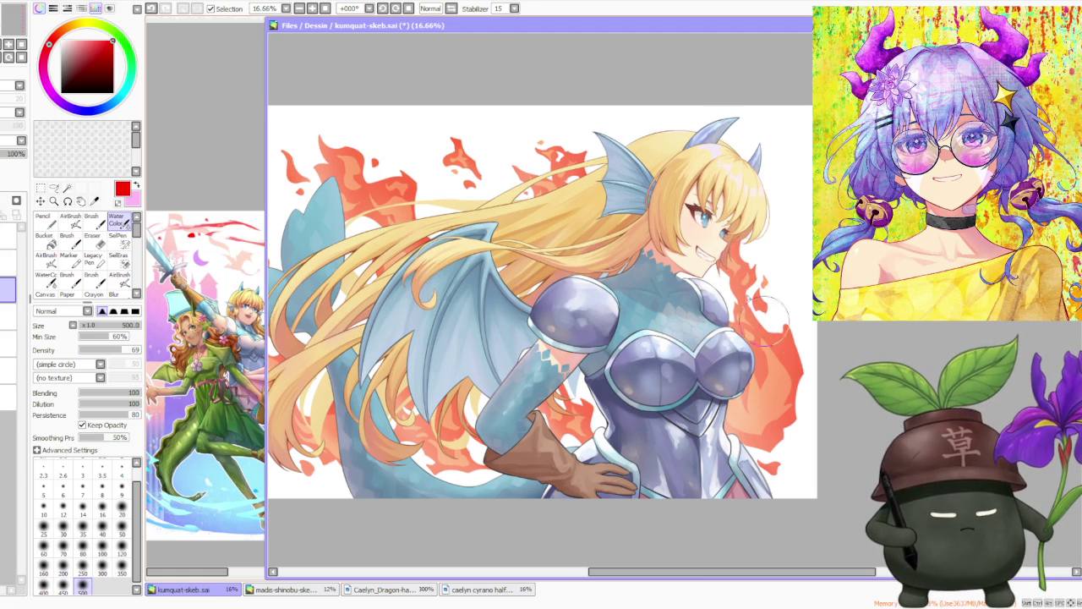
mouse_move(761, 319)
mouse_down()
mouse_move(786, 384)
mouse_move(769, 452)
mouse_move(750, 427)
mouse_up()
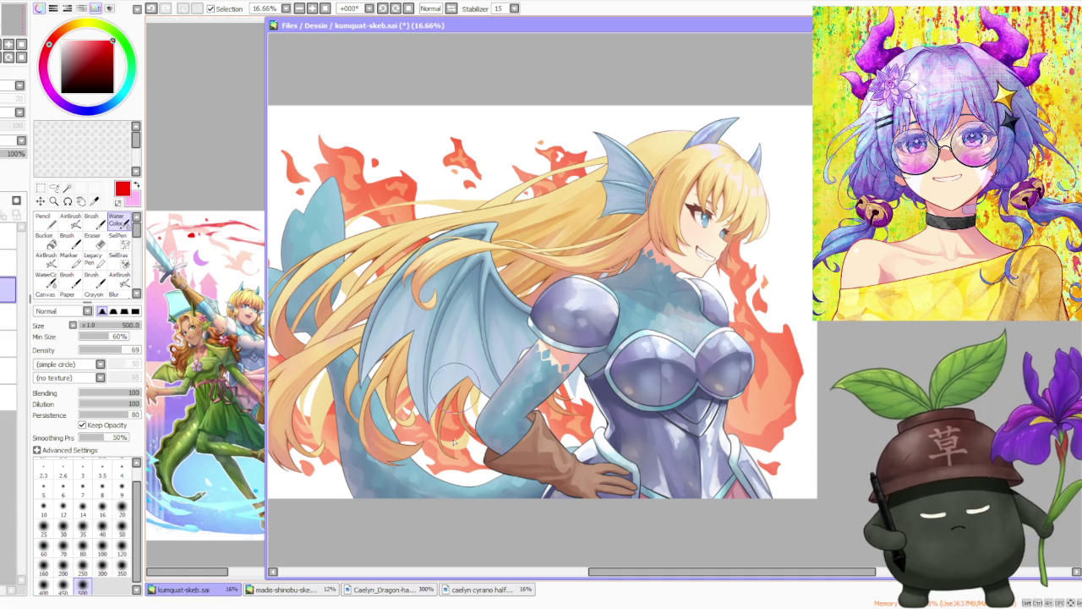
- Hide and reshow the orange flame layer to compare, then bring up the reference illustration canvas
scroll(479, 250, down, 1)
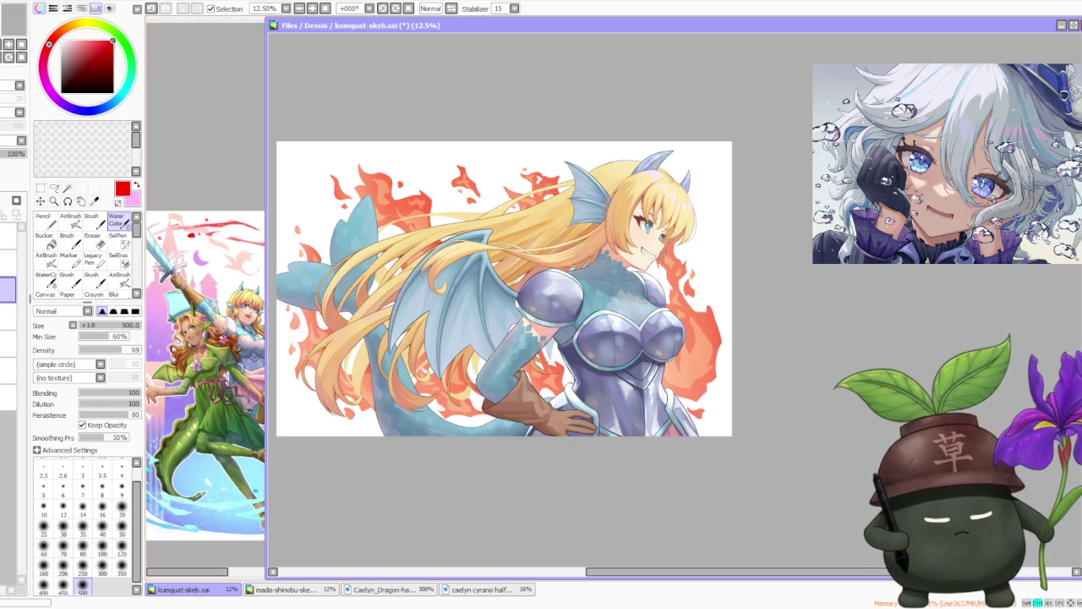
scroll(481, 320, down, 1)
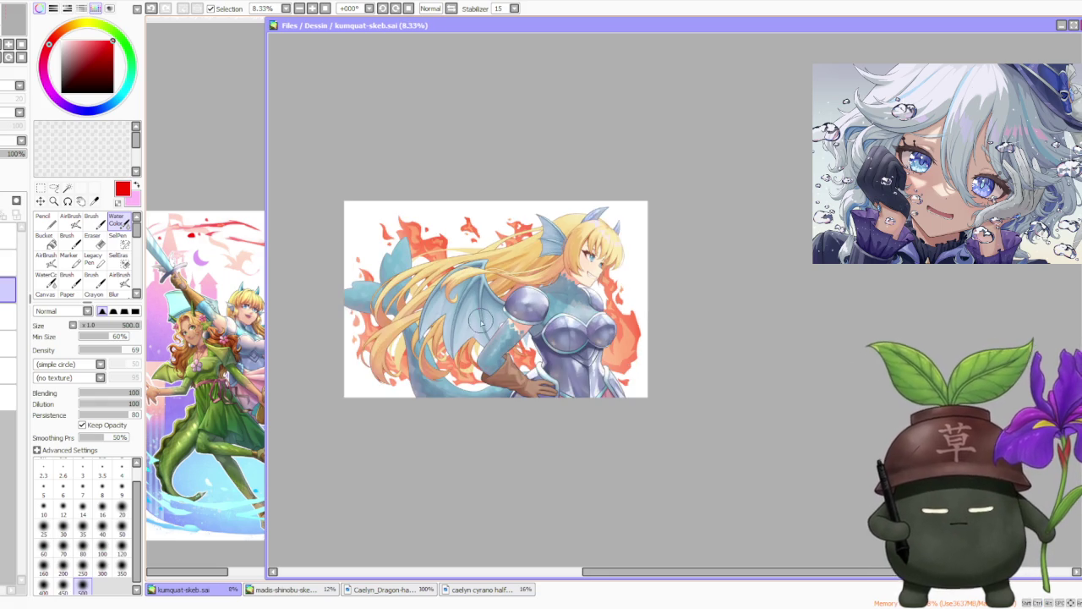
scroll(482, 322, up, 1)
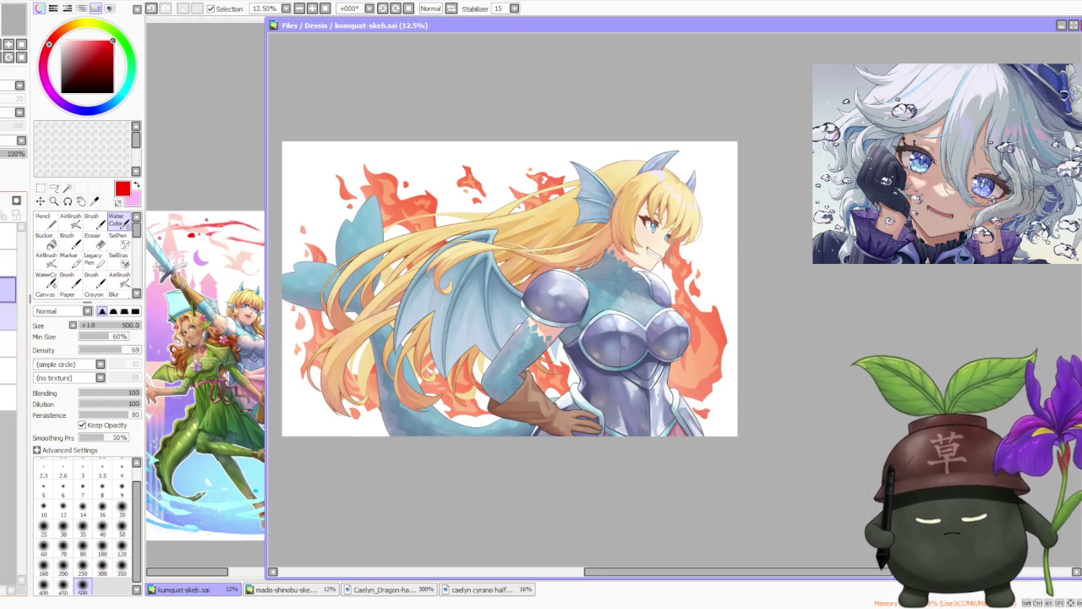
click(9, 343)
click(9, 343)
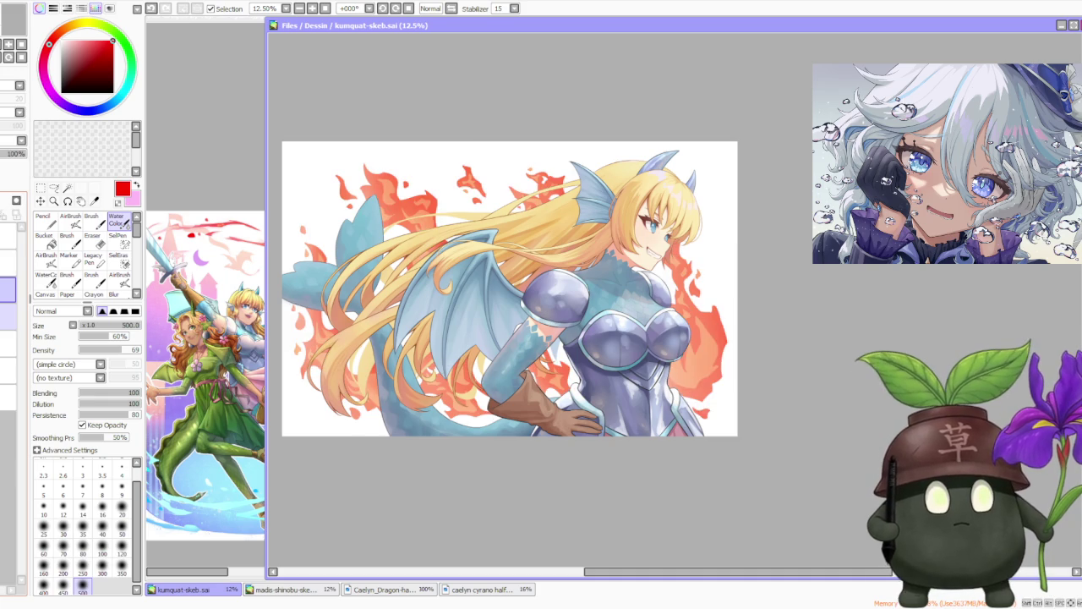
scroll(522, 269, up, 1)
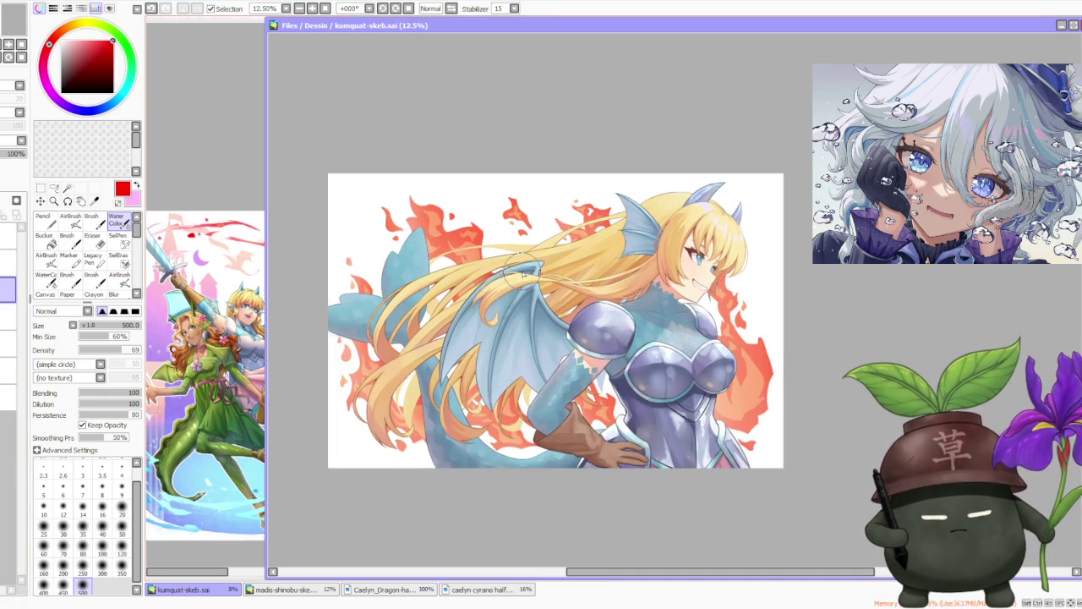
click(243, 175)
scroll(232, 174, down, 2)
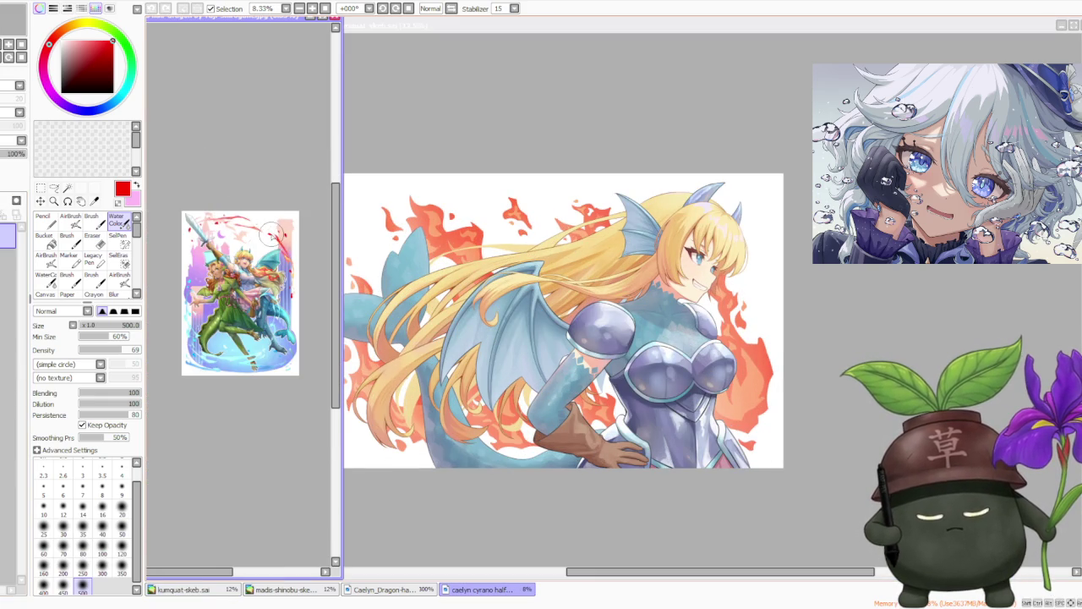
scroll(296, 264, up, 1)
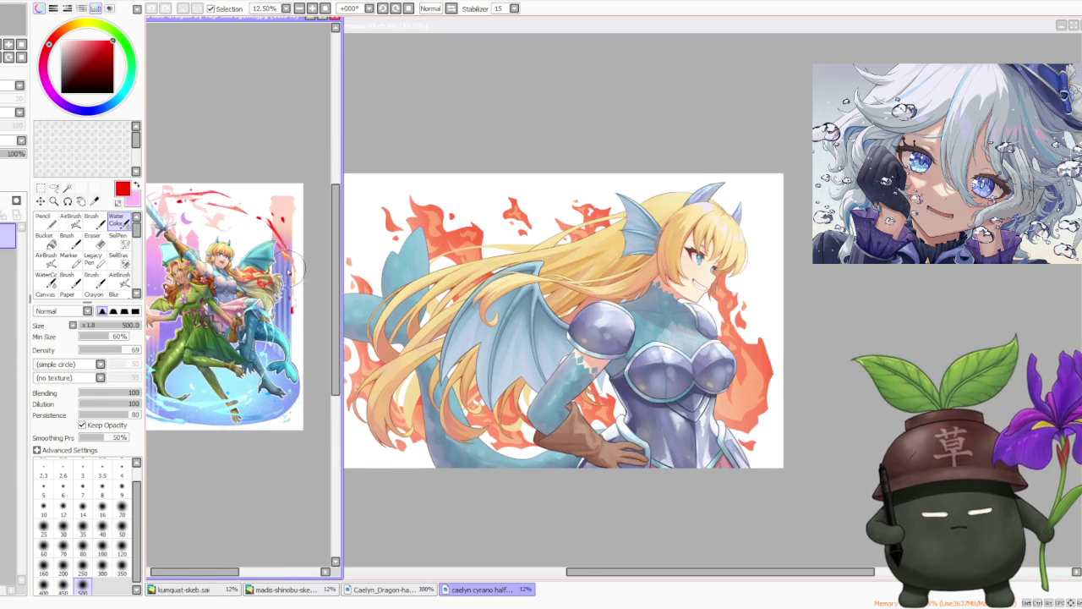
scroll(288, 266, up, 1)
scroll(288, 266, down, 1)
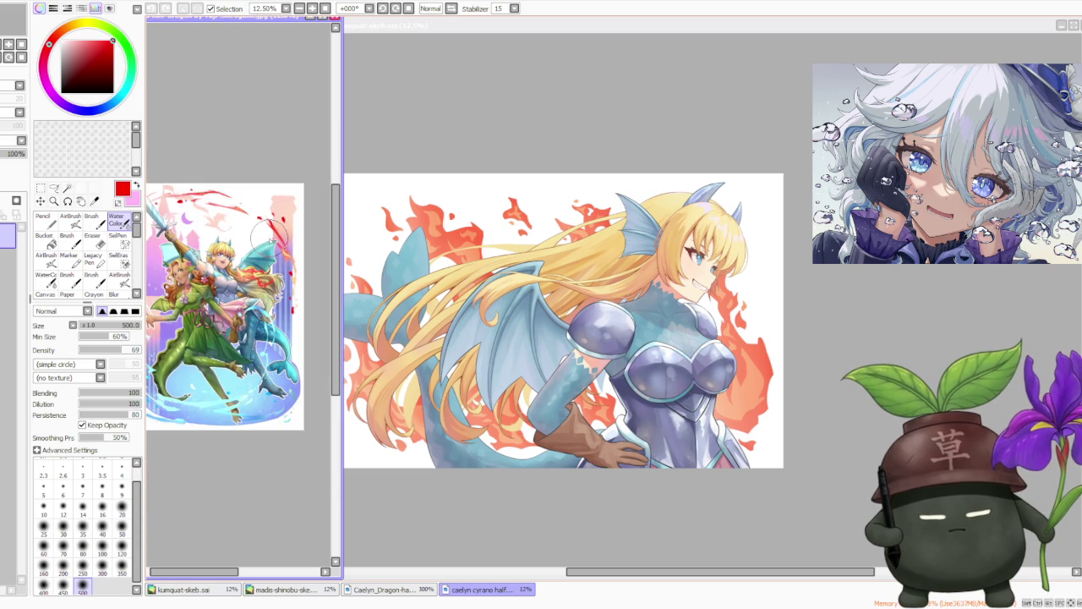
click(542, 142)
scroll(580, 156, down, 1)
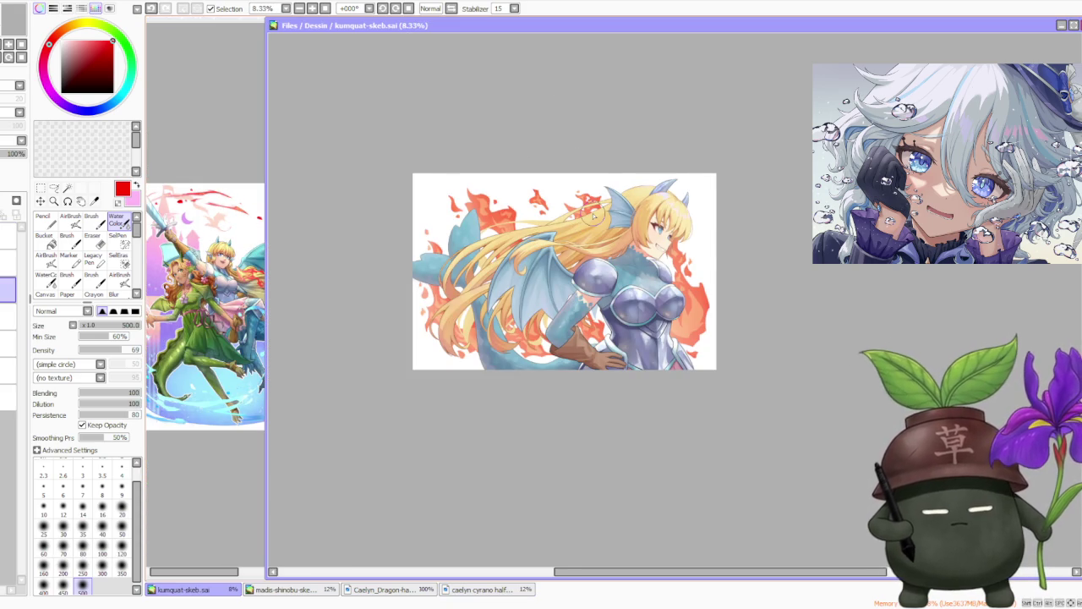
scroll(594, 214, up, 1)
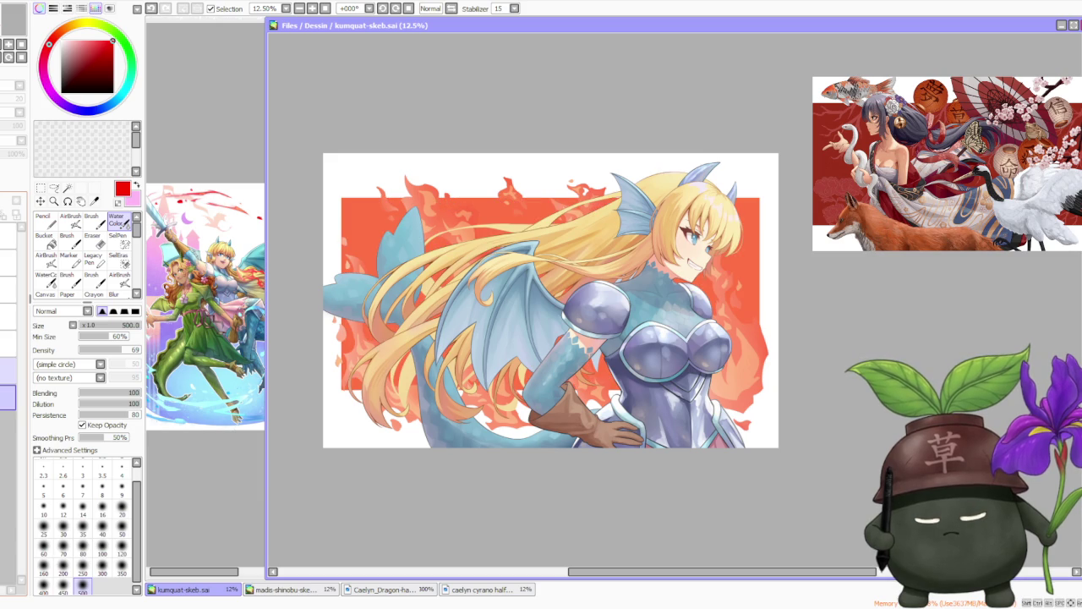
click(7, 397)
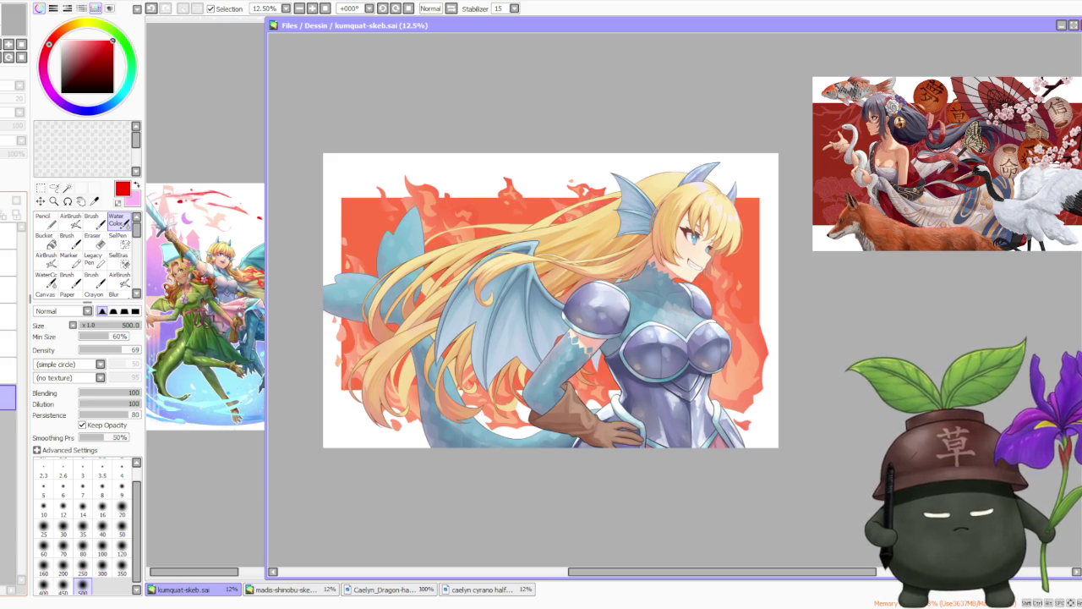
scroll(505, 167, down, 1)
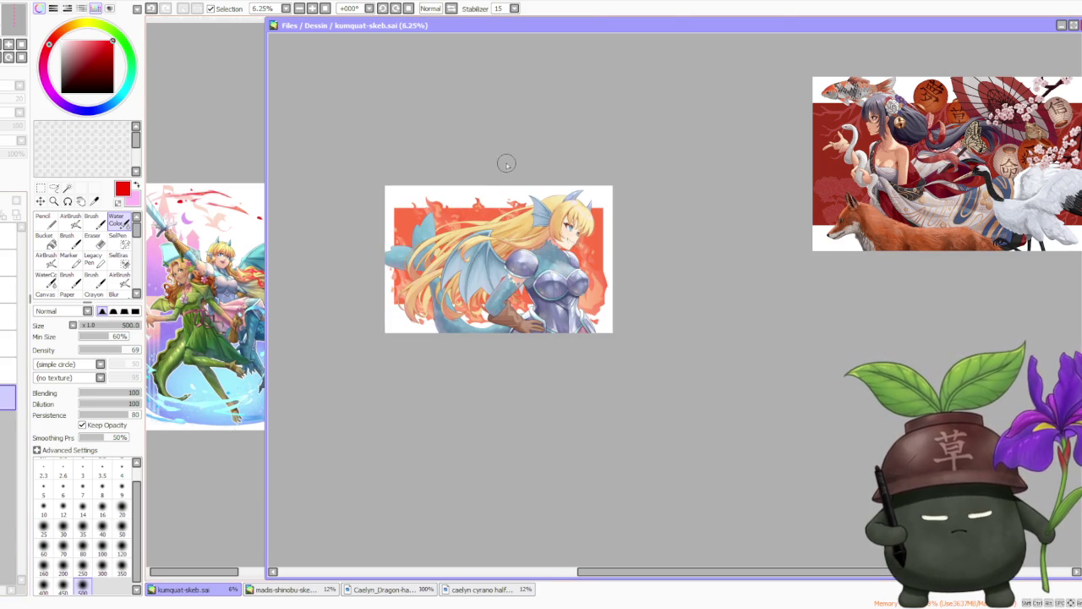
scroll(494, 184, up, 1)
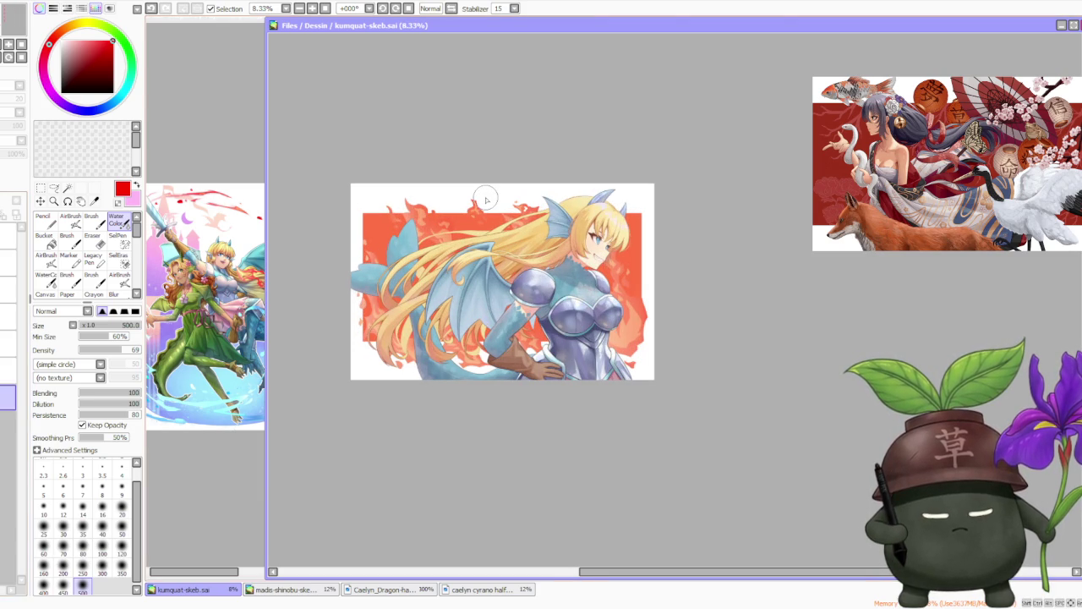
scroll(487, 200, up, 1)
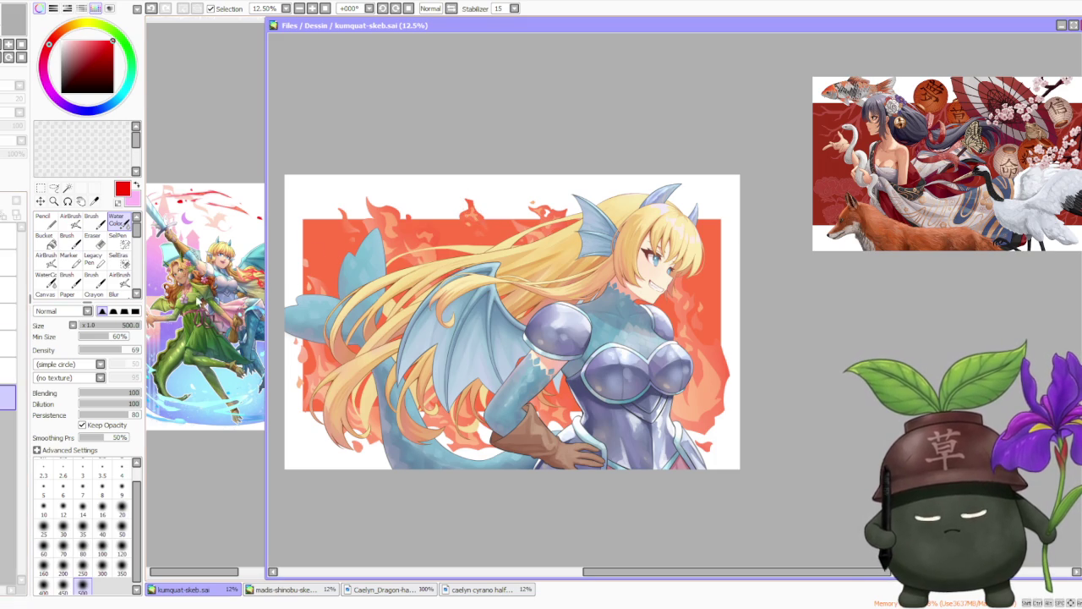
scroll(380, 203, down, 1)
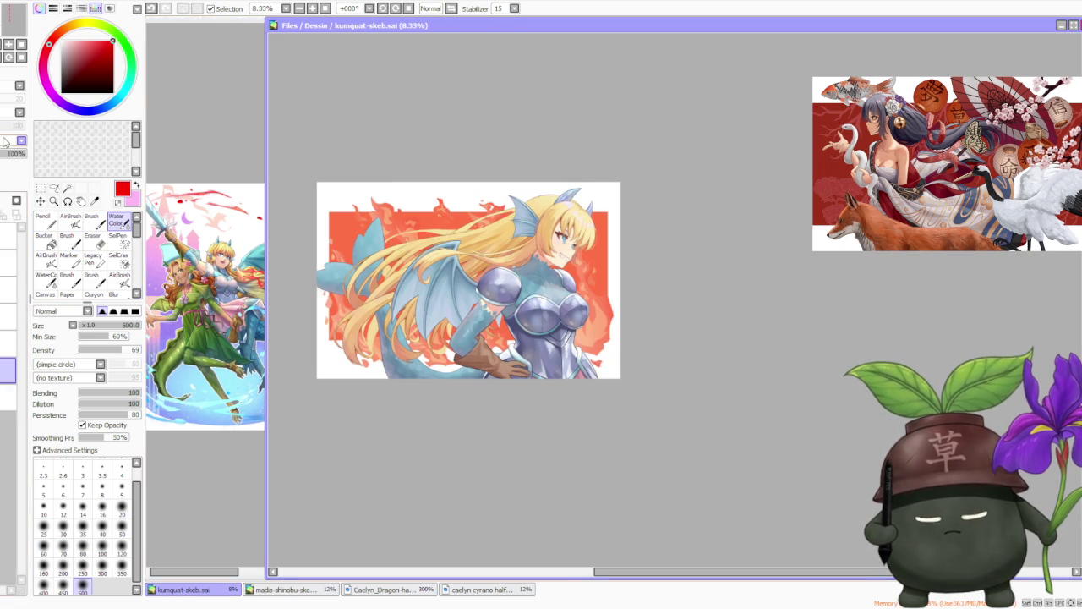
click(2, 159)
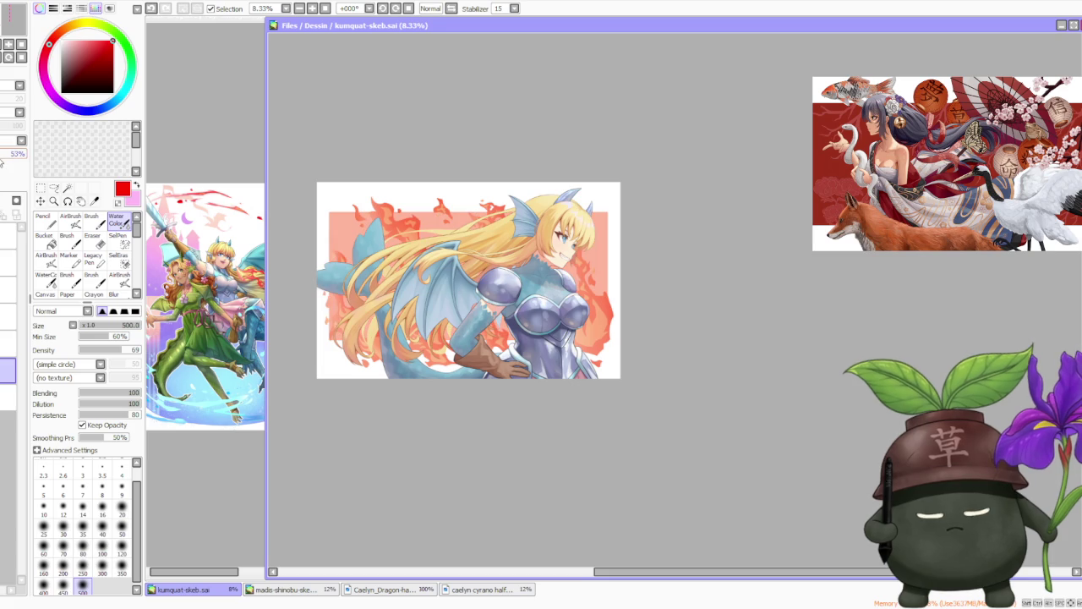
drag(2, 159, 25, 157)
scroll(549, 220, up, 1)
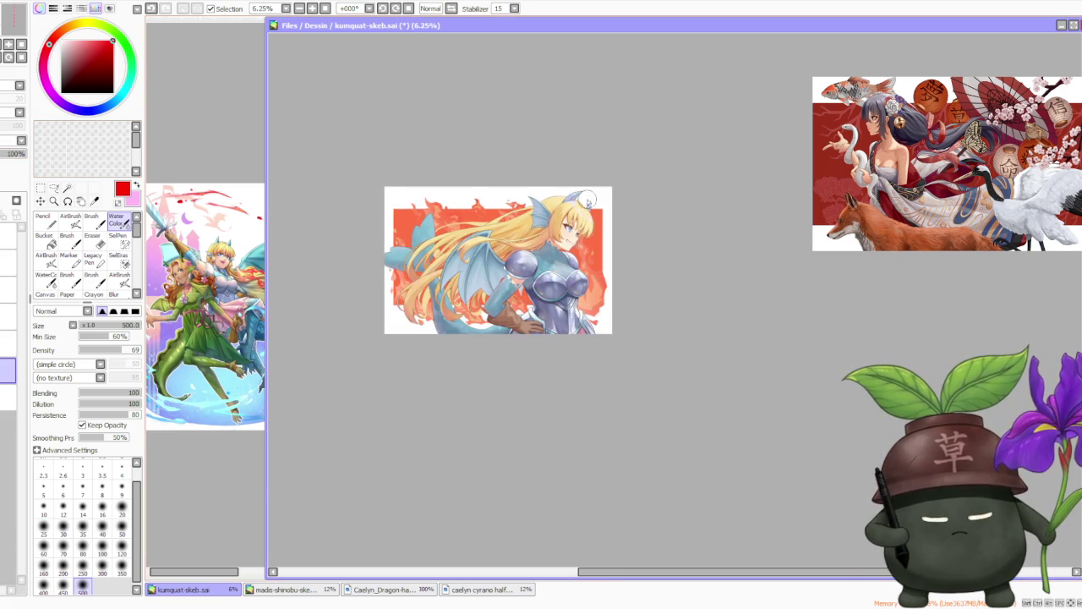
scroll(519, 252, up, 1)
scroll(532, 247, down, 1)
scroll(349, 240, up, 1)
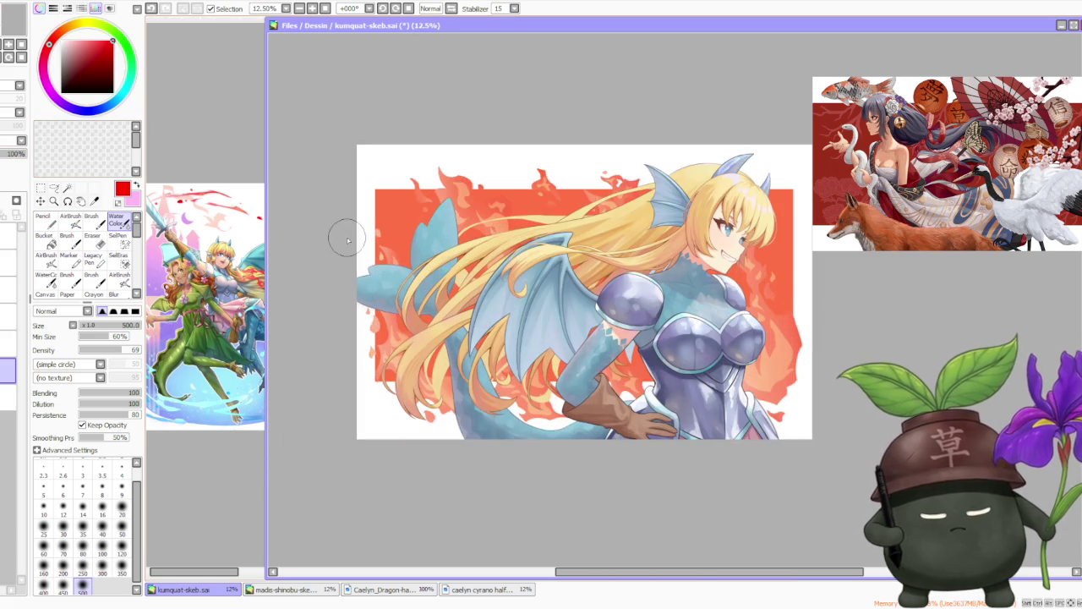
scroll(427, 199, down, 1)
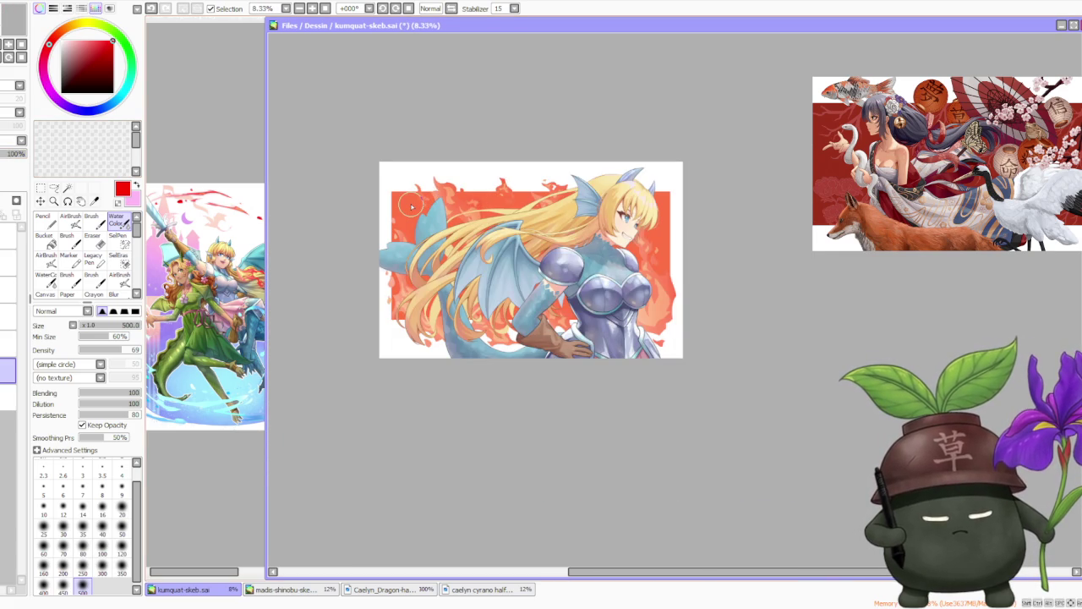
scroll(464, 222, up, 1)
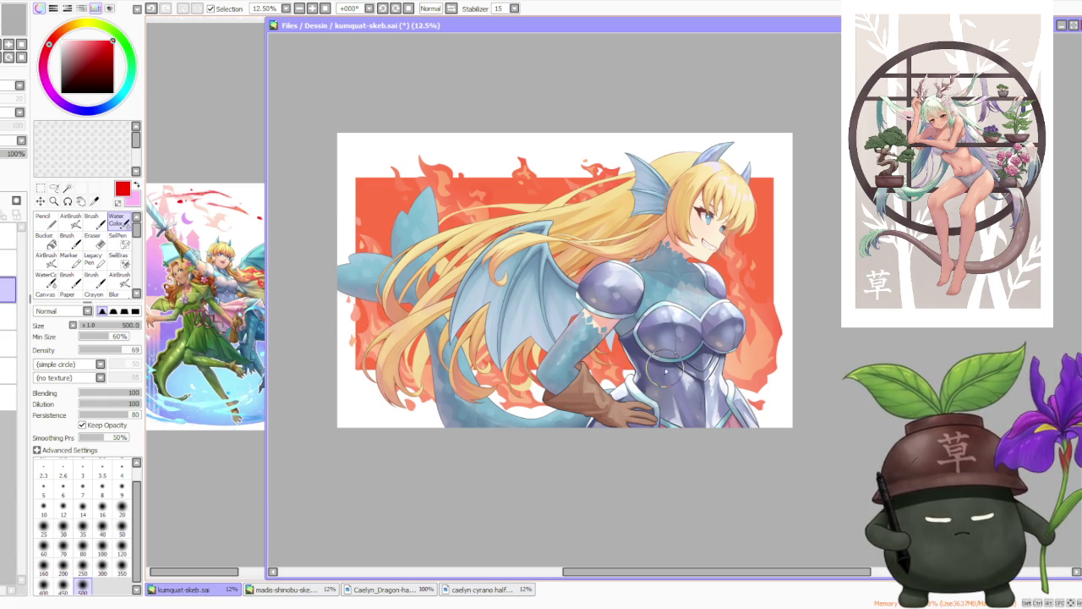
drag(719, 196, 663, 227)
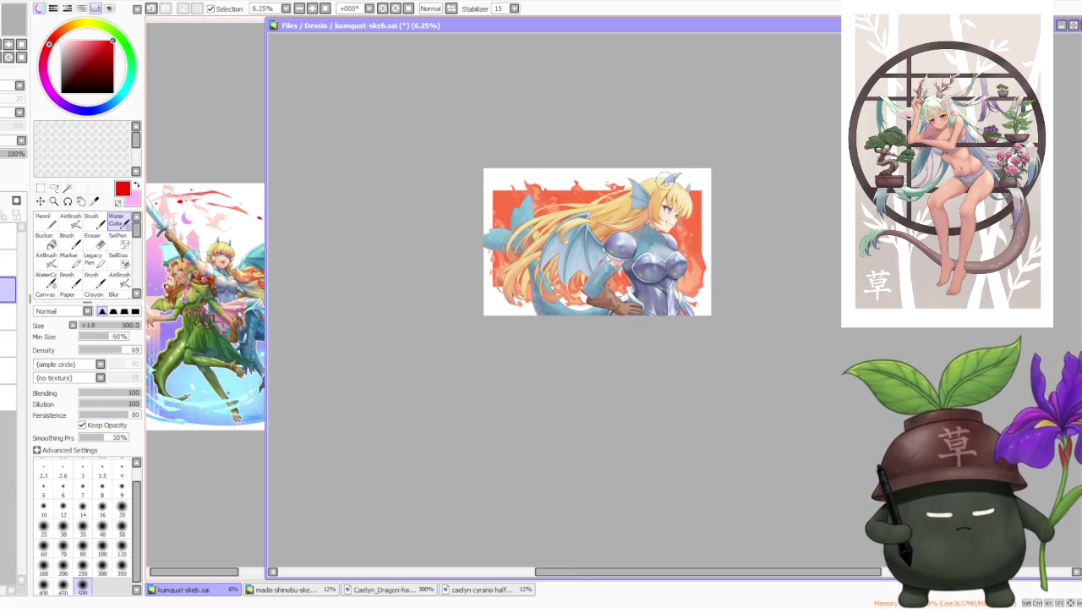
scroll(413, 193, up, 1)
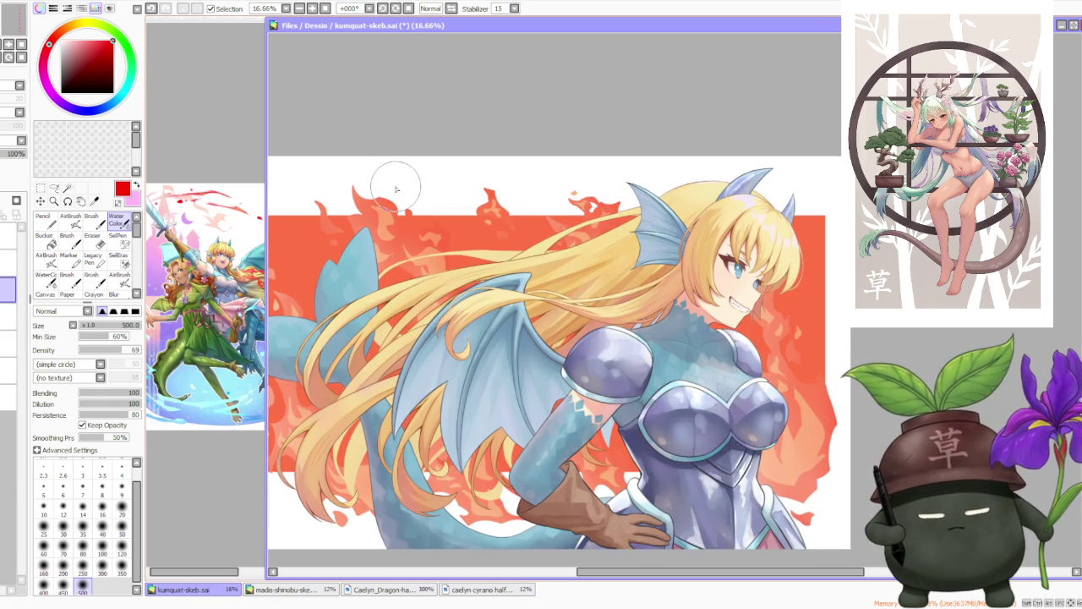
scroll(691, 195, down, 2)
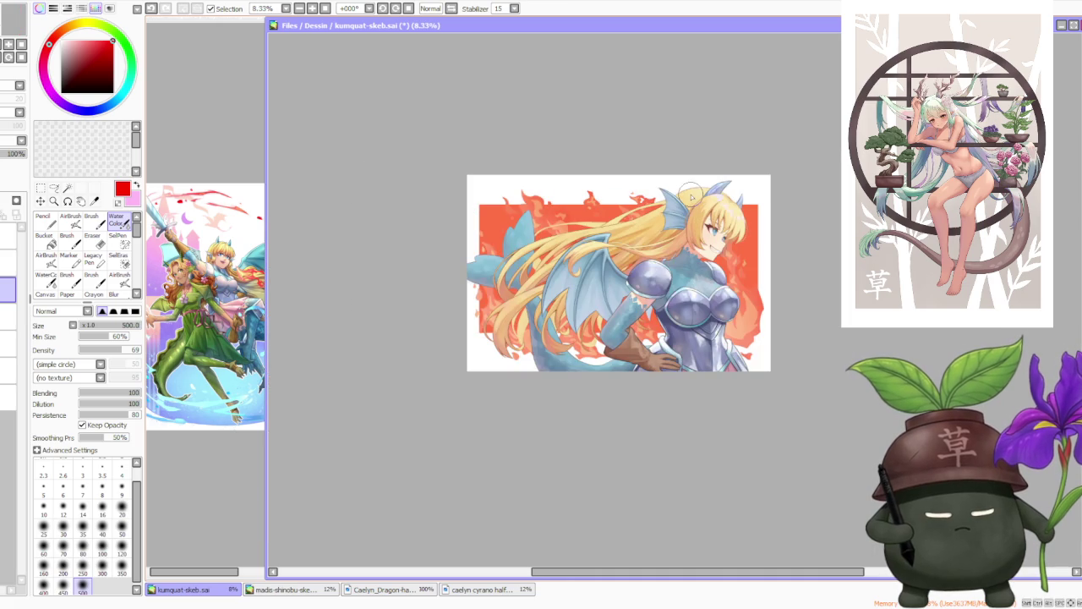
scroll(640, 200, up, 1)
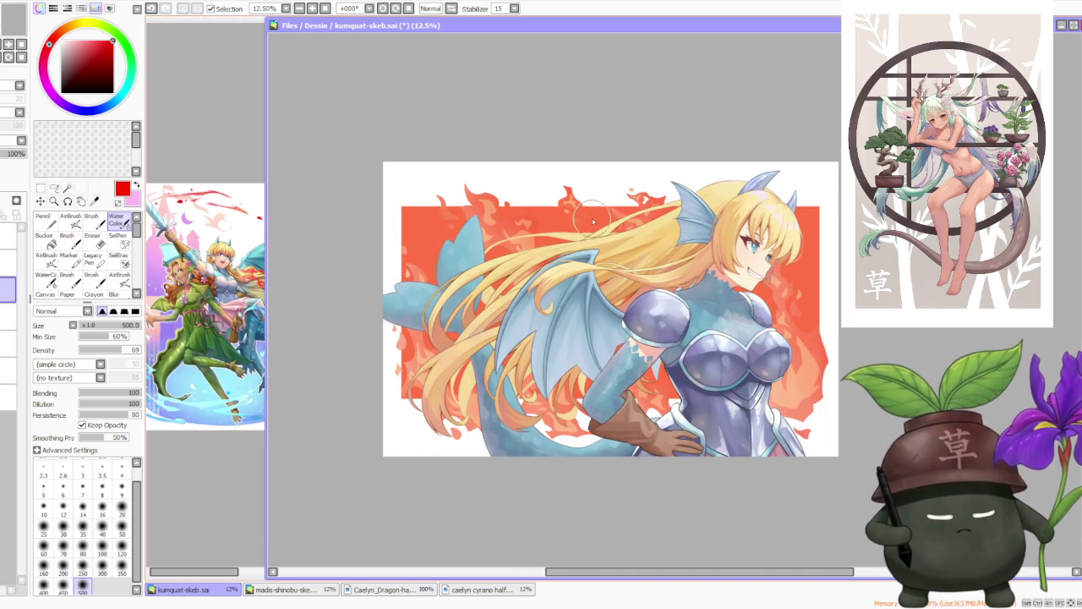
scroll(605, 217, down, 1)
scroll(668, 325, up, 1)
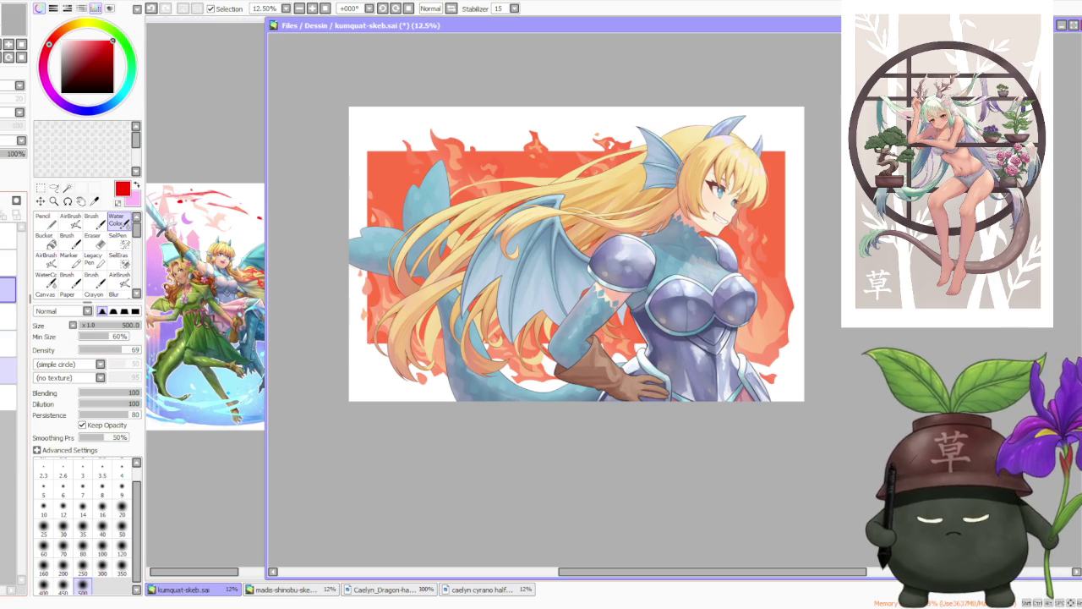
click(9, 369)
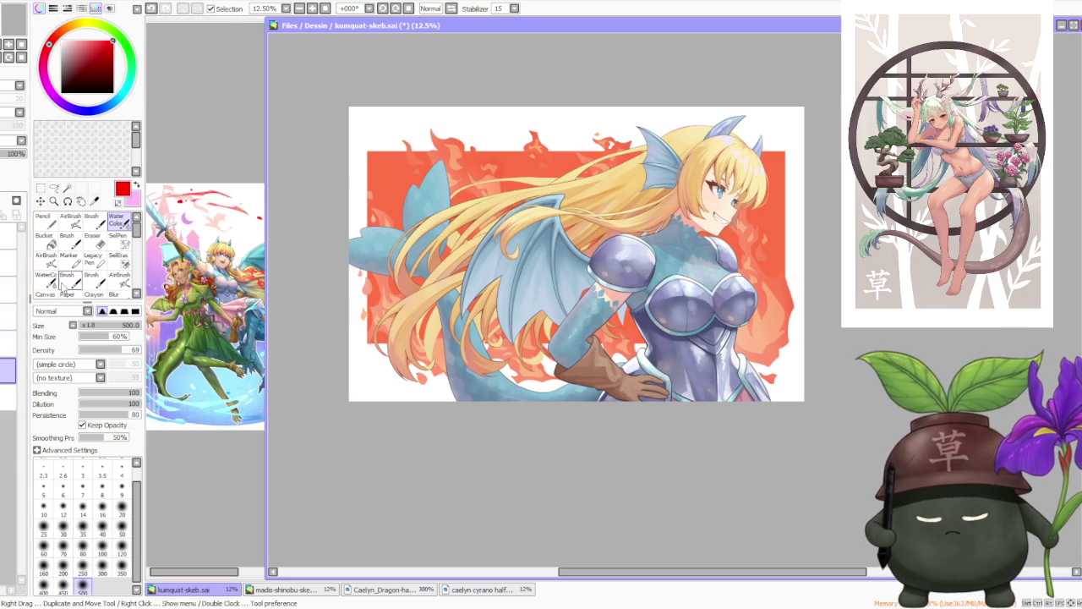
click(40, 187)
click(49, 358)
drag(359, 252, 344, 247)
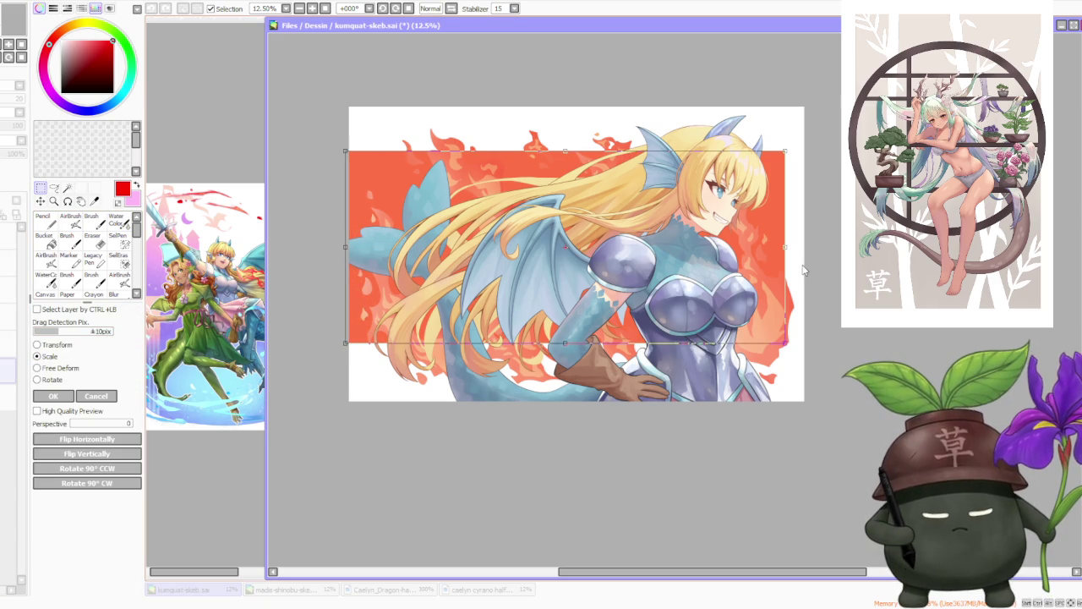
drag(787, 247, 811, 248)
scroll(758, 260, down, 1)
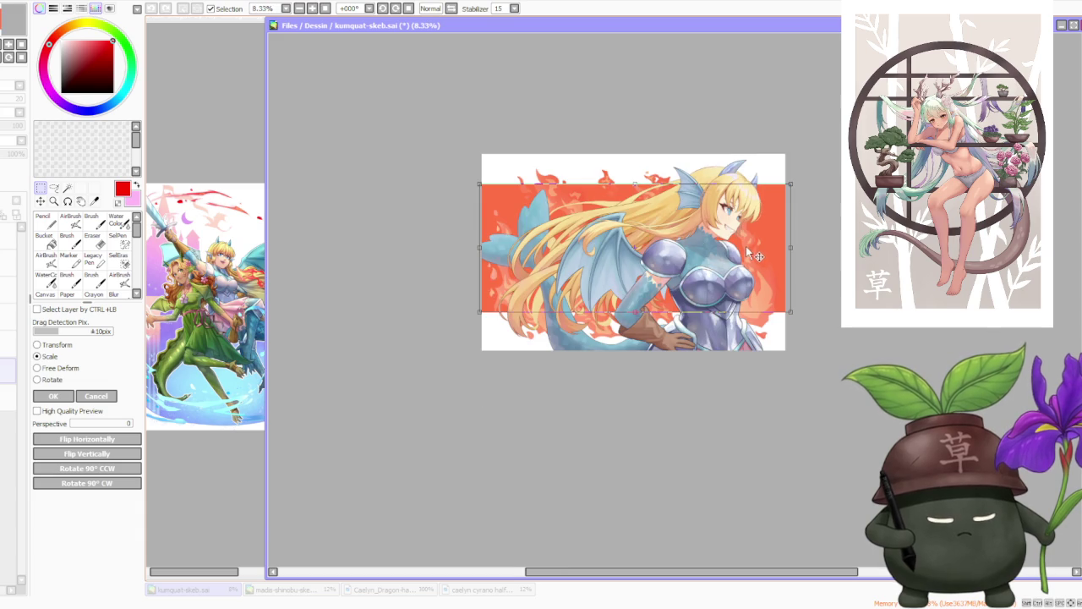
click(106, 396)
scroll(636, 219, down, 1)
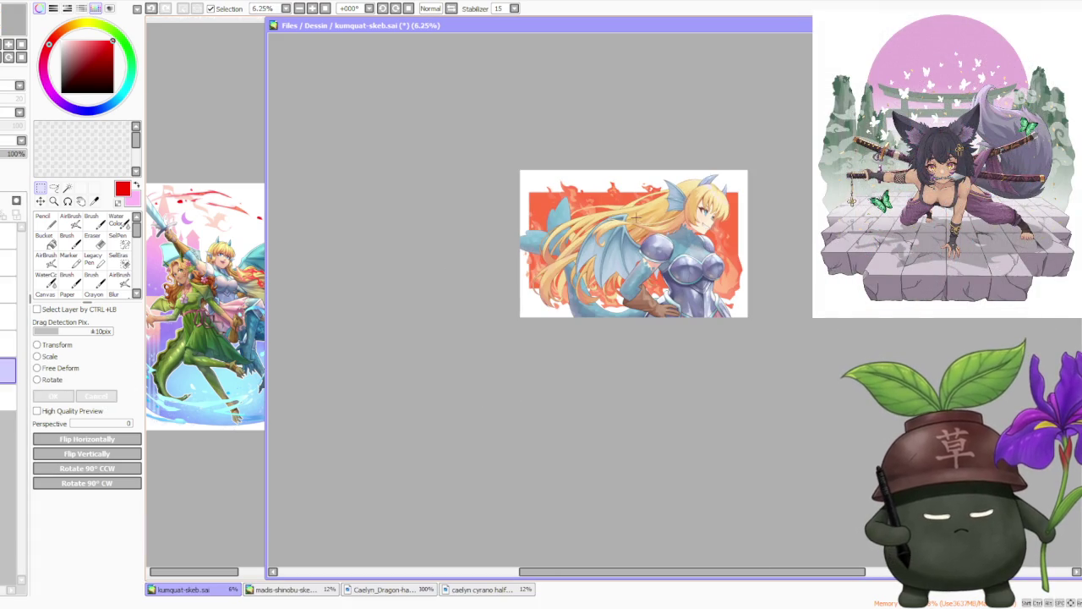
scroll(685, 189, up, 2)
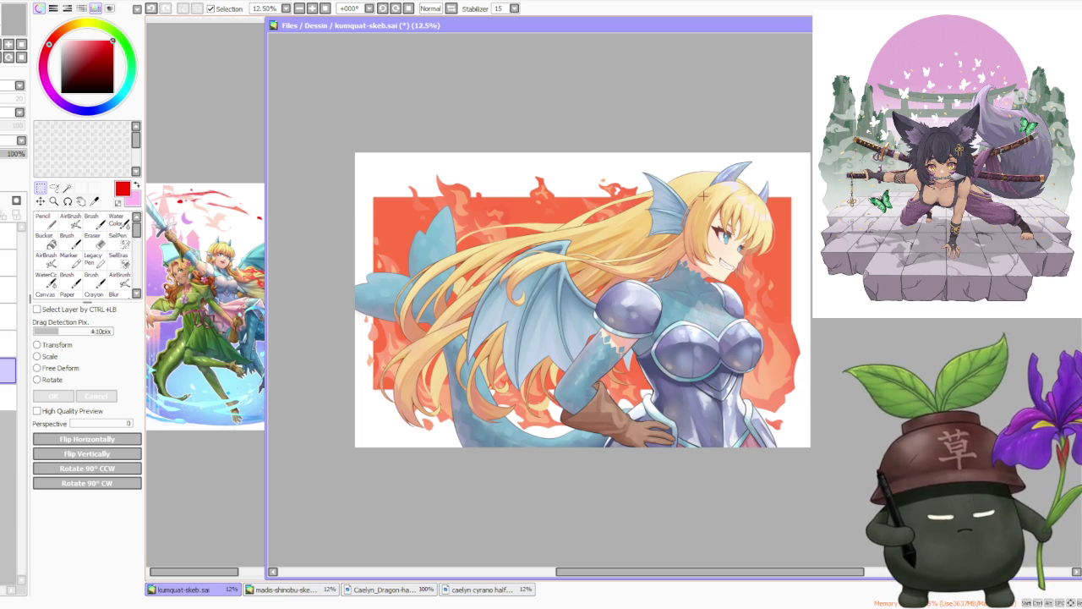
scroll(725, 170, up, 2)
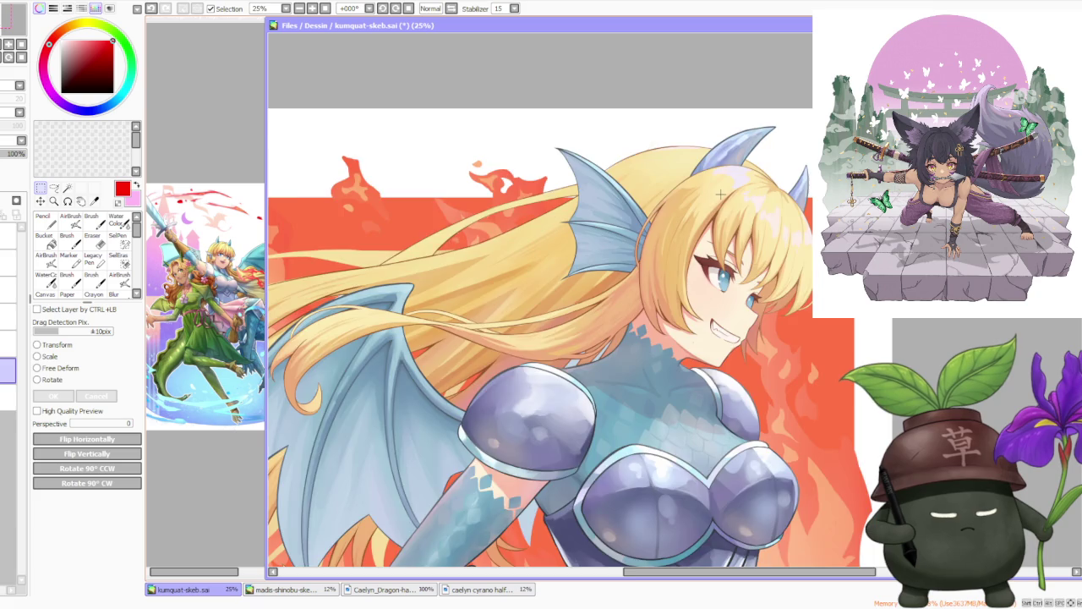
scroll(719, 194, down, 1)
scroll(696, 147, up, 3)
scroll(674, 168, up, 1)
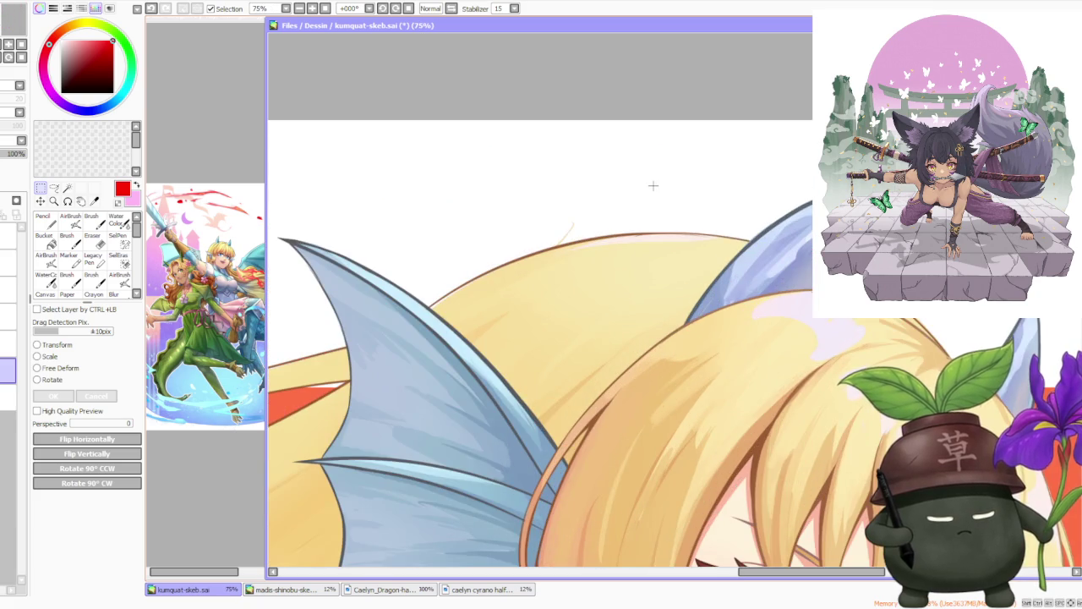
scroll(653, 185, down, 4)
scroll(574, 219, down, 1)
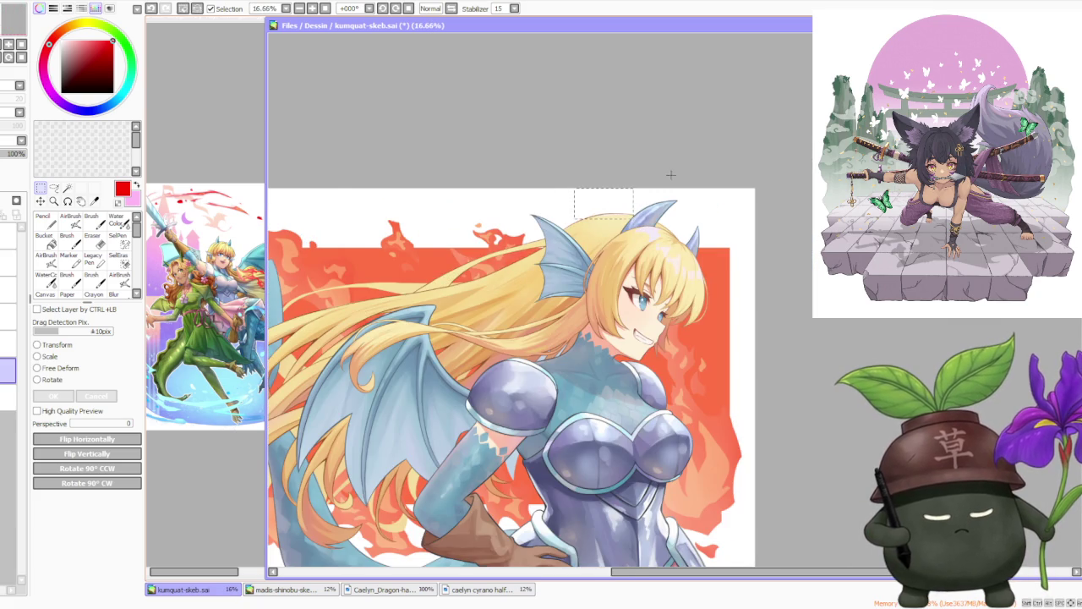
scroll(333, 260, up, 1)
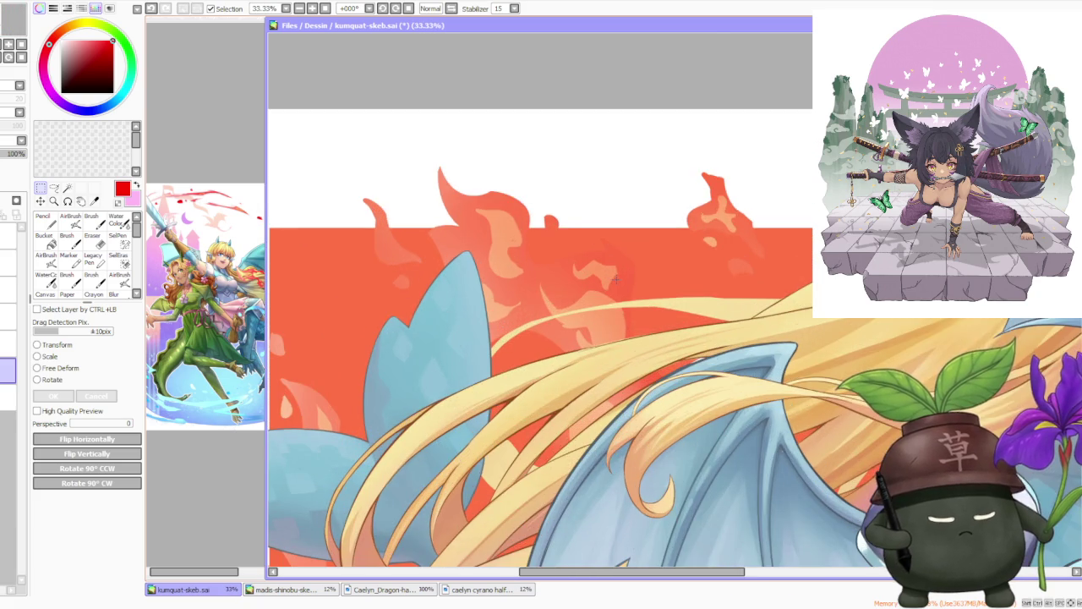
scroll(611, 275, down, 2)
scroll(705, 275, down, 2)
scroll(717, 290, up, 2)
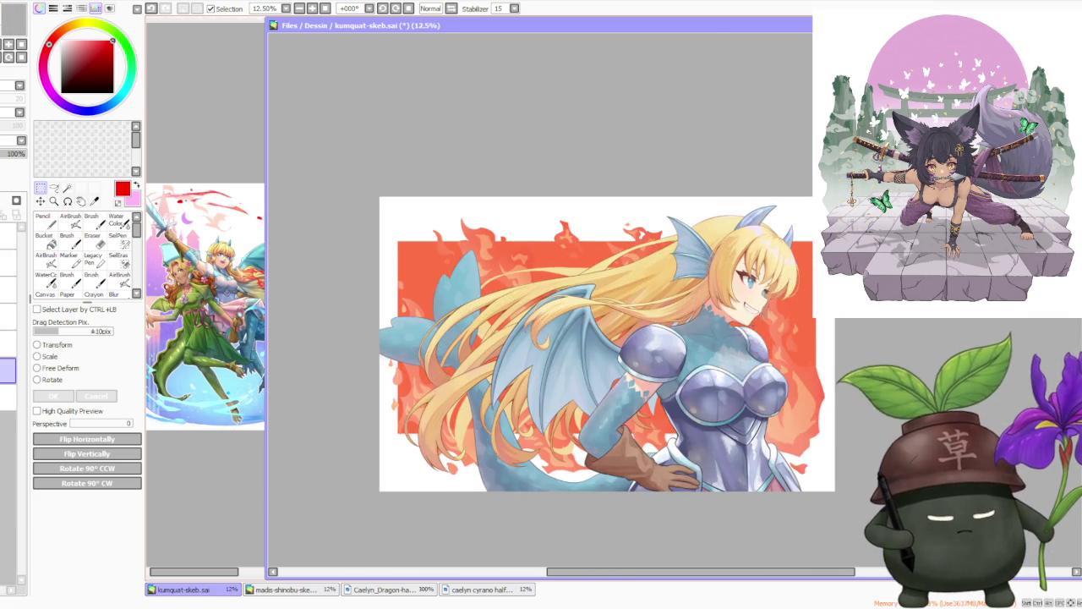
scroll(776, 291, down, 2)
scroll(777, 291, up, 2)
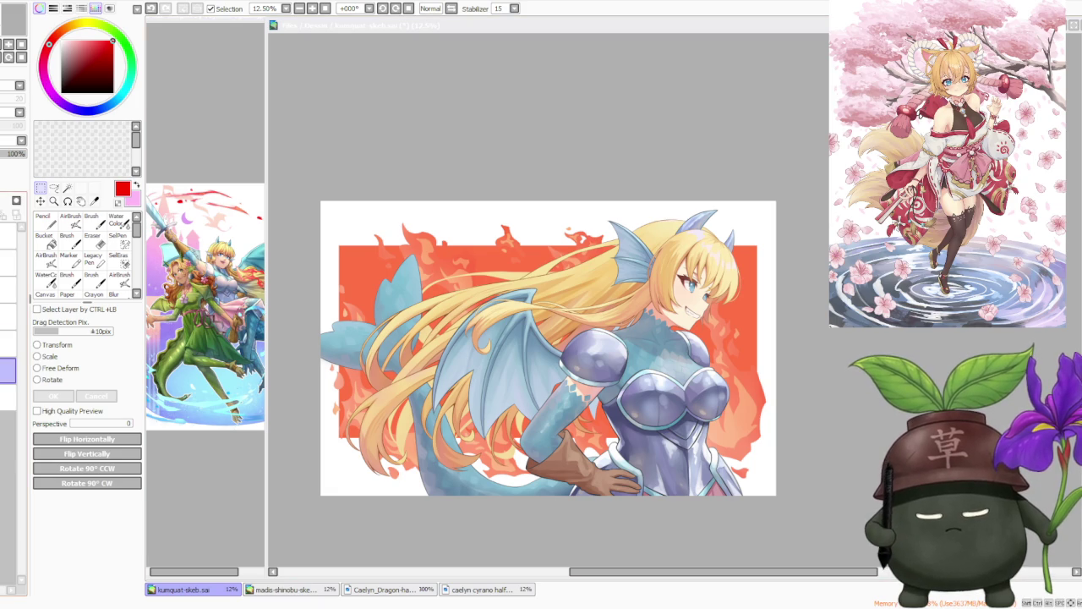
- Toggle the red background rectangle on and off to compare, leaving it hidden
key(ctrl+z)
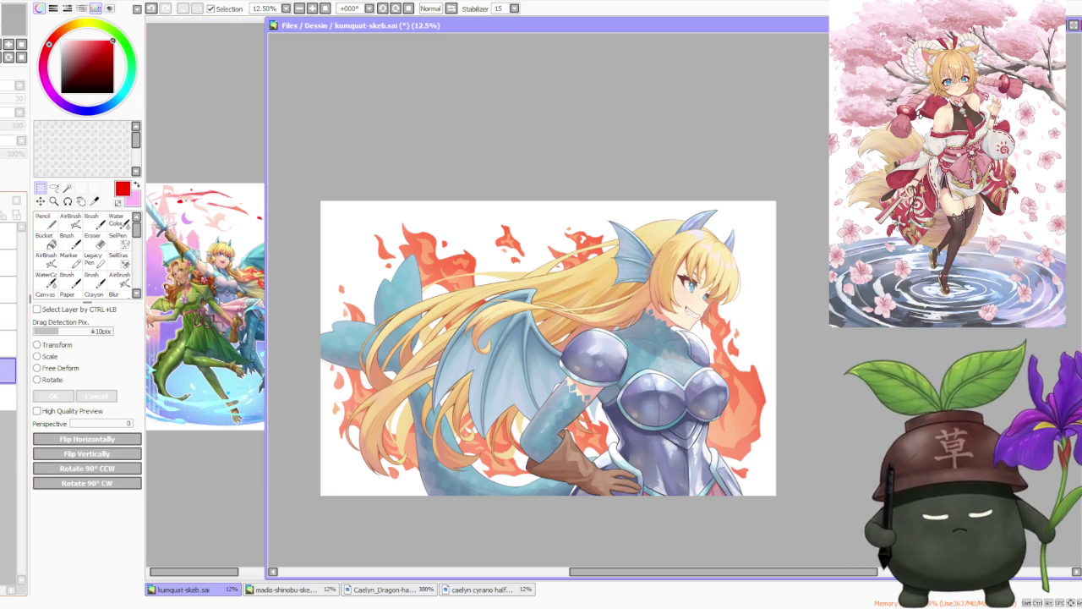
key(ctrl+y)
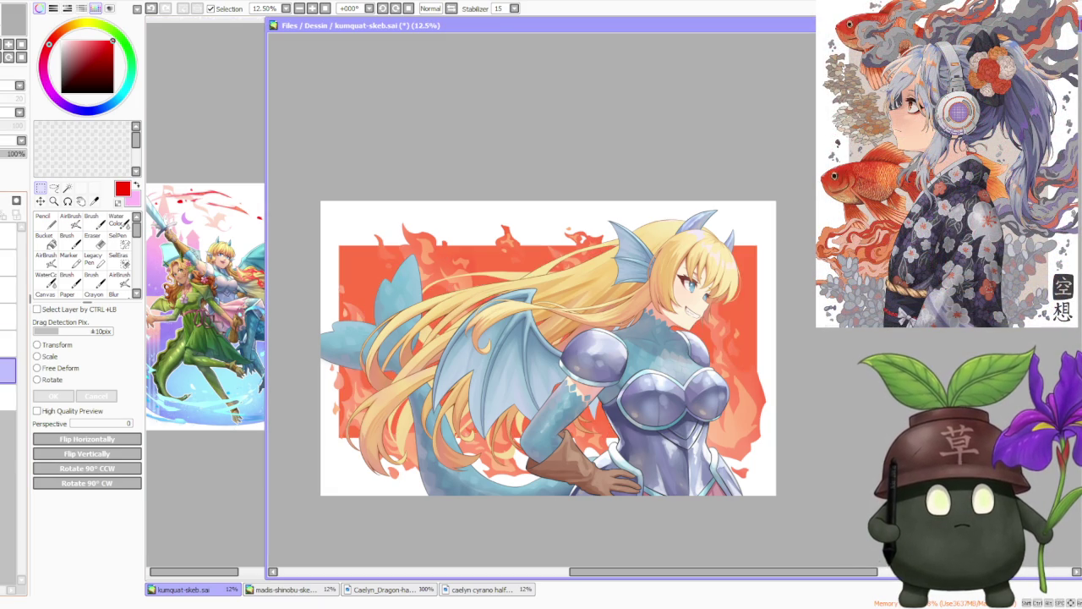
key(ctrl+z)
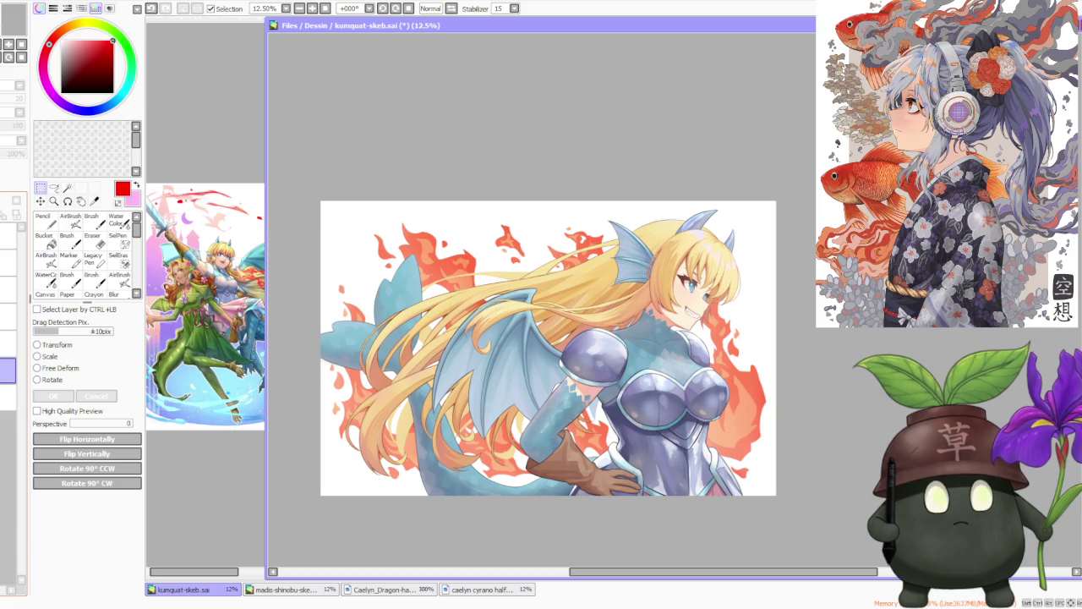
key(ctrl+y)
key(ctrl+z)
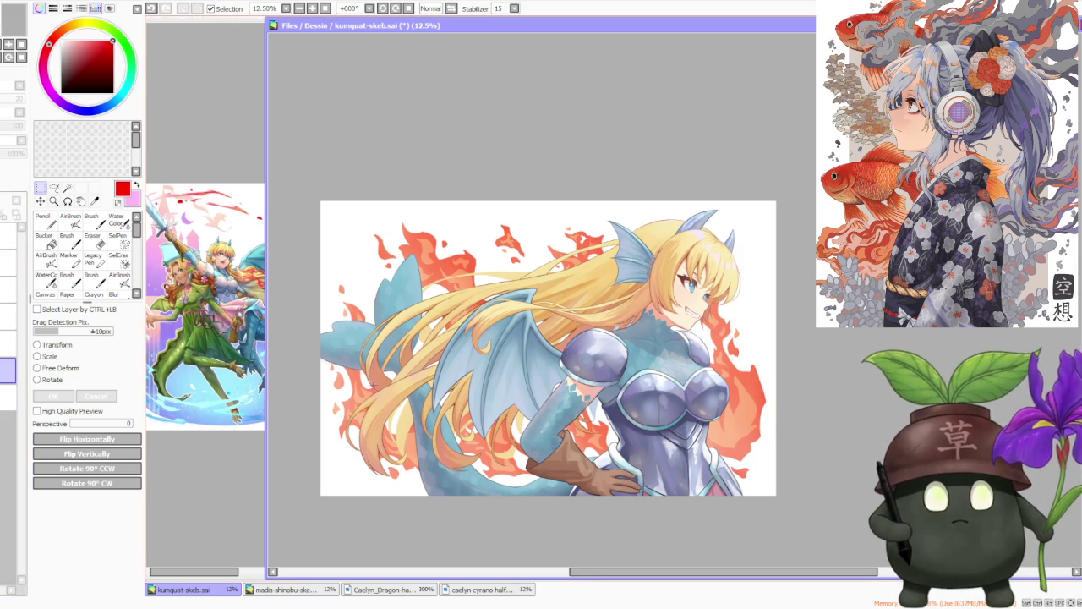
key(ctrl+y)
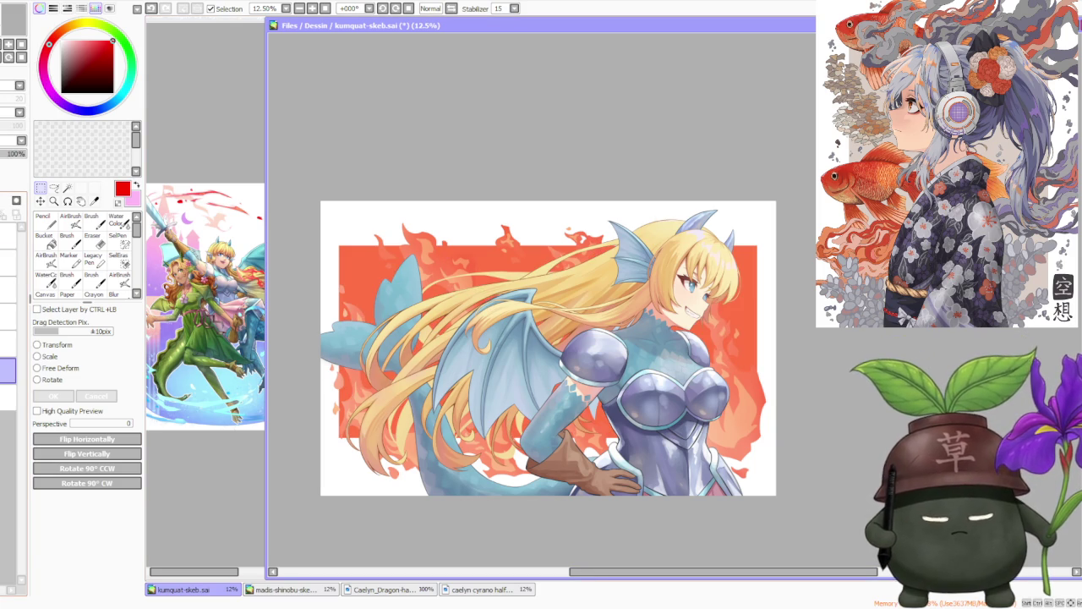
key(ctrl+z)
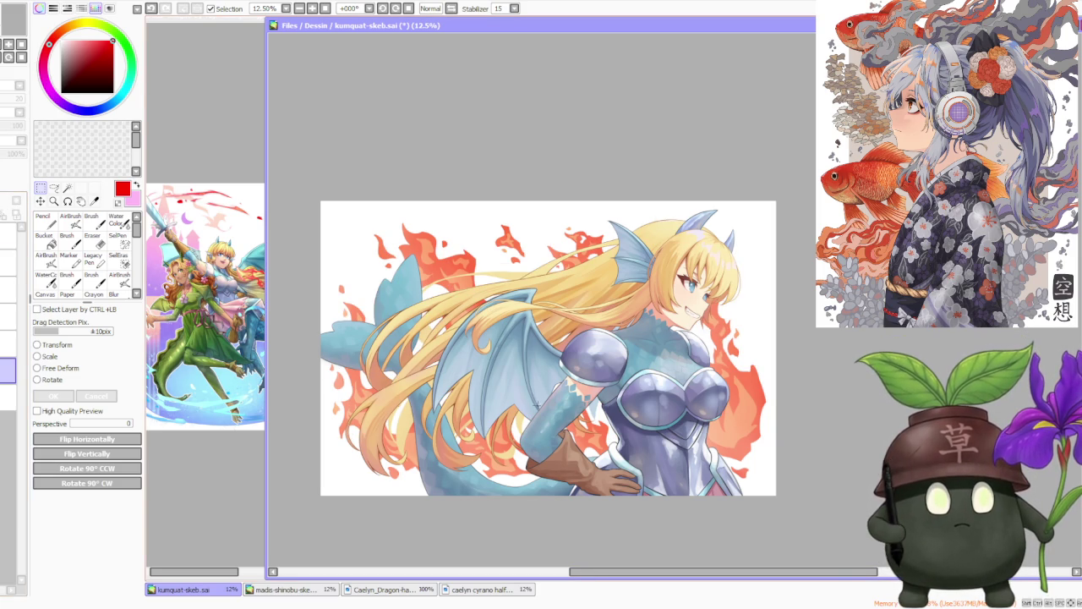
- Select the previously worked-on upper layer and choose the AirBrush tool
scroll(596, 221, down, 1)
scroll(531, 228, up, 2)
scroll(533, 230, down, 1)
scroll(537, 232, down, 1)
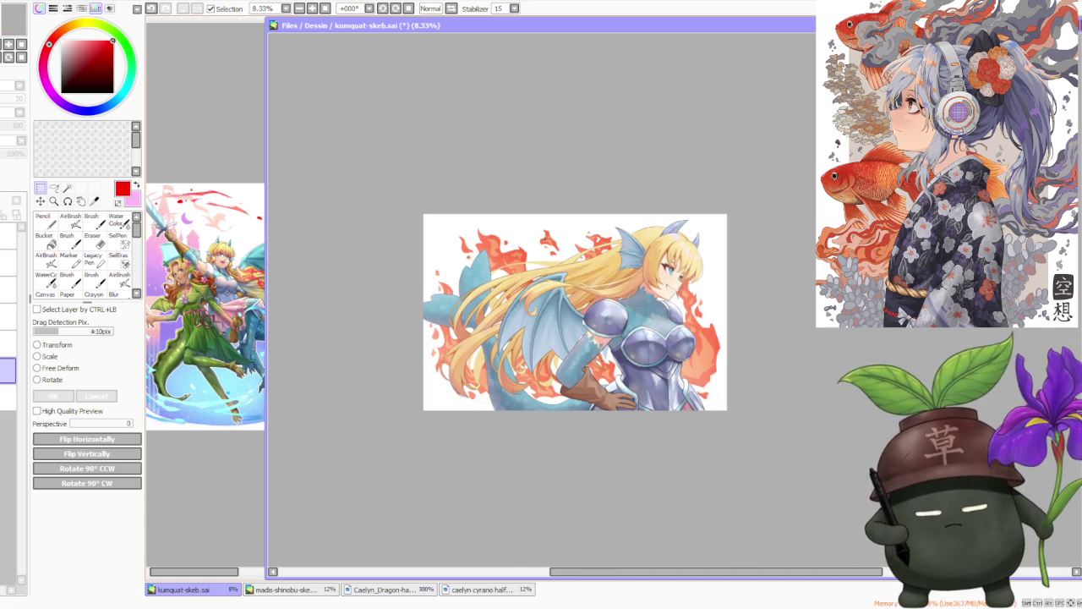
scroll(506, 253, up, 2)
scroll(505, 254, down, 1)
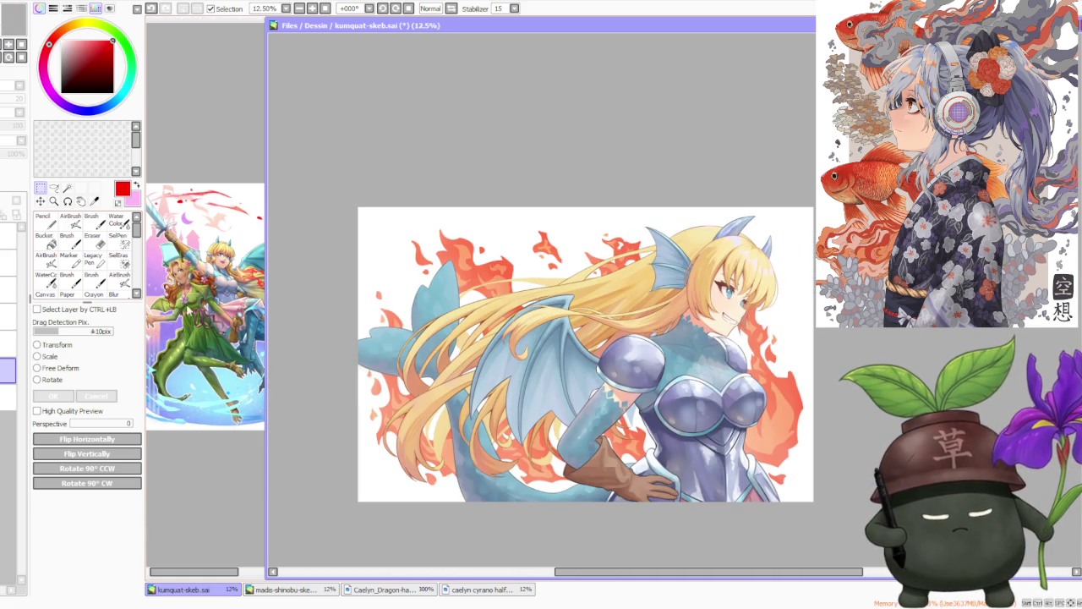
click(9, 290)
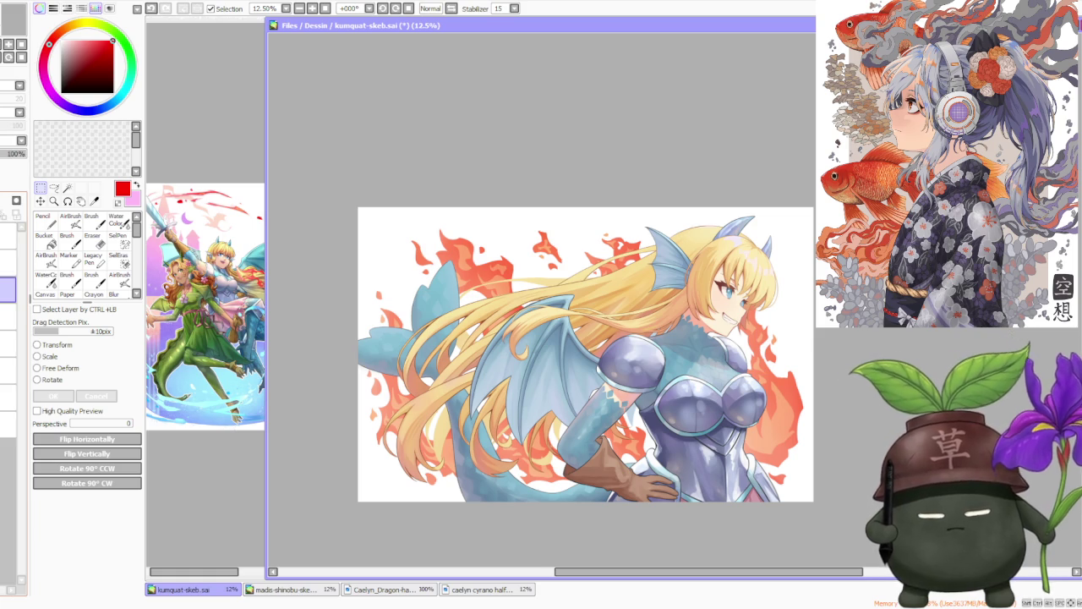
click(71, 221)
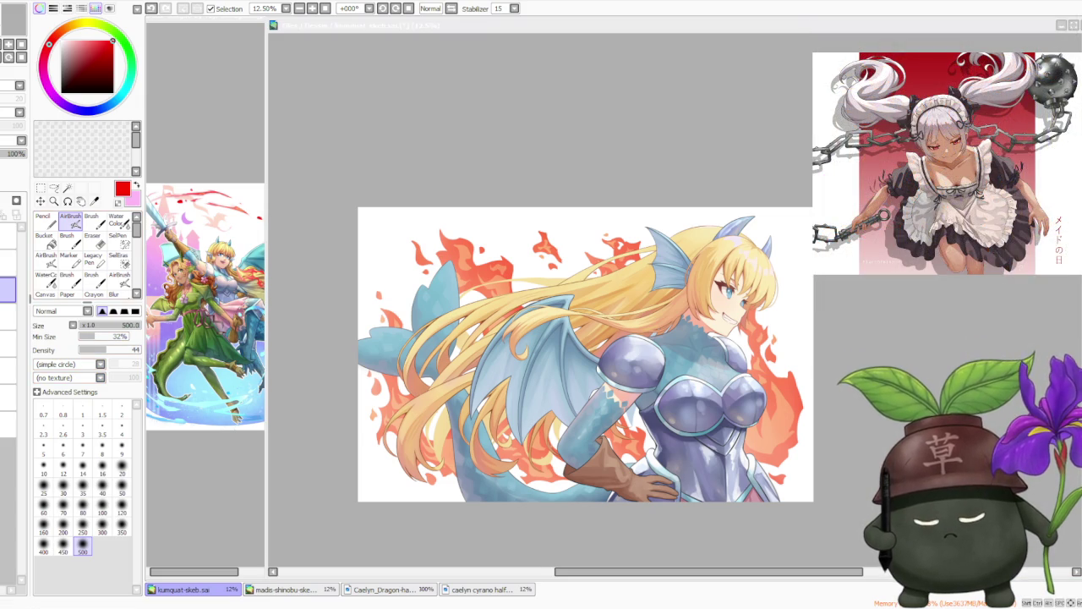
- Sample the orange-red flame colour and select the flame-shading layer
click(99, 388)
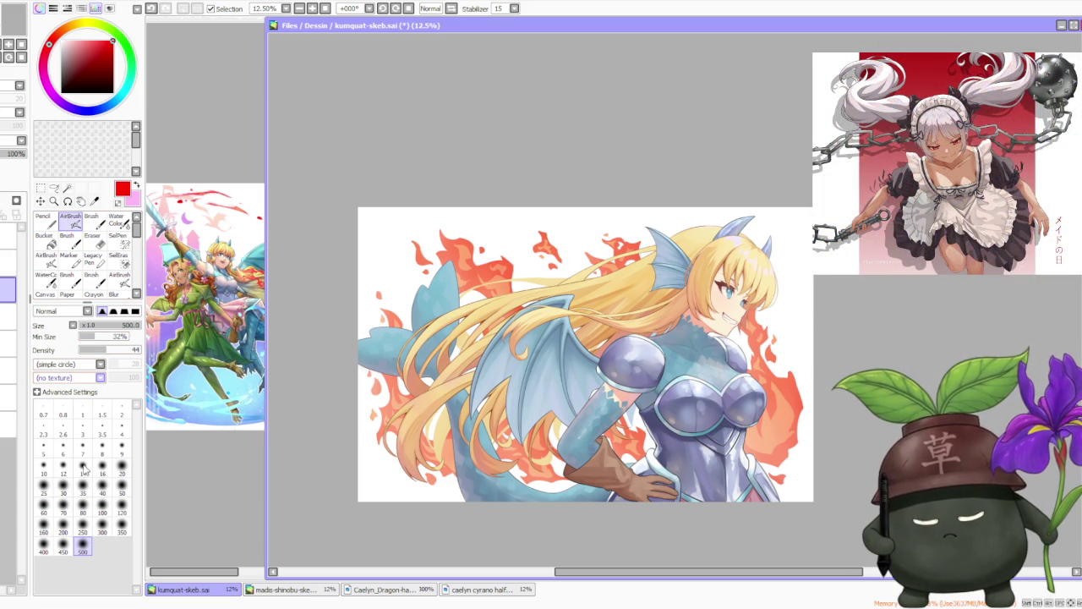
scroll(510, 276, up, 2)
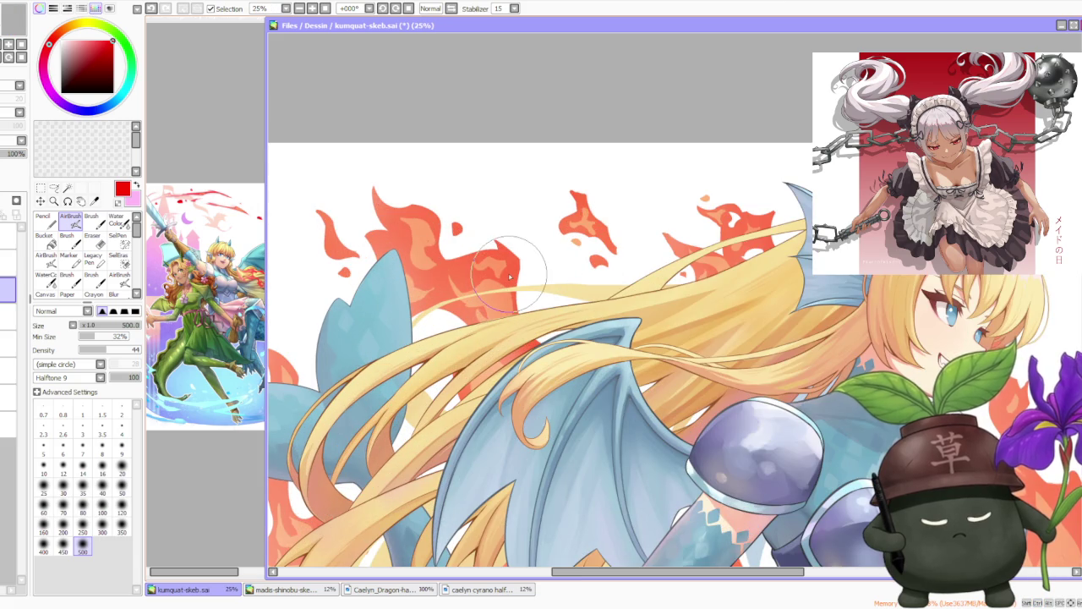
alt+click(510, 276)
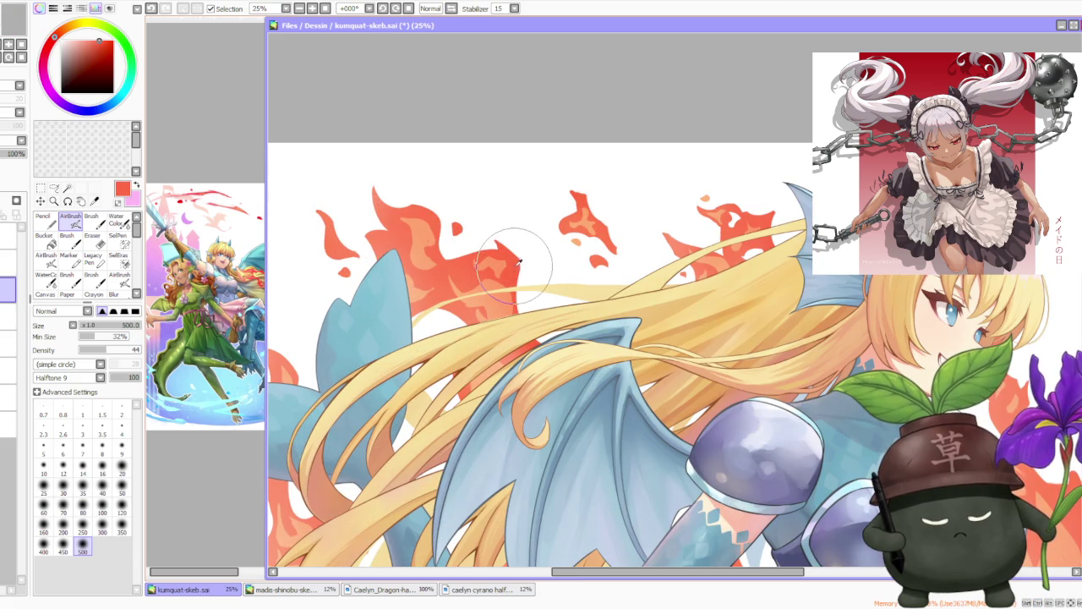
click(8, 369)
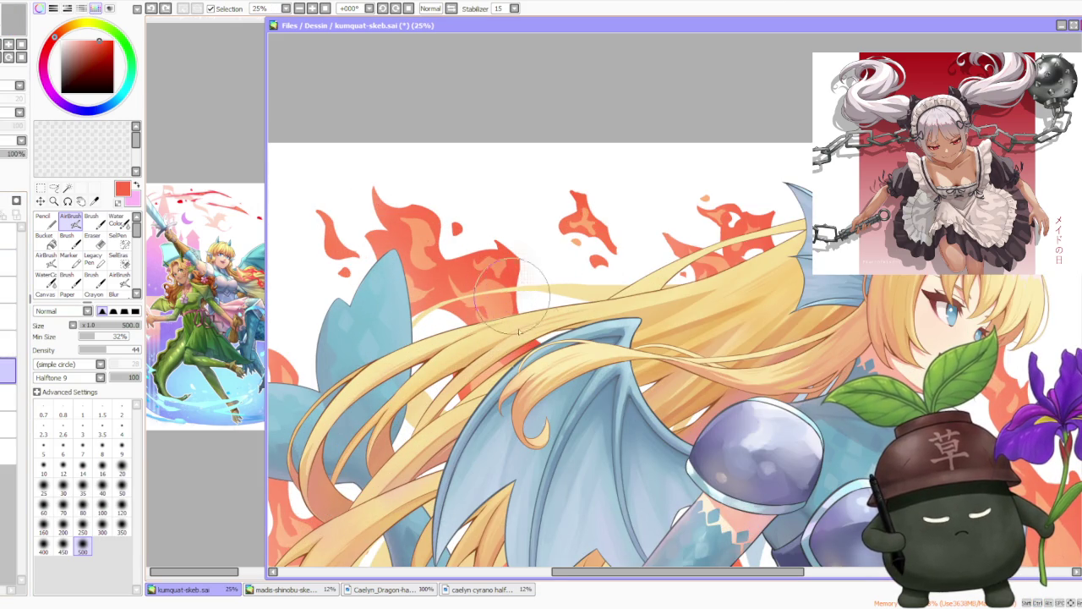
scroll(512, 211, down, 1)
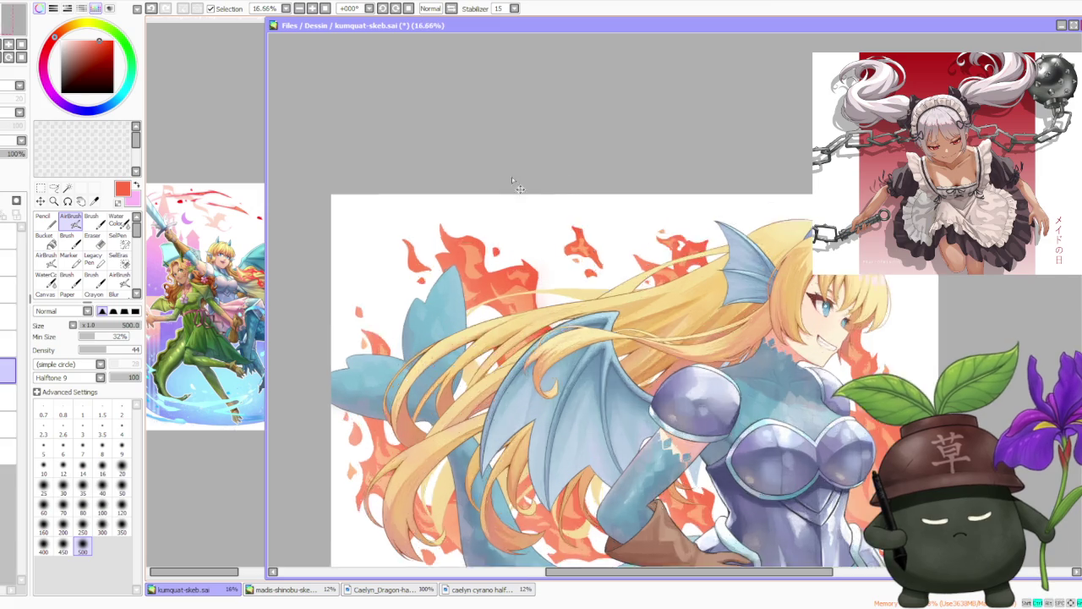
scroll(511, 190, up, 3)
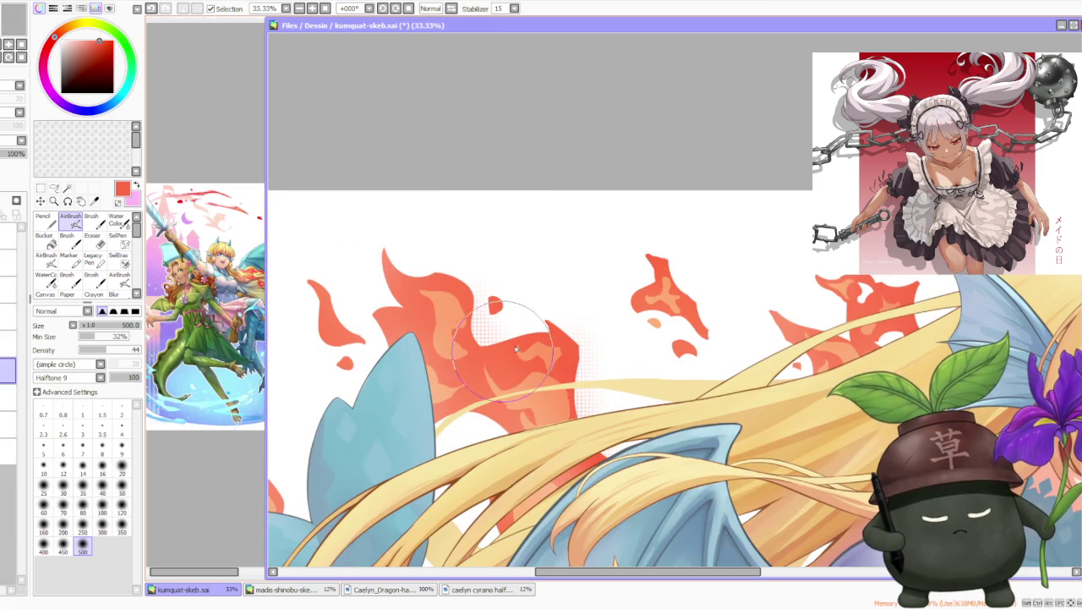
scroll(536, 263, down, 2)
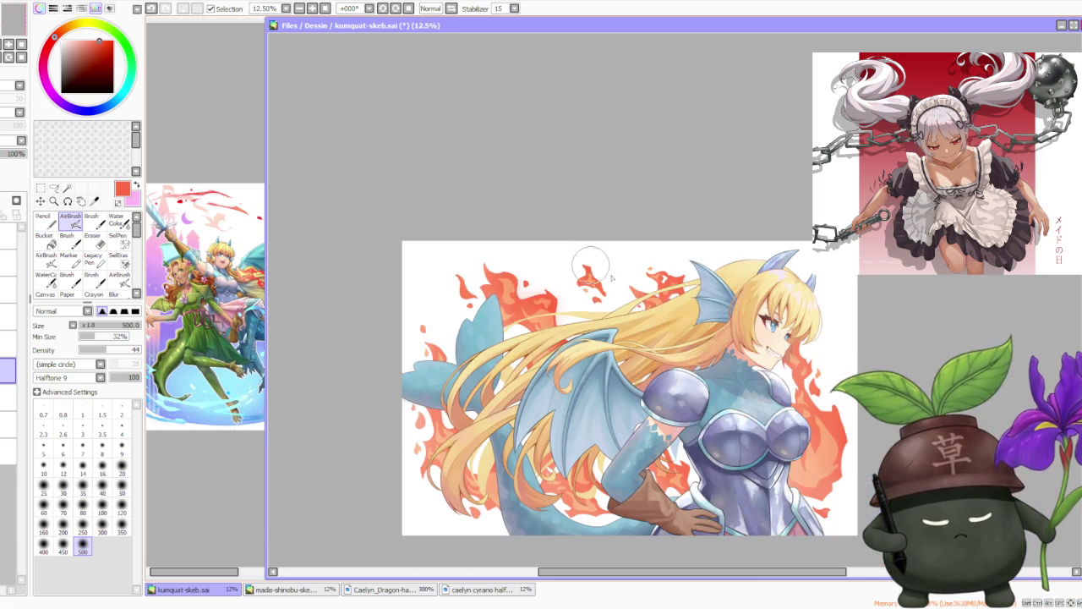
scroll(592, 269, up, 1)
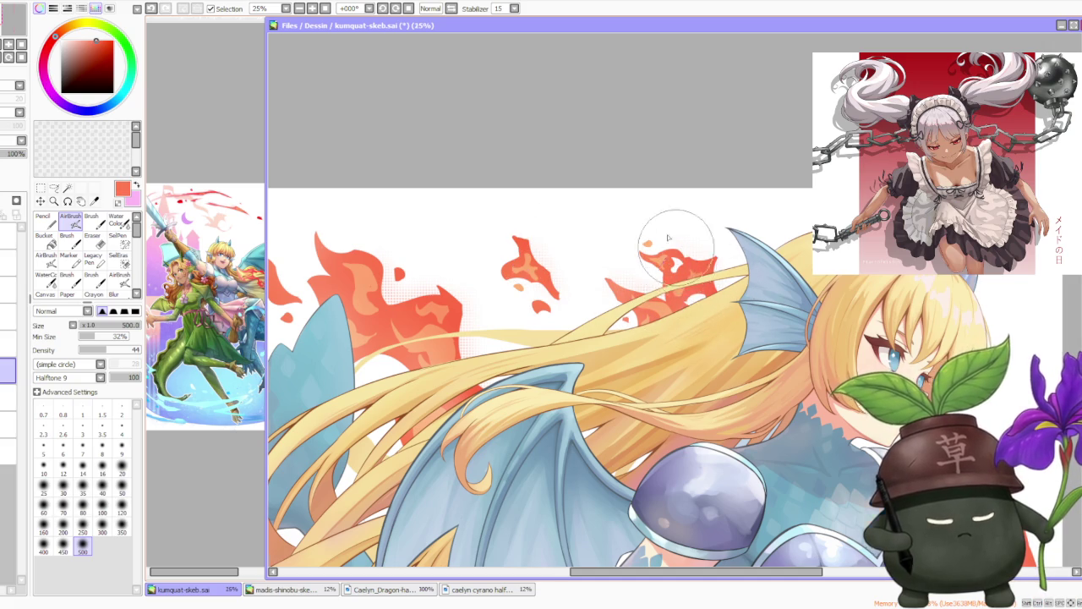
- Change the working layer setting for the flame shading in the Layer panel
scroll(674, 248, down, 3)
scroll(642, 212, up, 4)
scroll(643, 212, up, 1)
scroll(630, 247, down, 2)
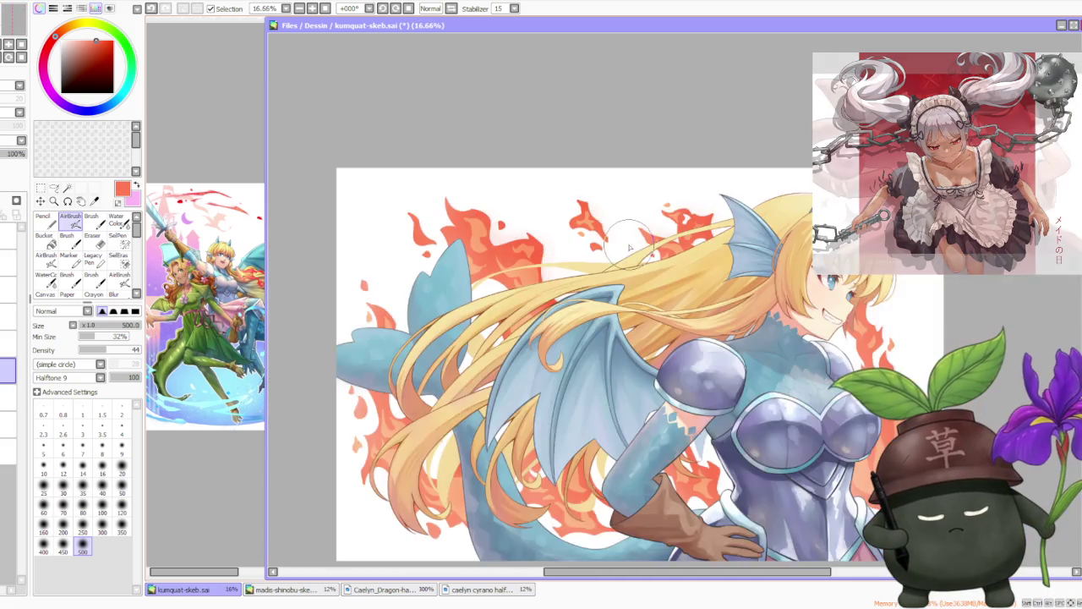
scroll(630, 247, down, 1)
scroll(636, 220, up, 4)
click(8, 370)
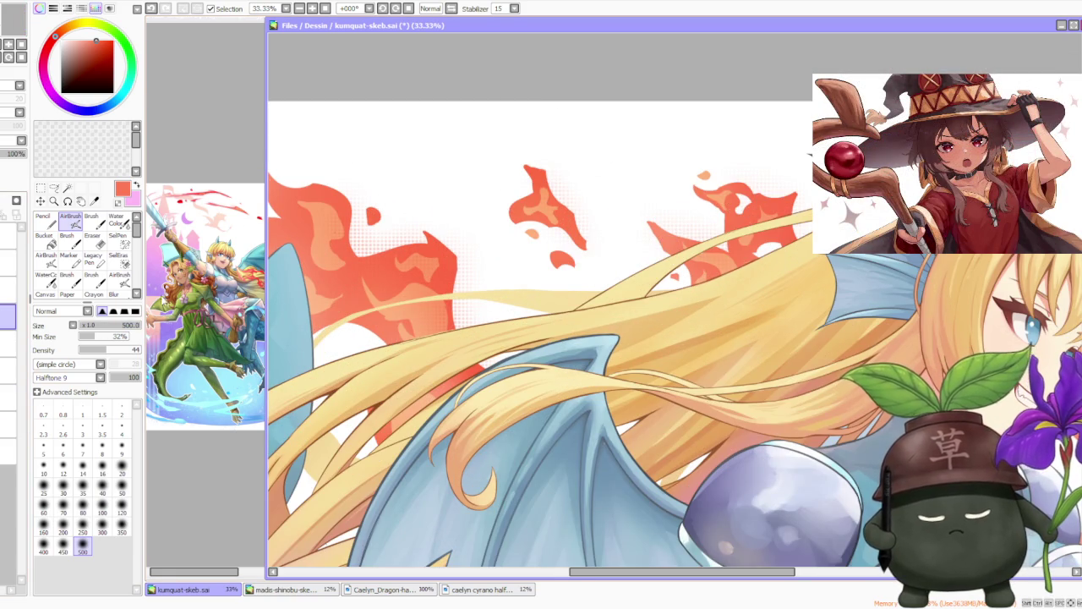
- Pick a slightly different orange-red from the flames, zooming around to check
scroll(508, 169, down, 2)
scroll(592, 110, down, 1)
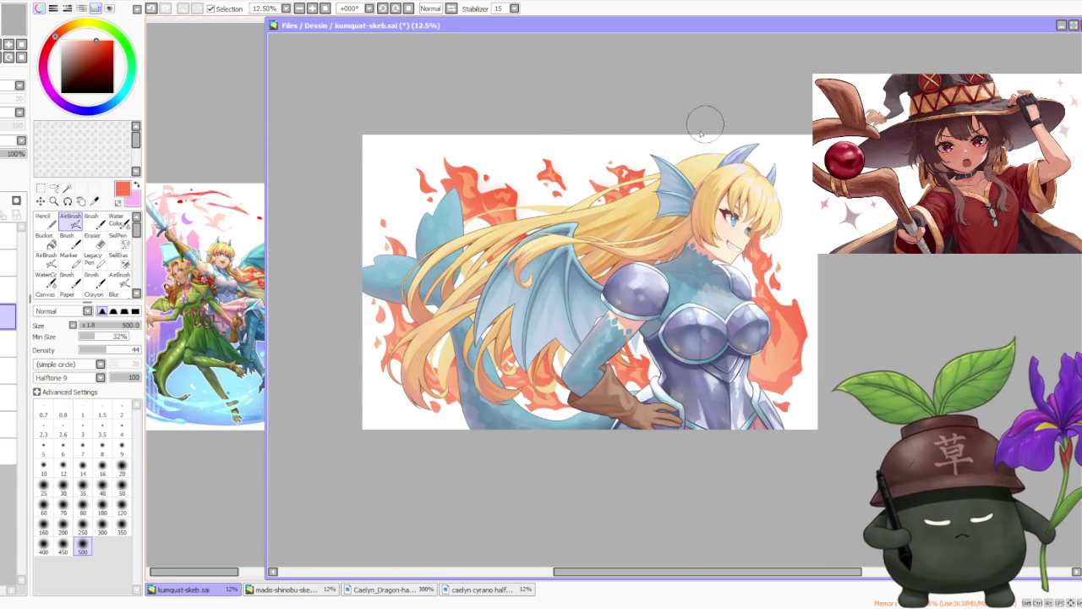
scroll(501, 162, up, 2)
scroll(448, 220, up, 1)
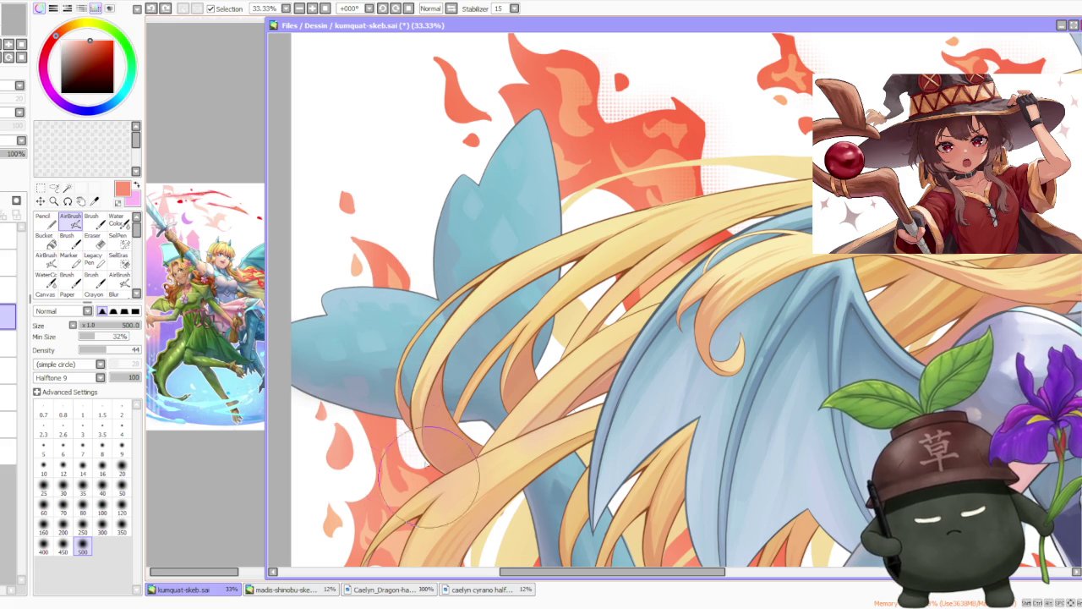
scroll(405, 421, down, 1)
scroll(405, 427, down, 1)
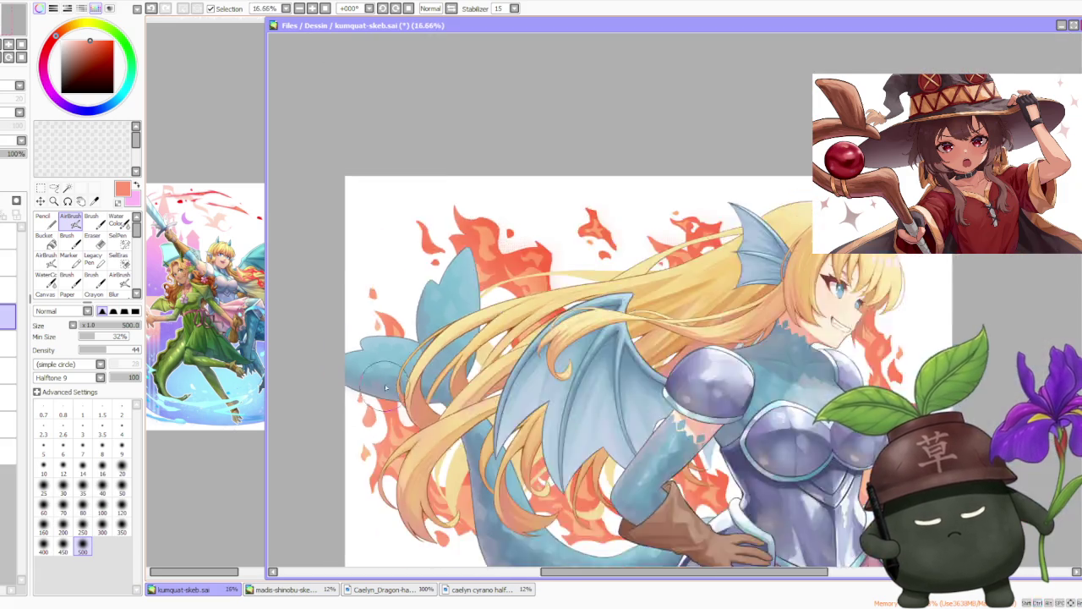
scroll(417, 444, up, 1)
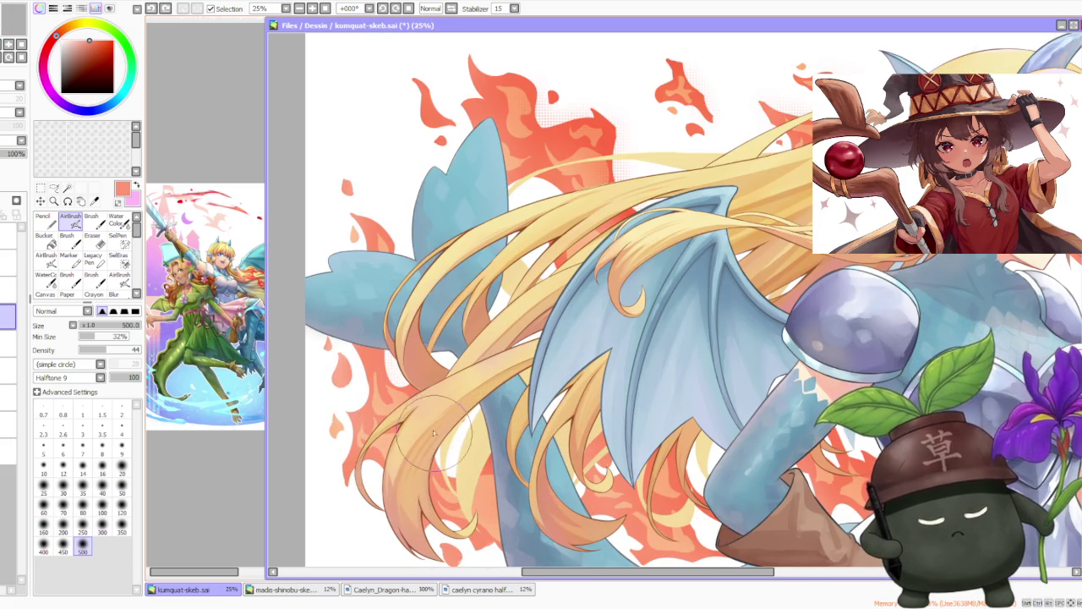
scroll(456, 460, down, 2)
scroll(549, 427, up, 2)
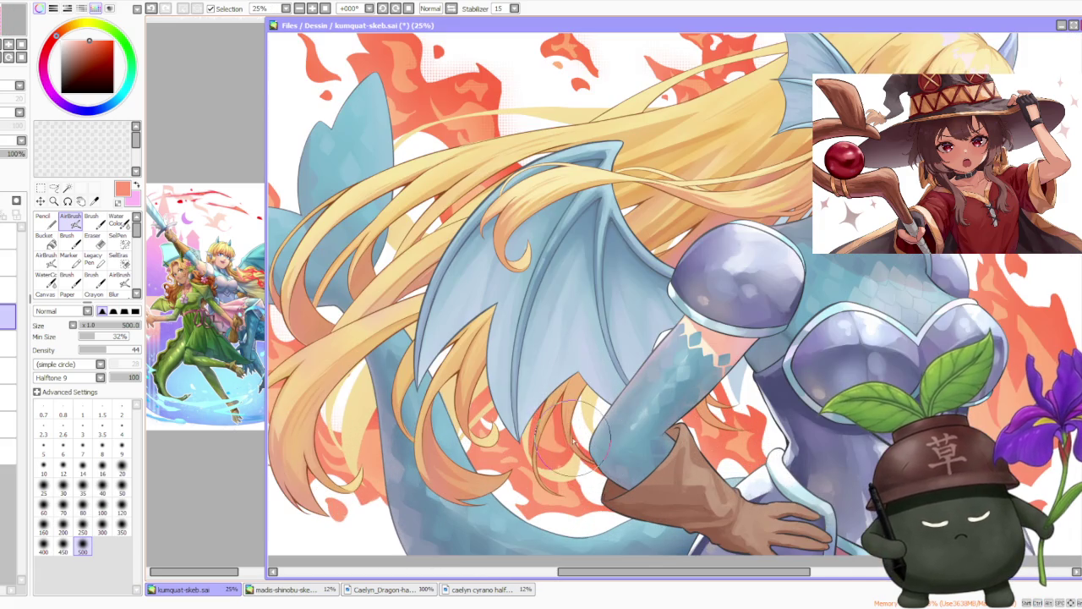
alt+click(554, 418)
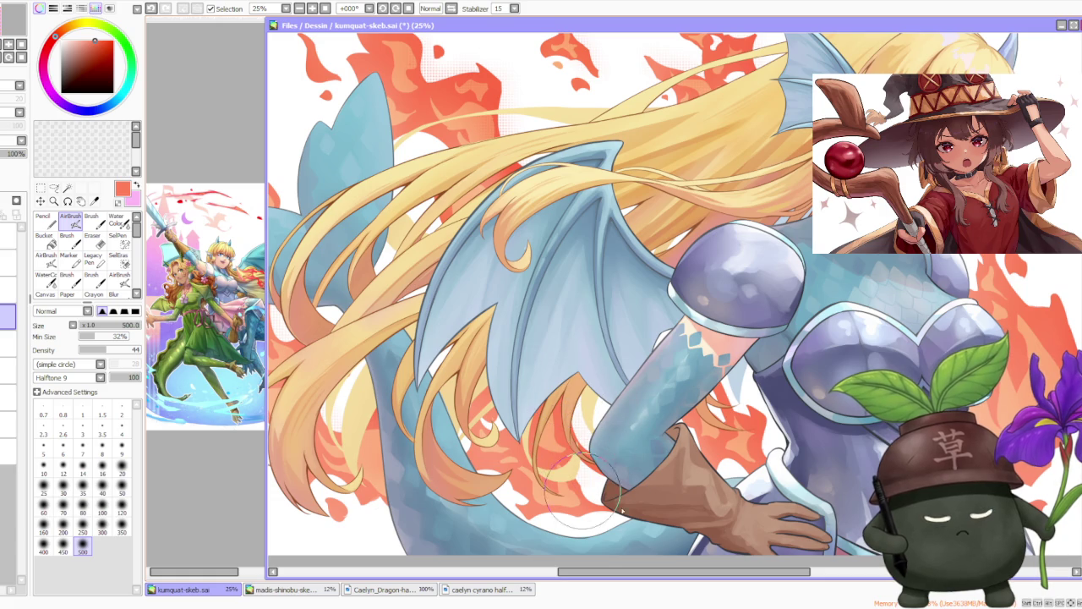
scroll(554, 427, down, 2)
scroll(592, 406, up, 1)
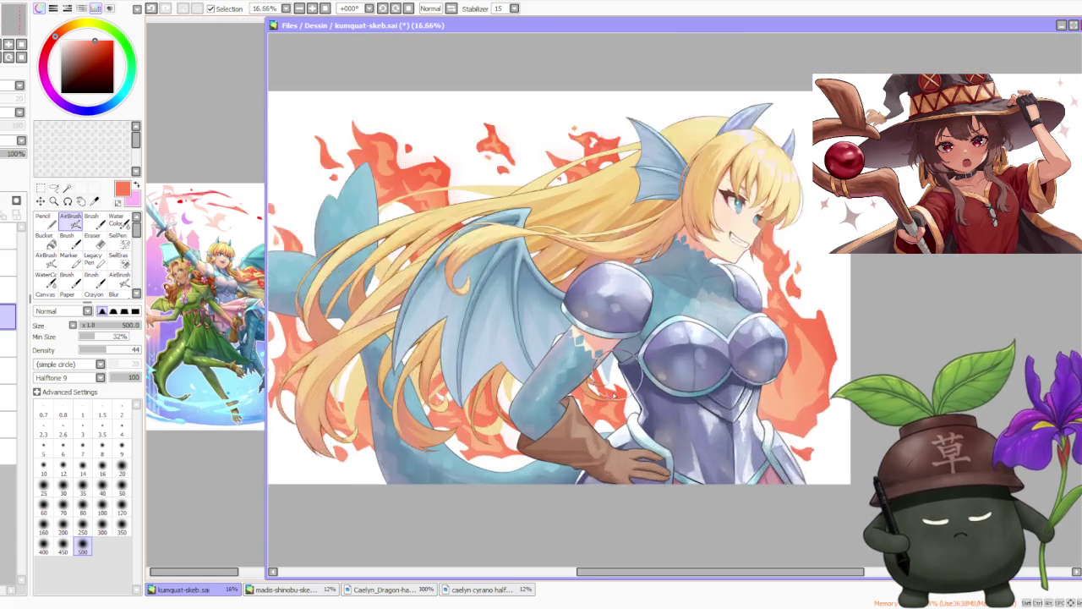
scroll(627, 395, up, 1)
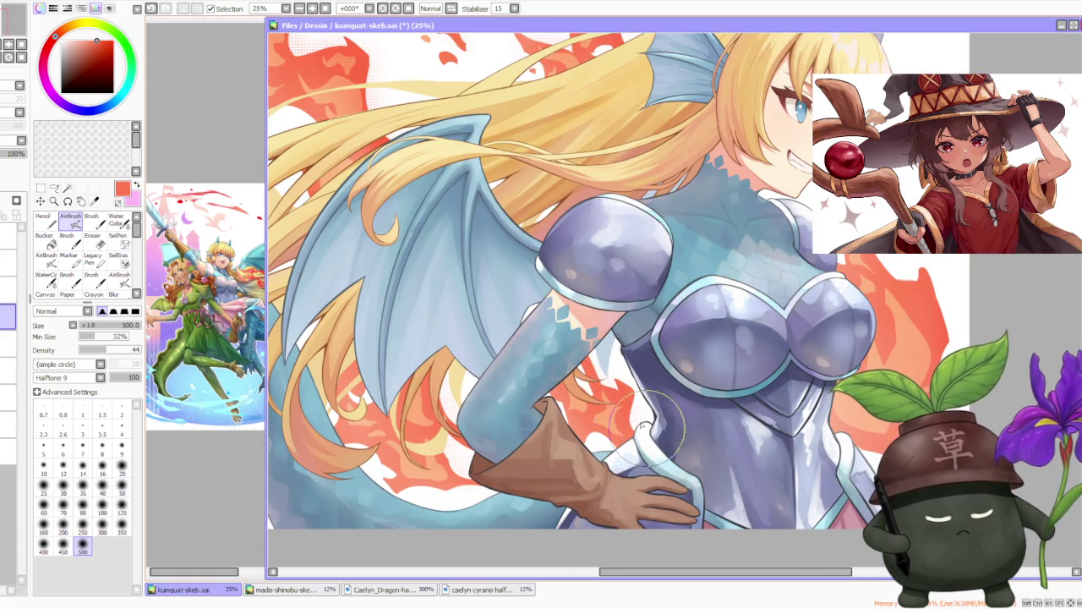
scroll(592, 372, down, 2)
scroll(677, 338, up, 2)
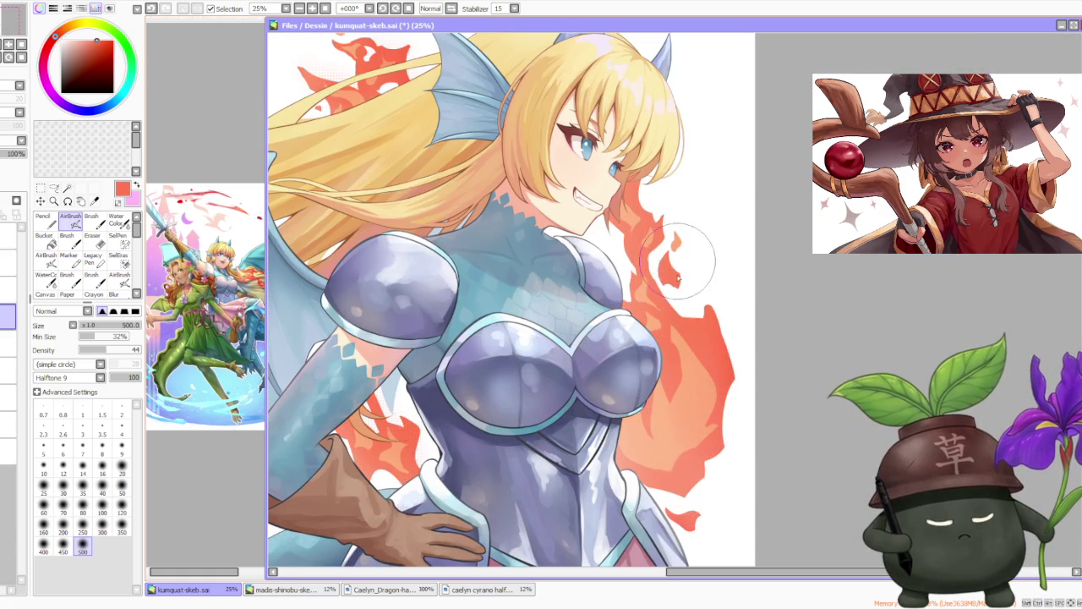
- Airbrush soft orange into the right-side fire, white beside the neck, and red on upper flames
mouse_move(690, 306)
mouse_down()
mouse_move(719, 313)
mouse_move(734, 369)
mouse_up()
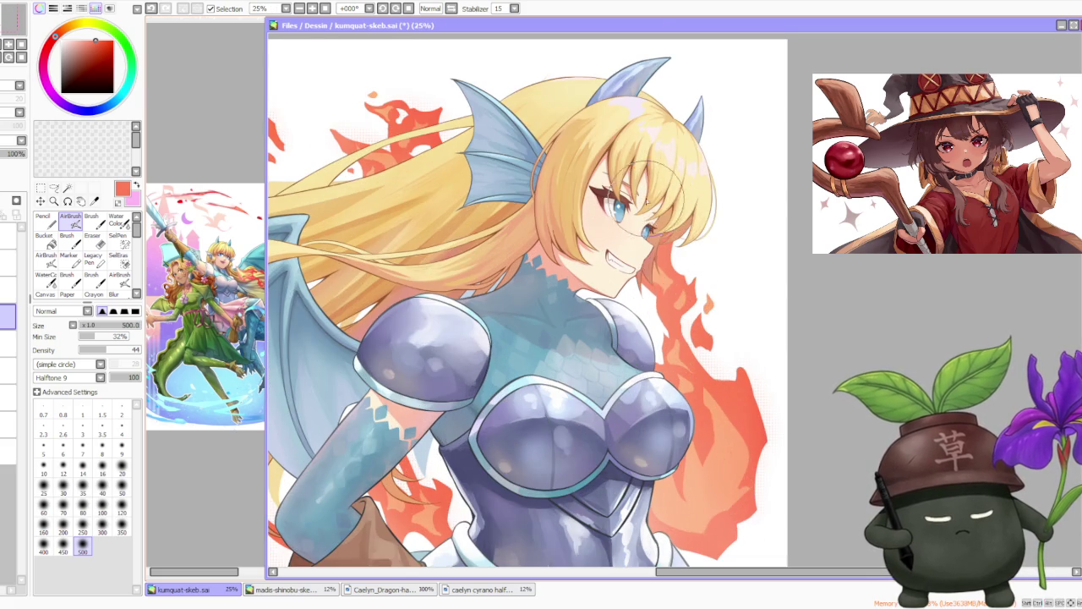
drag(664, 191, 701, 315)
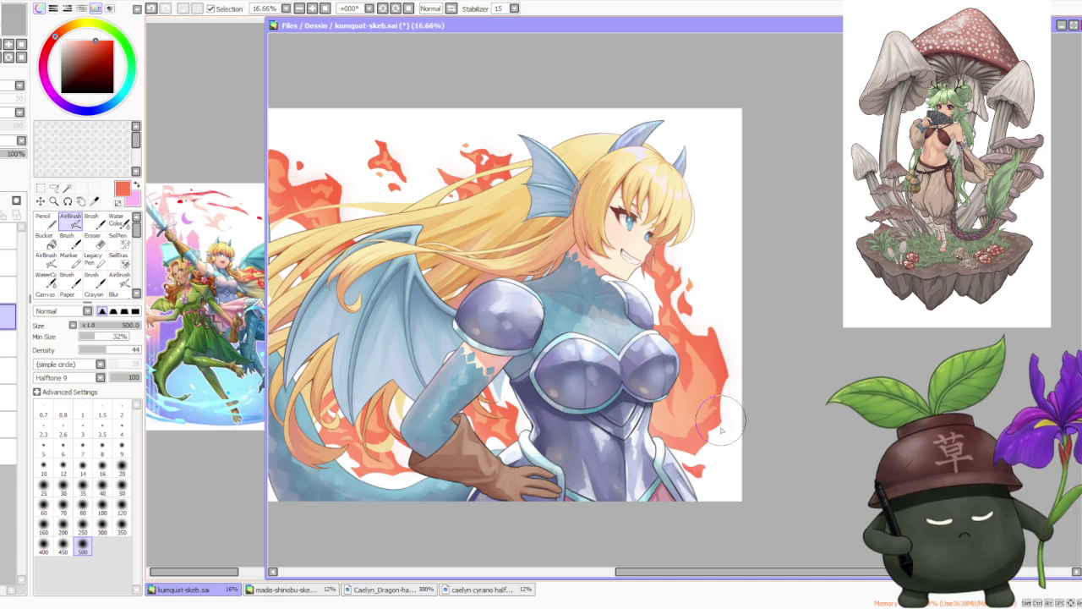
drag(623, 223, 656, 294)
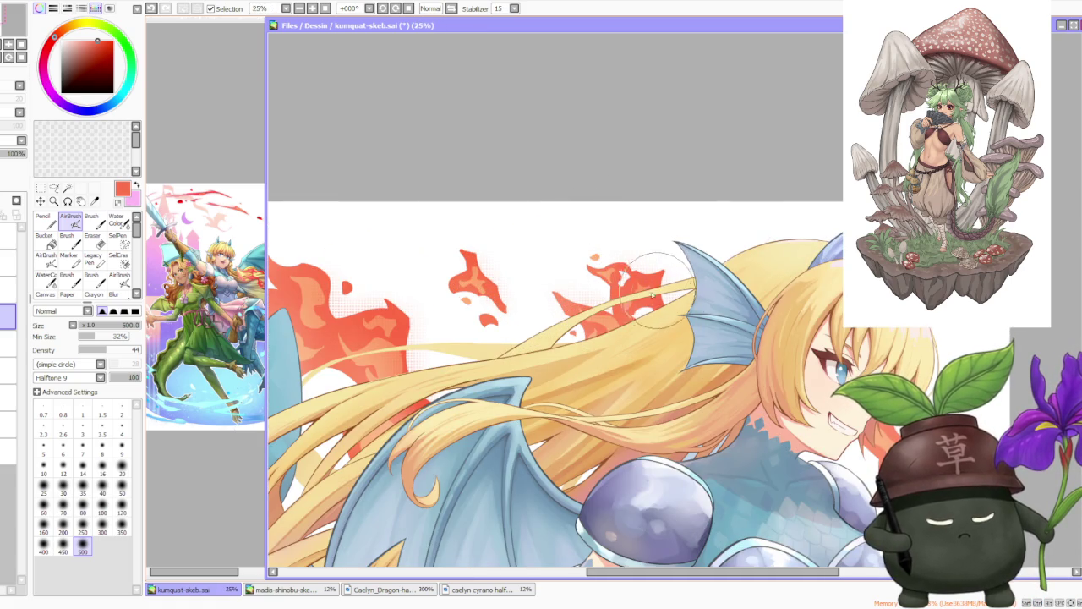
scroll(554, 233, down, 2)
scroll(511, 247, down, 1)
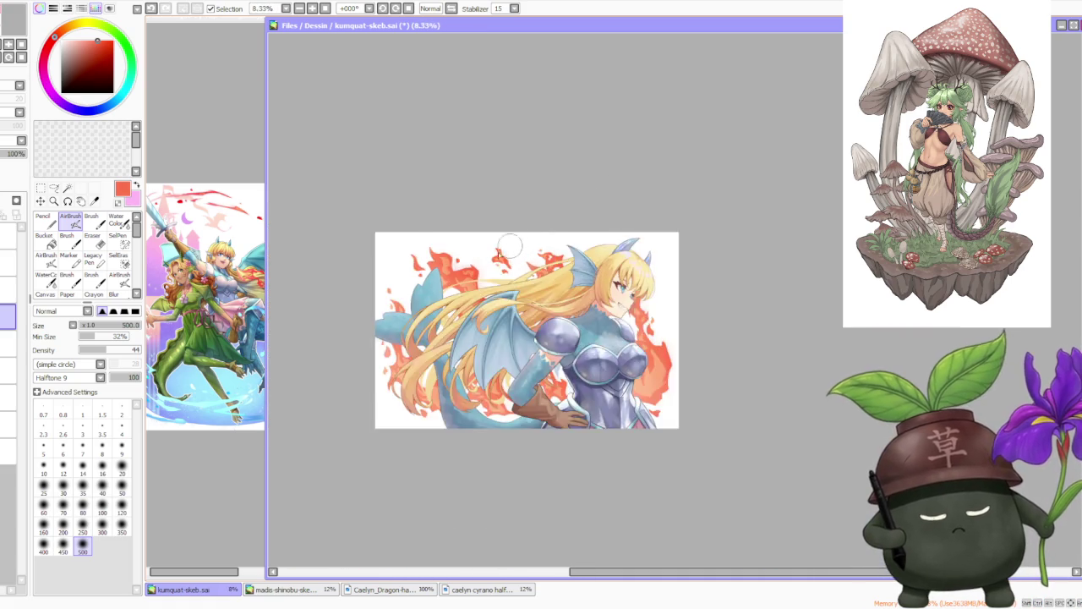
scroll(511, 246, up, 3)
scroll(387, 247, down, 1)
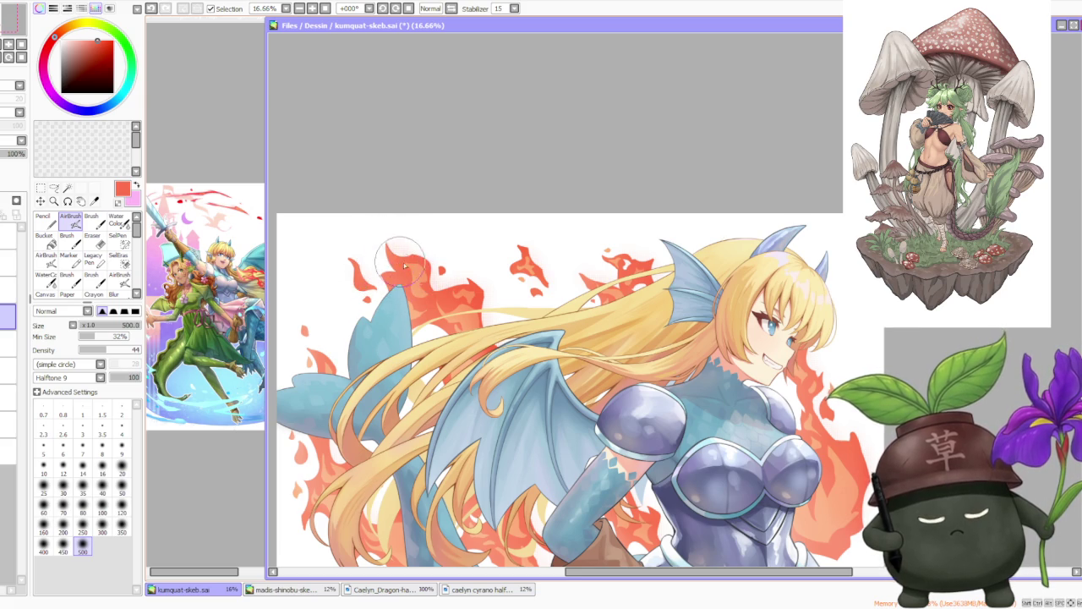
scroll(397, 258, down, 3)
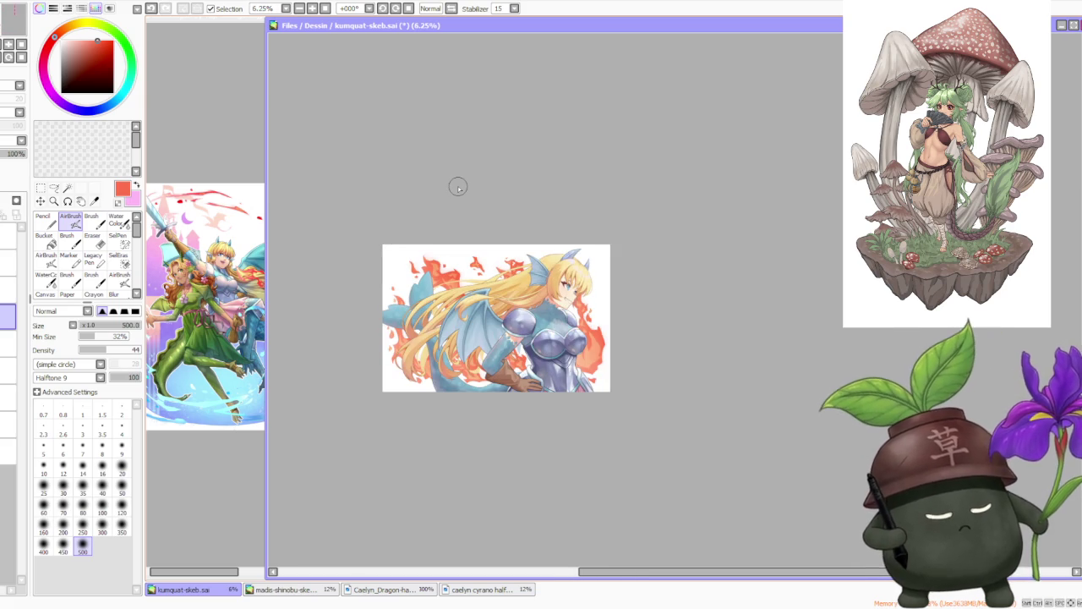
scroll(528, 315, up, 2)
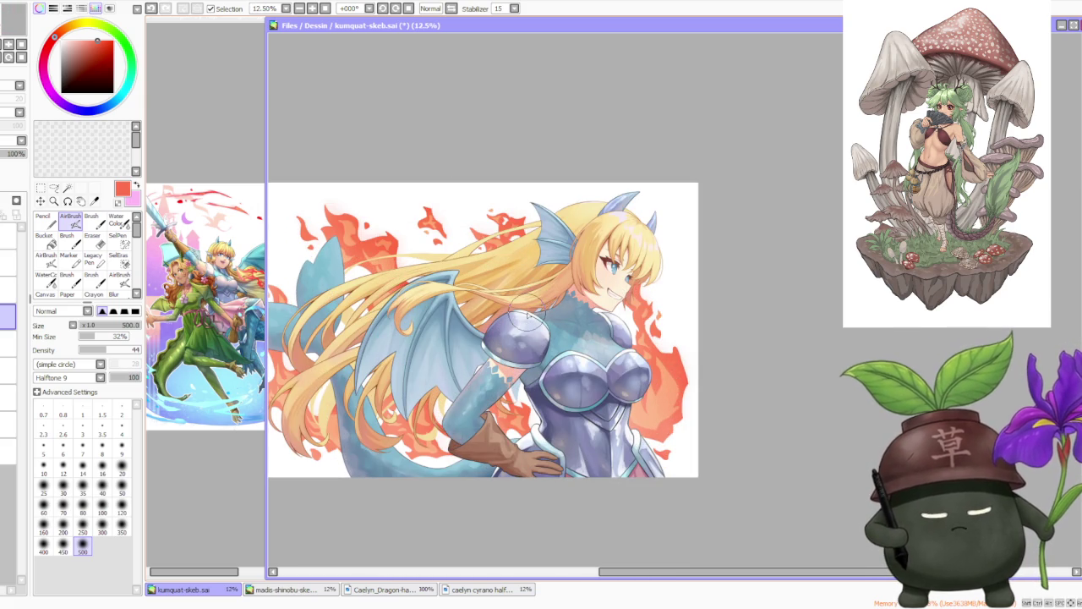
scroll(364, 168, up, 2)
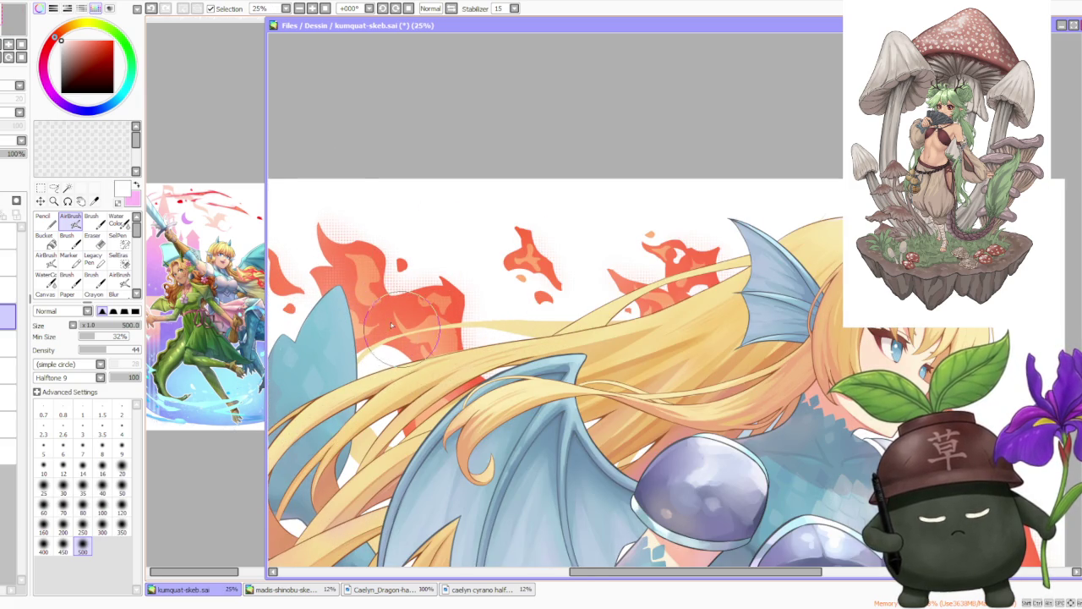
scroll(397, 328, down, 2)
scroll(374, 318, up, 2)
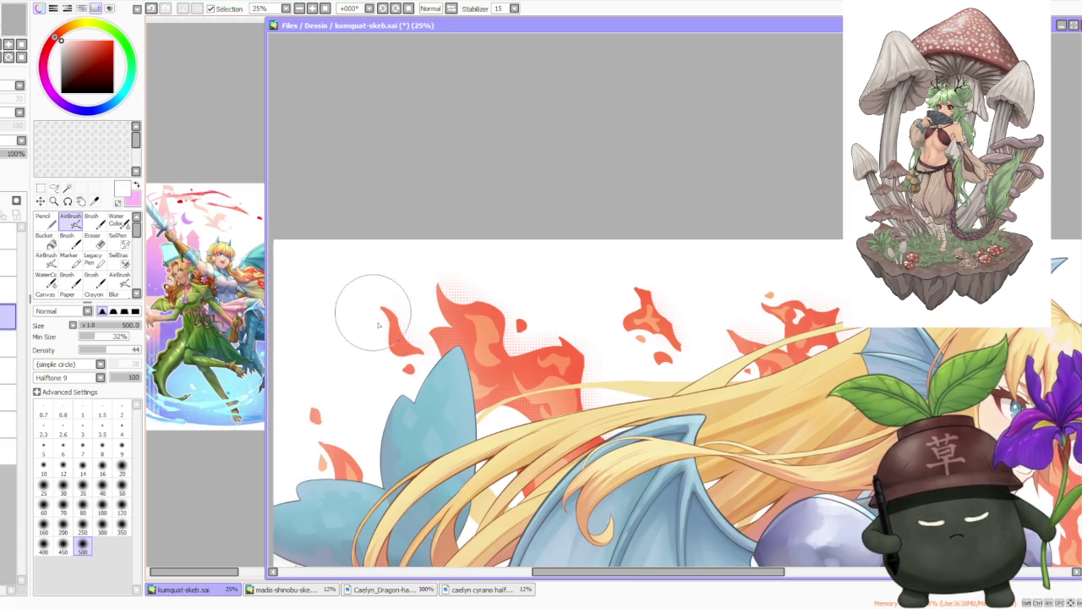
scroll(375, 318, down, 2)
scroll(512, 388, up, 2)
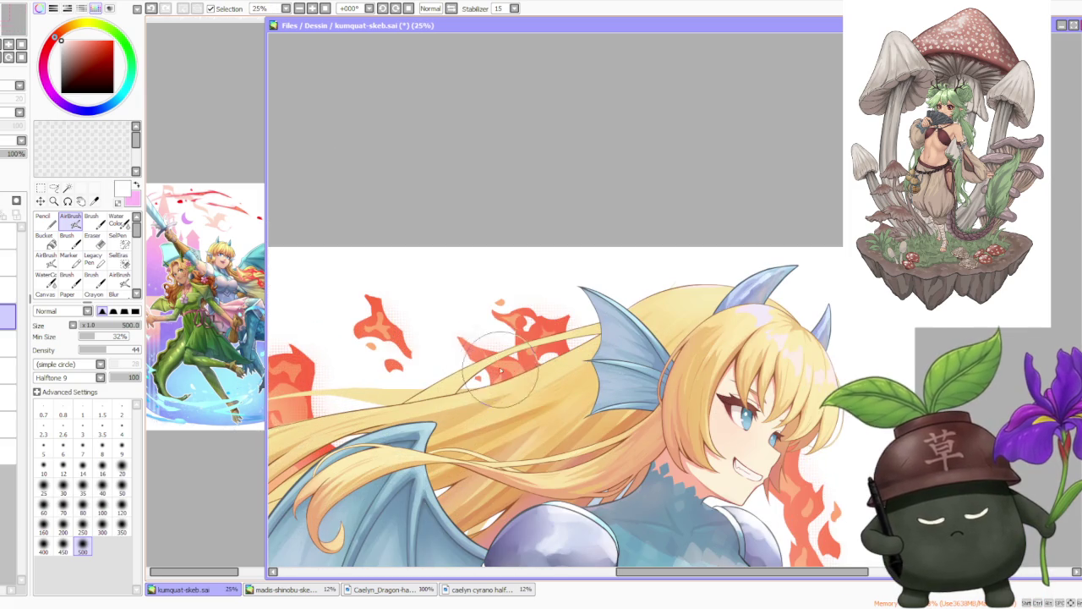
scroll(516, 385, down, 2)
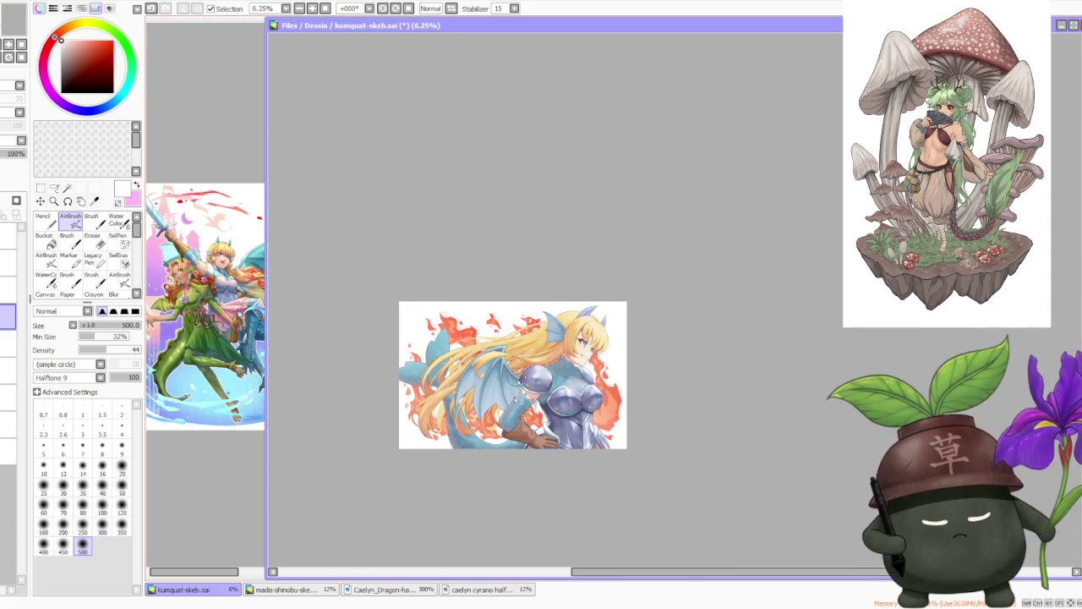
scroll(518, 383, up, 2)
scroll(565, 276, down, 1)
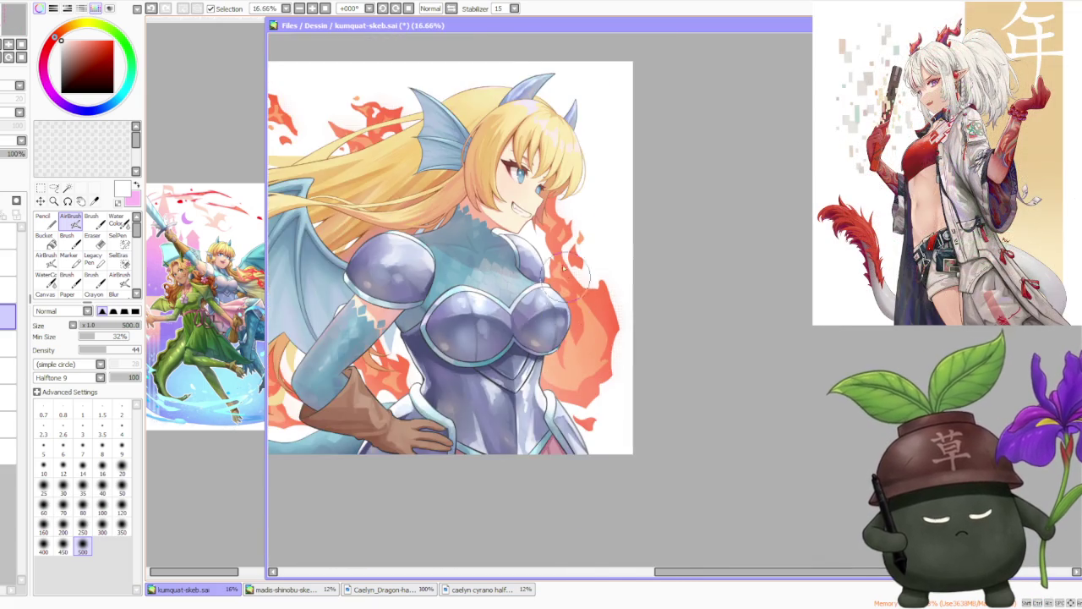
scroll(565, 276, up, 1)
scroll(558, 253, down, 2)
scroll(542, 126, down, 1)
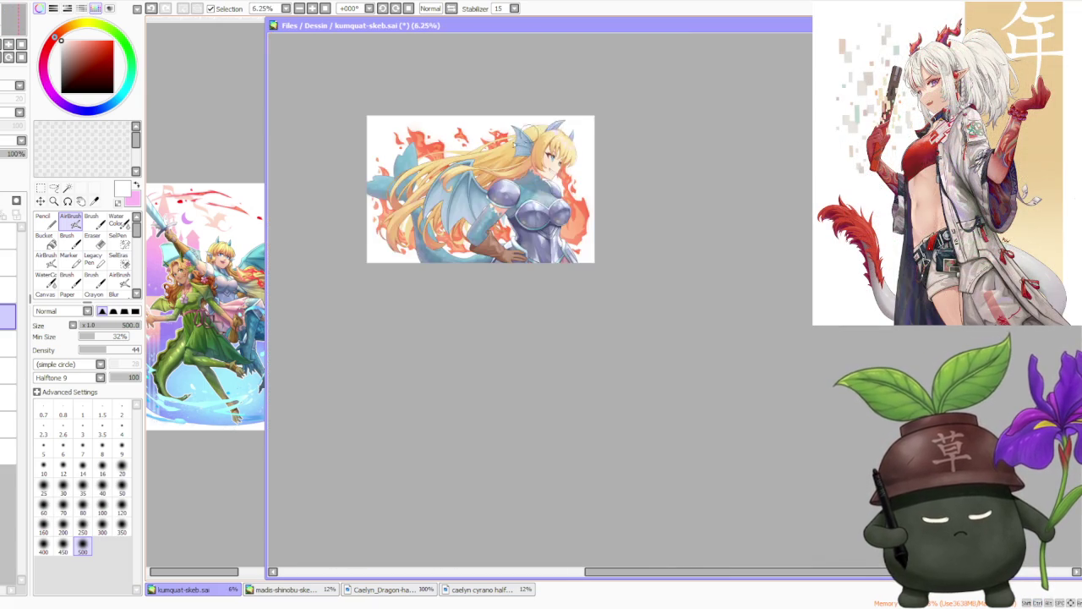
scroll(456, 211, up, 1)
scroll(440, 254, up, 1)
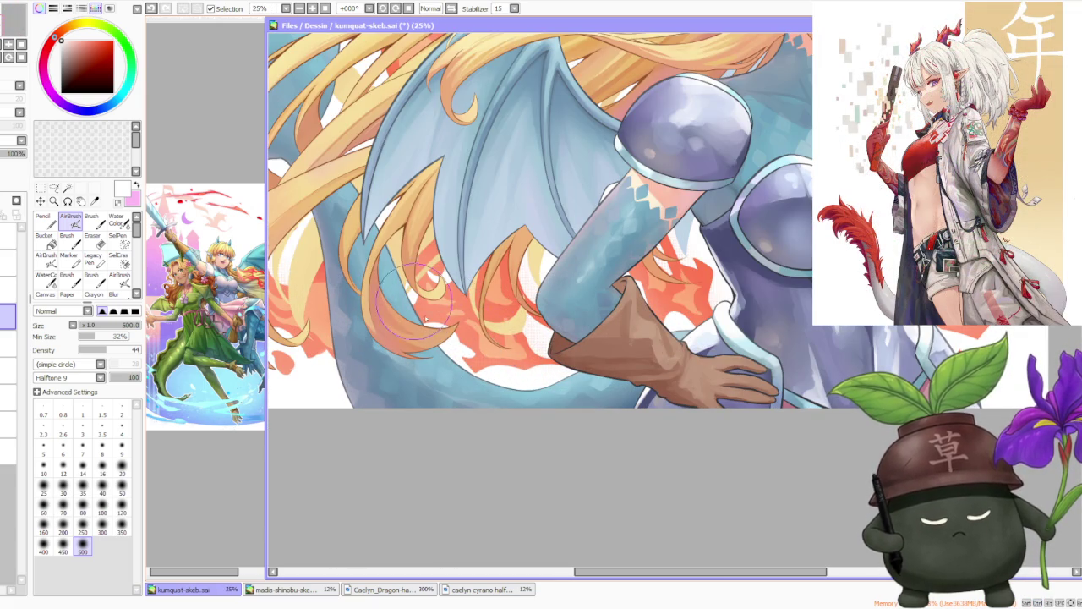
scroll(355, 292, down, 1)
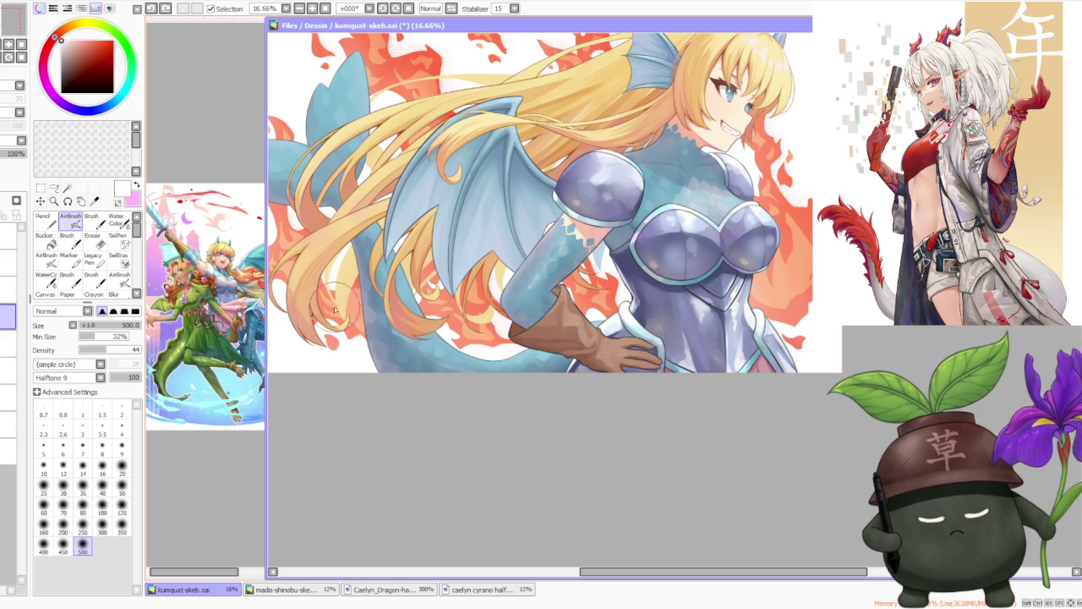
scroll(350, 309, down, 1)
scroll(338, 304, up, 2)
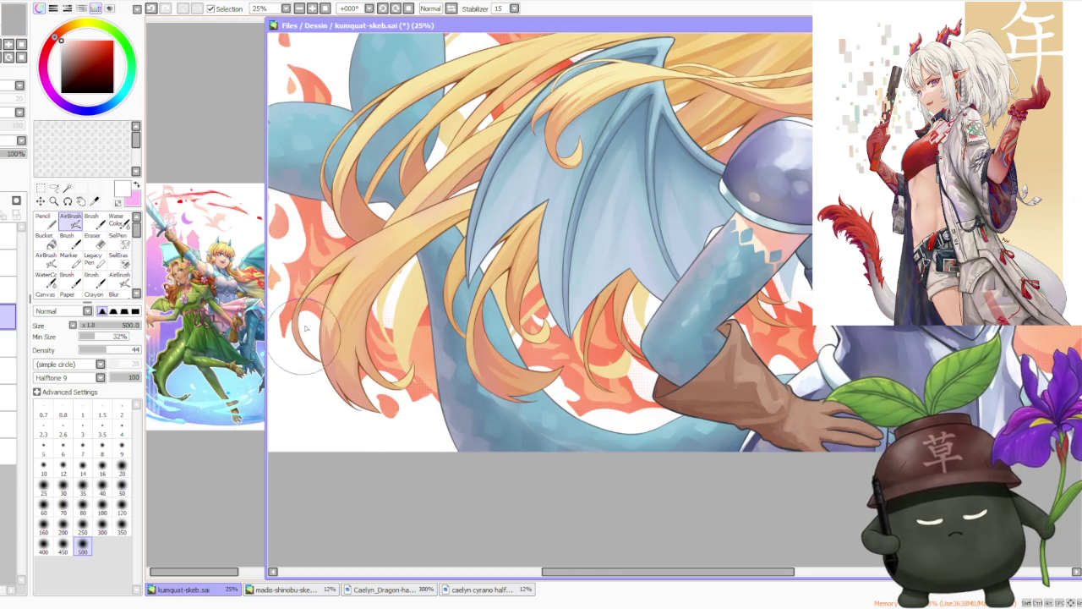
scroll(309, 253, down, 2)
scroll(391, 173, down, 1)
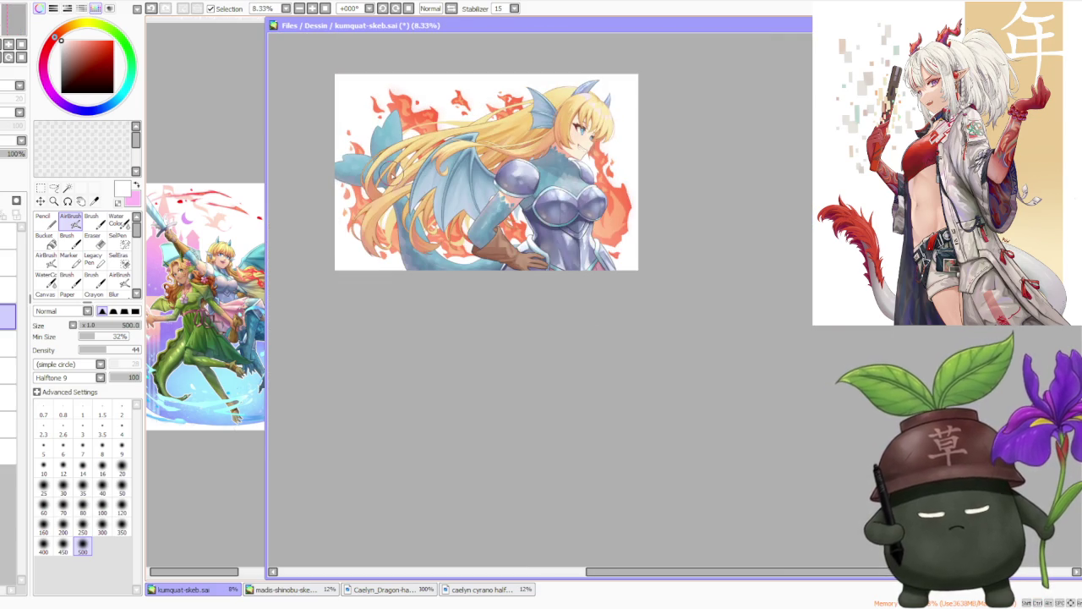
scroll(521, 186, up, 2)
scroll(515, 330, up, 2)
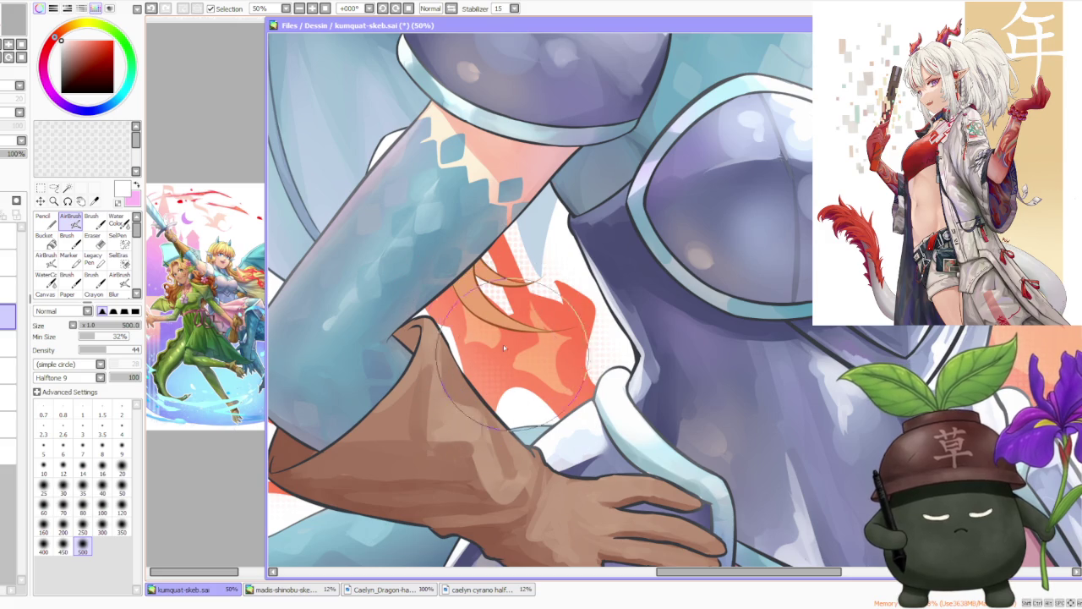
scroll(715, 353, down, 2)
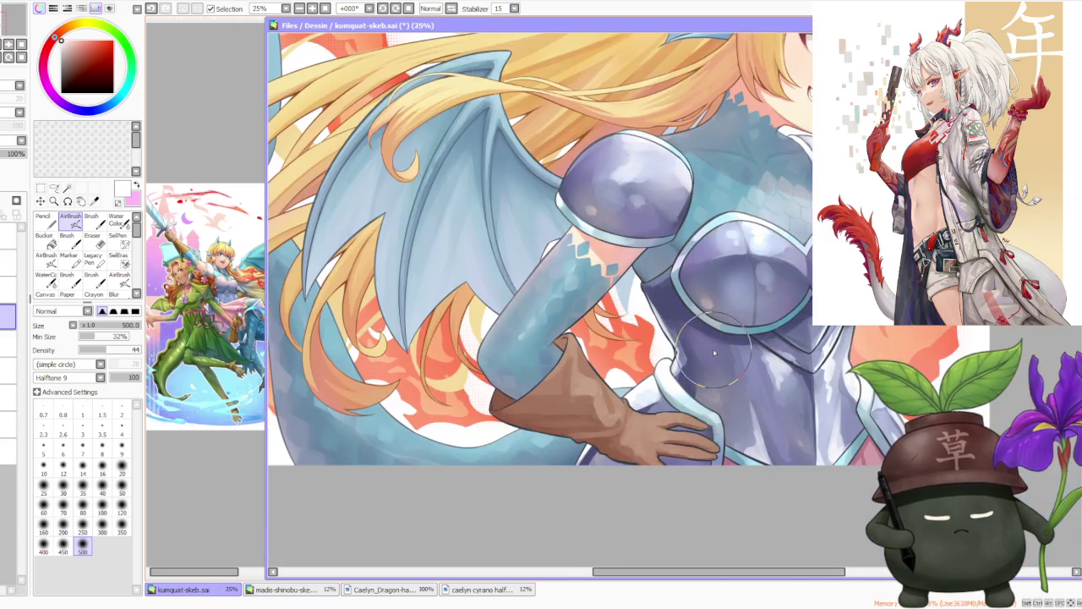
scroll(714, 353, down, 2)
scroll(715, 354, down, 1)
scroll(786, 263, down, 1)
scroll(786, 263, up, 1)
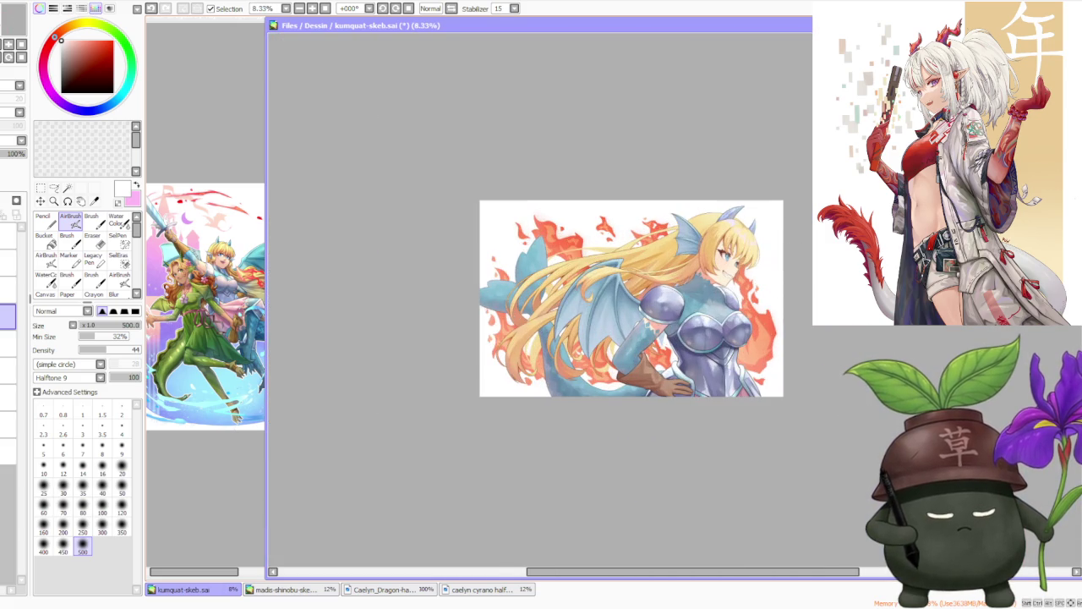
scroll(787, 305, up, 1)
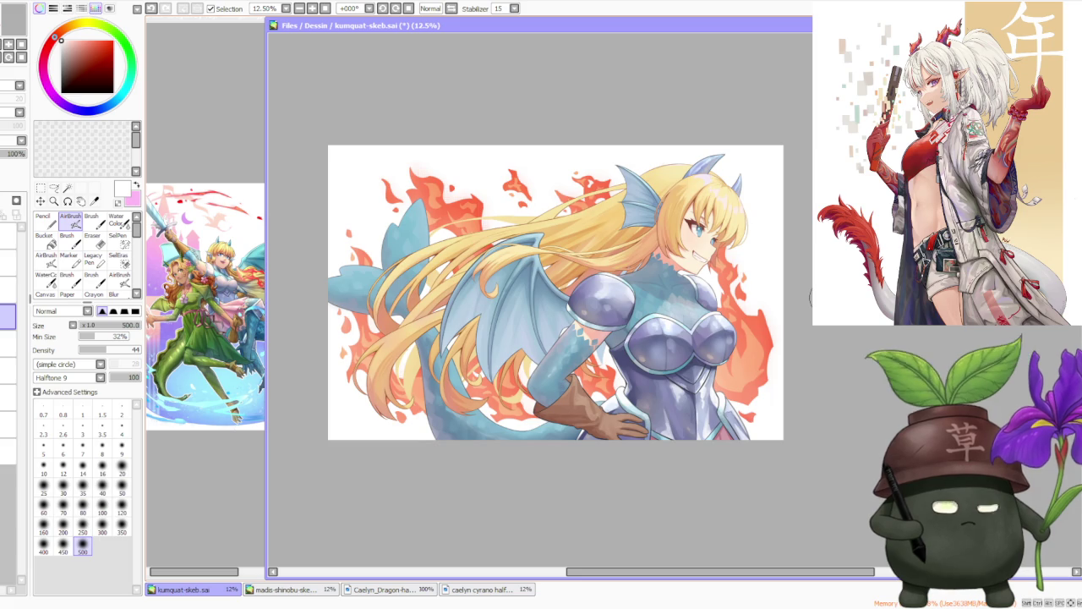
scroll(709, 208, up, 1)
scroll(702, 209, up, 1)
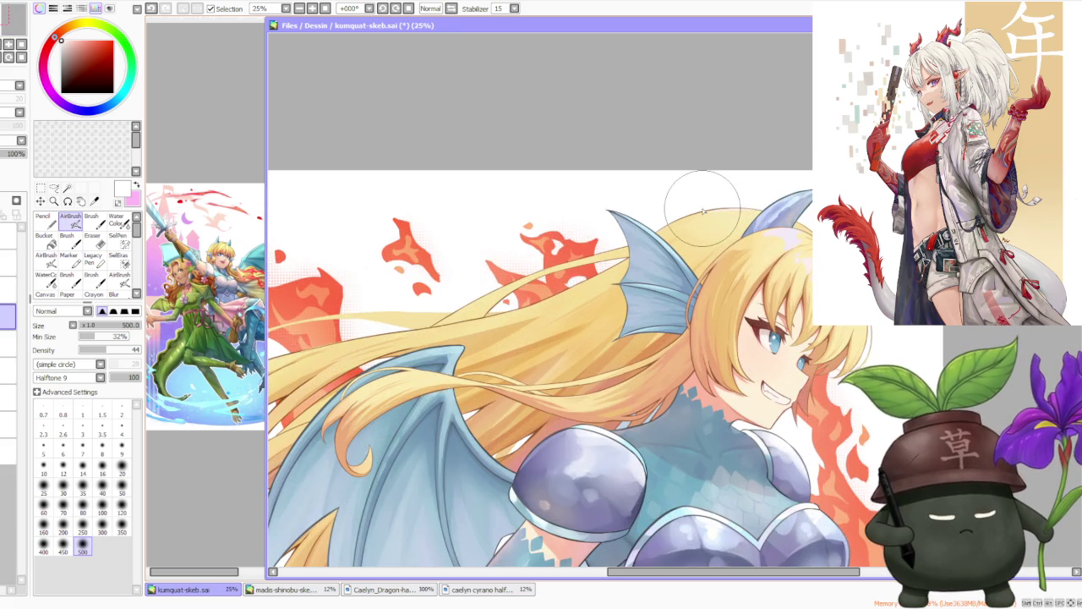
scroll(703, 212, down, 2)
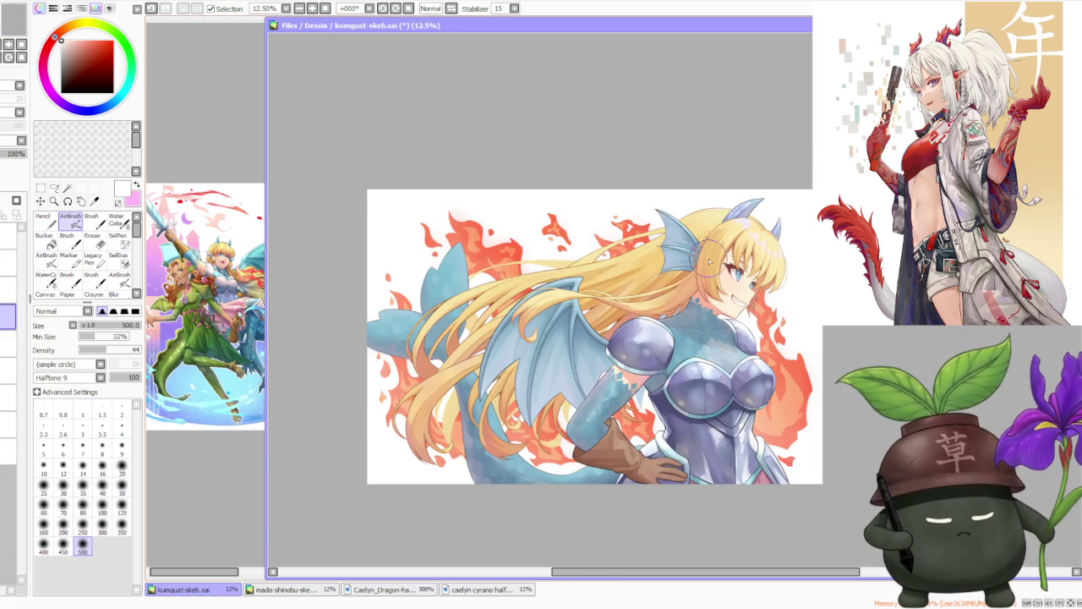
- Select a lower layer and flip the canvas horizontally and back to check composition
scroll(384, 250, up, 2)
scroll(461, 222, down, 3)
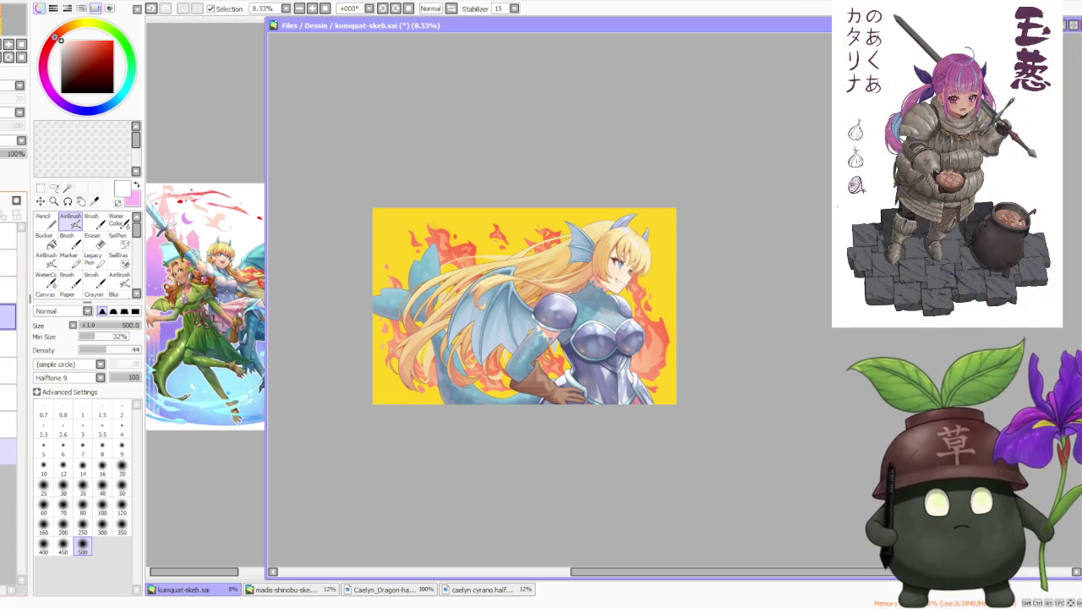
click(26, 454)
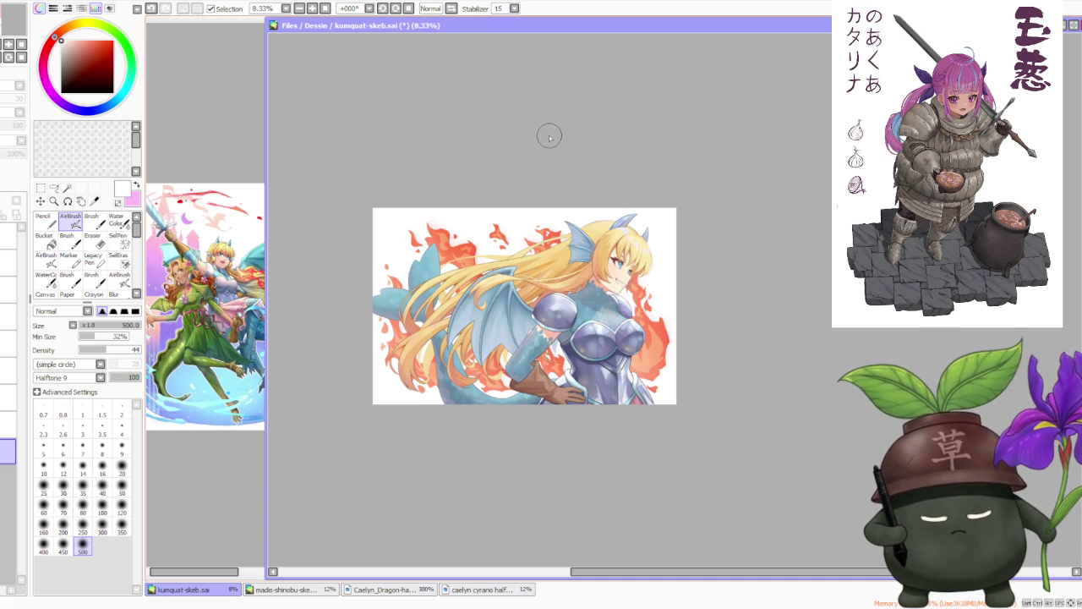
click(452, 9)
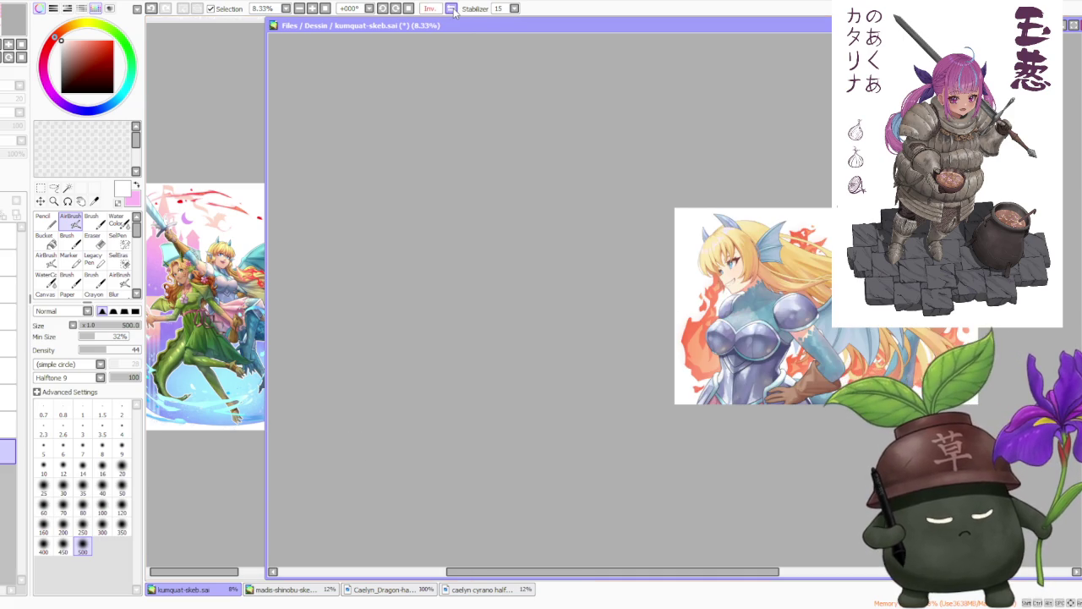
click(453, 8)
- Show the yellow fill layer, sample its yellow, hide it again, and return to AirBrush
scroll(431, 207, up, 1)
scroll(465, 237, up, 2)
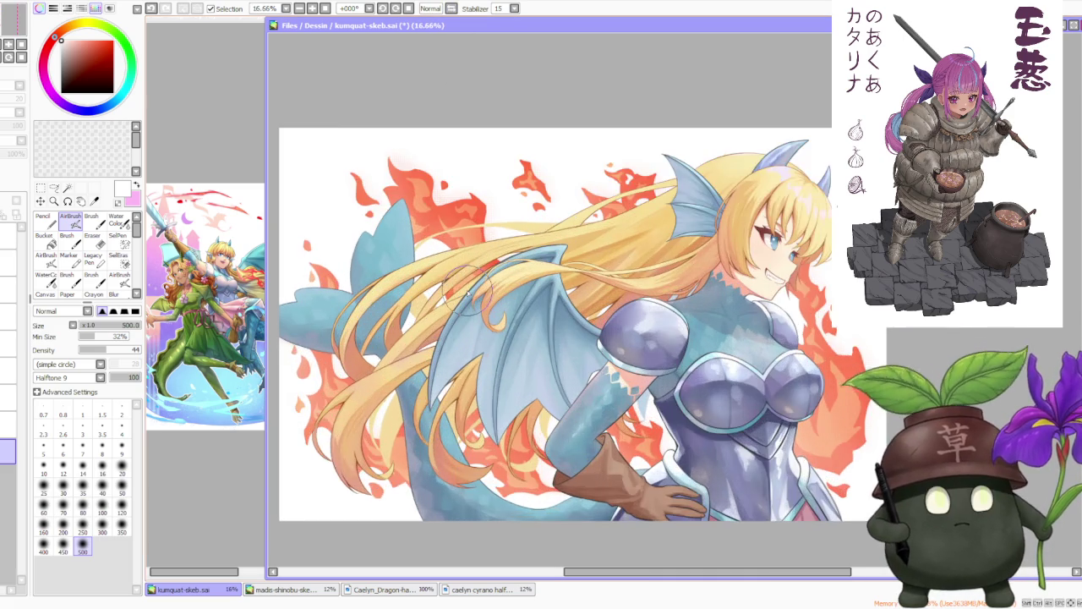
scroll(499, 262, down, 3)
scroll(533, 291, up, 2)
scroll(537, 283, down, 1)
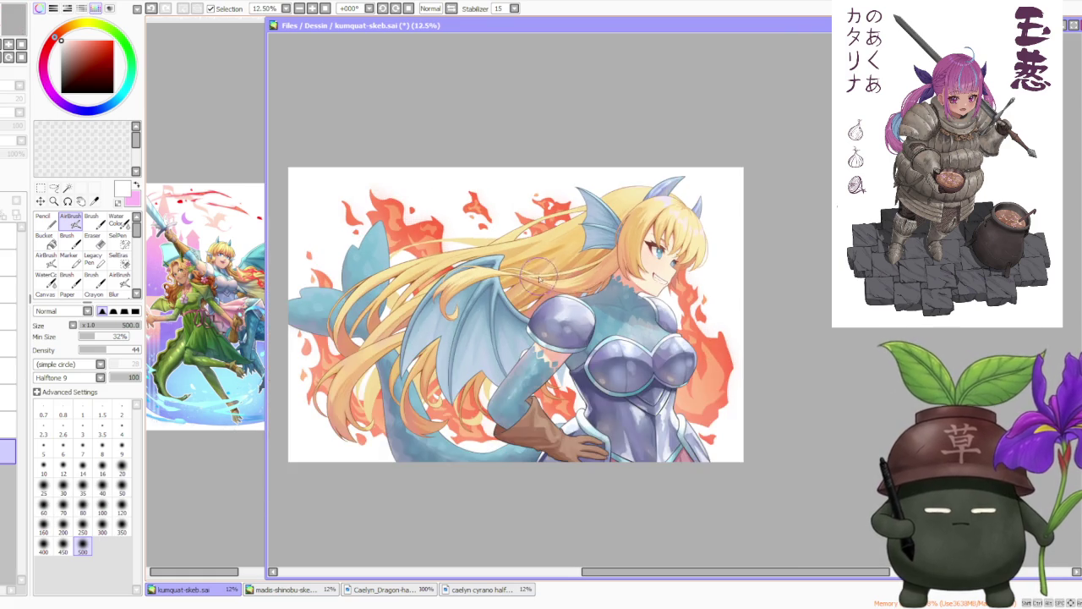
scroll(541, 194, up, 3)
scroll(516, 218, down, 2)
scroll(516, 233, down, 1)
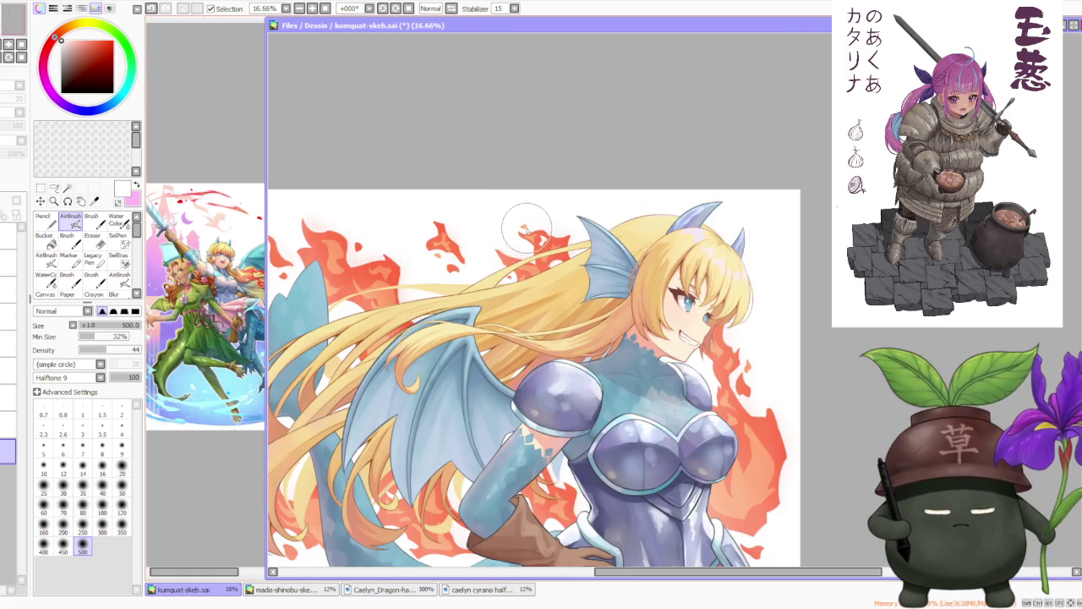
scroll(520, 230, down, 1)
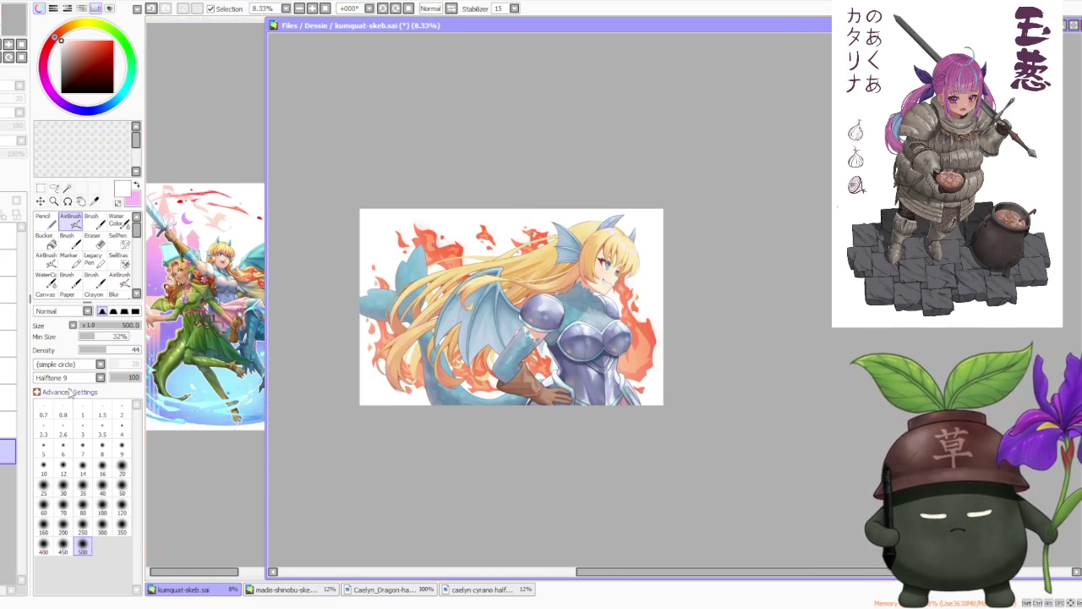
click(7, 391)
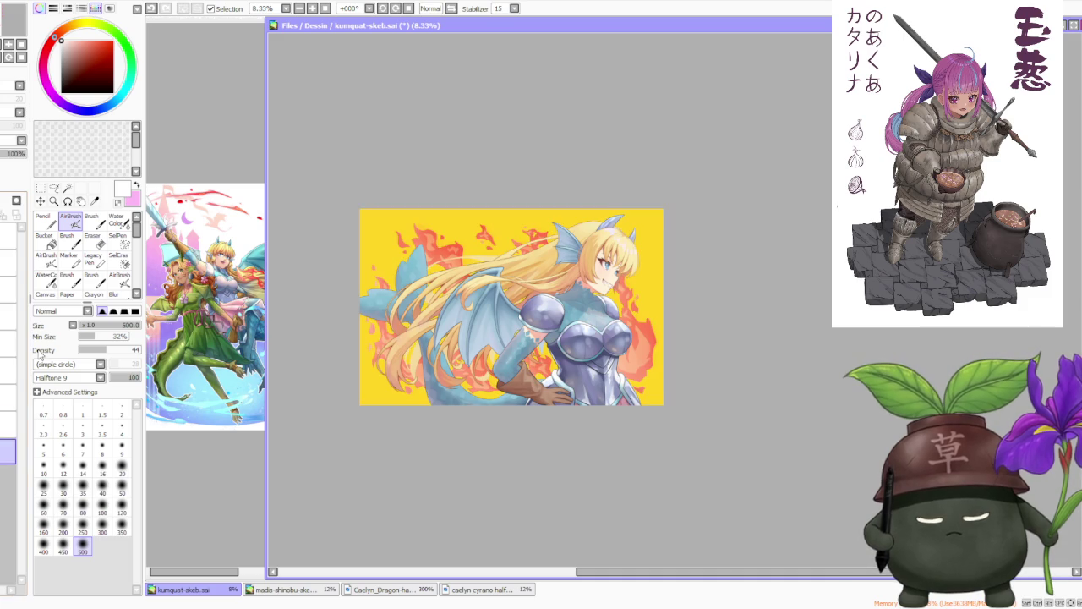
click(94, 201)
click(399, 213)
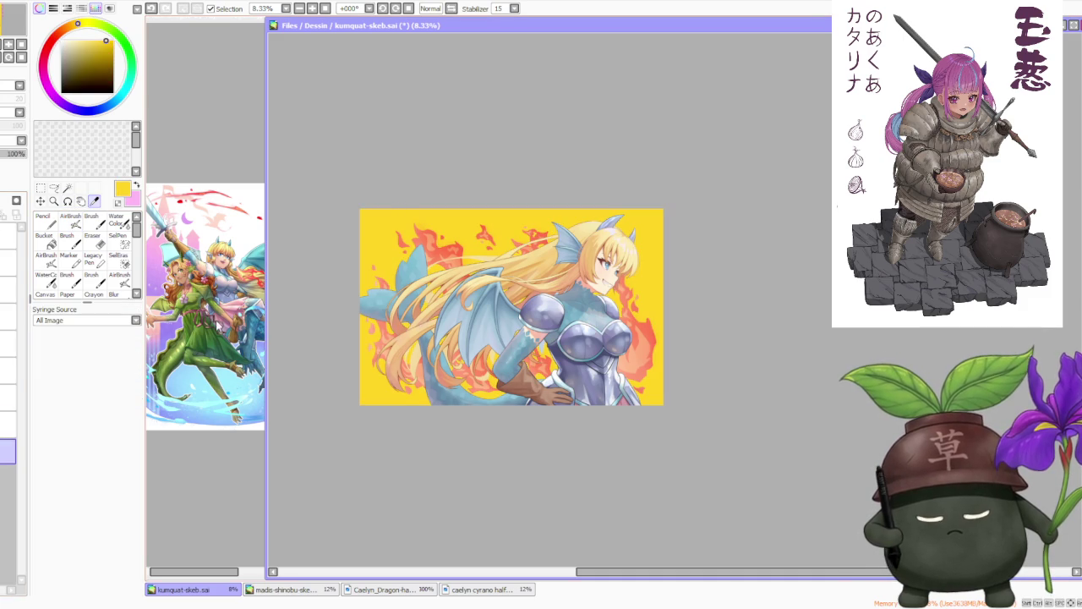
click(6, 391)
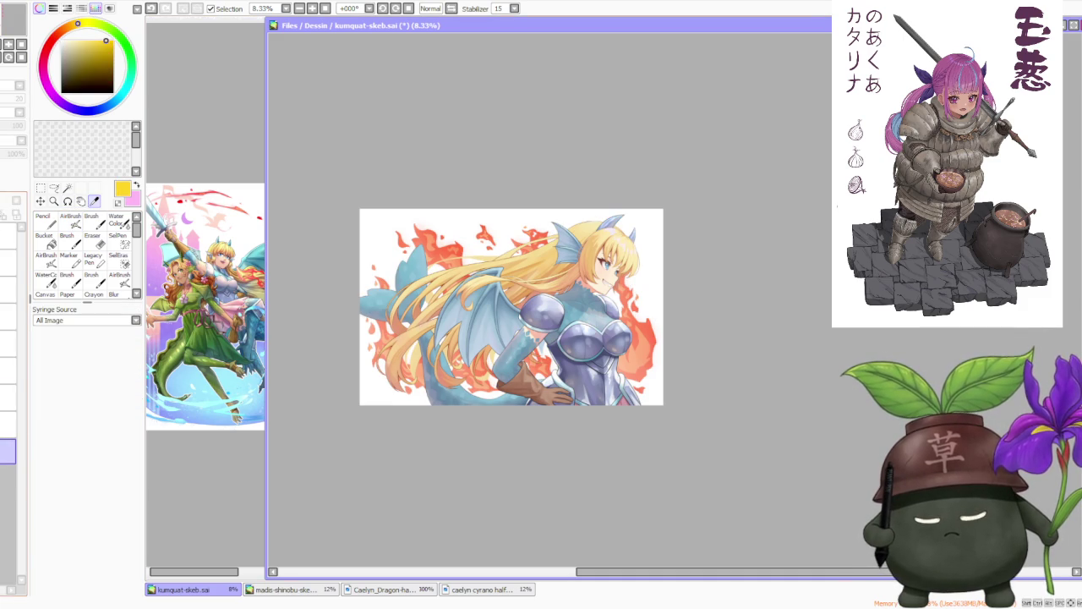
key(v)
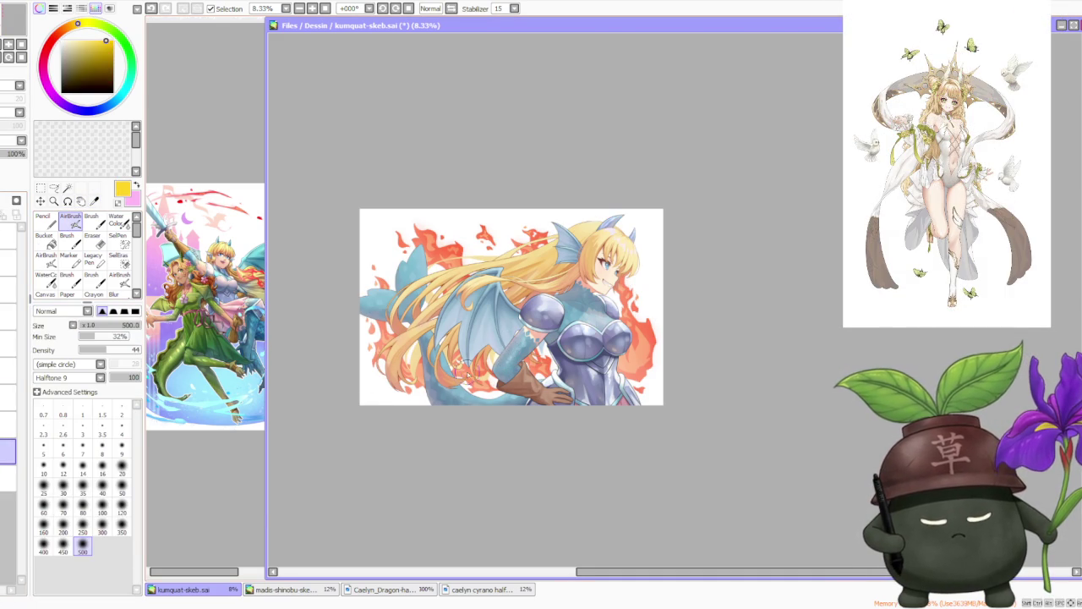
scroll(584, 355, up, 2)
- Airbrush a soft yellow halftone glow behind the hair, then zoom around to check it
scroll(583, 355, down, 1)
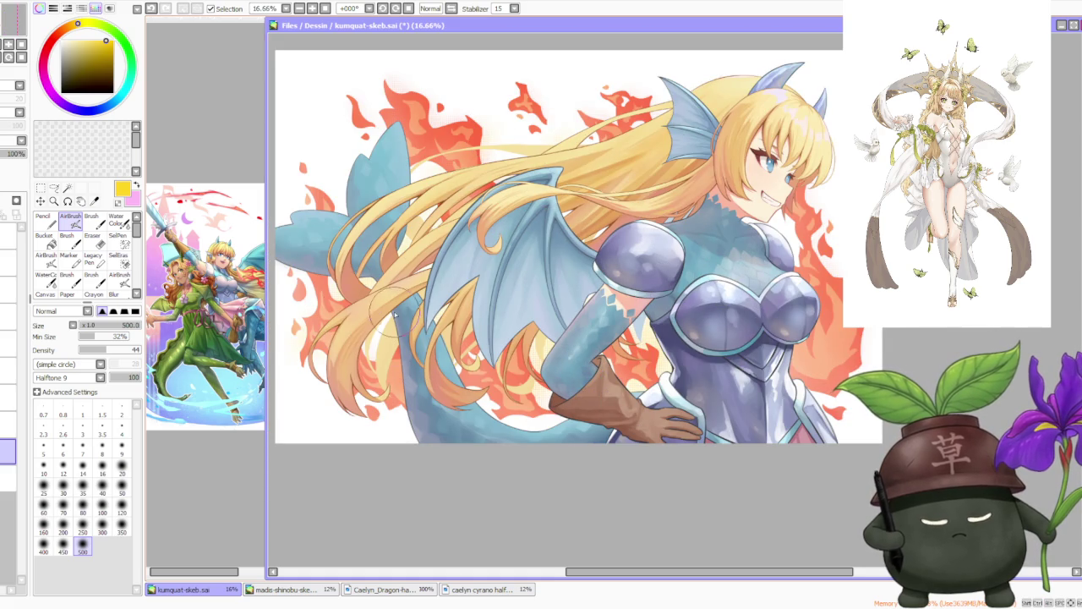
mouse_move(464, 138)
mouse_down()
mouse_move(656, 90)
mouse_move(571, 203)
mouse_up()
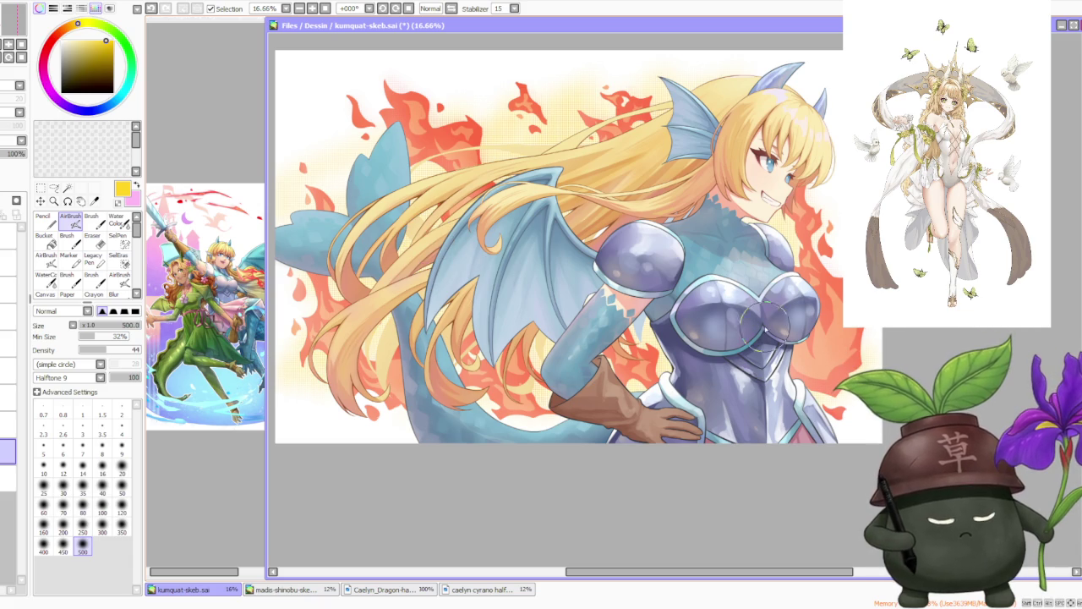
scroll(528, 265, down, 3)
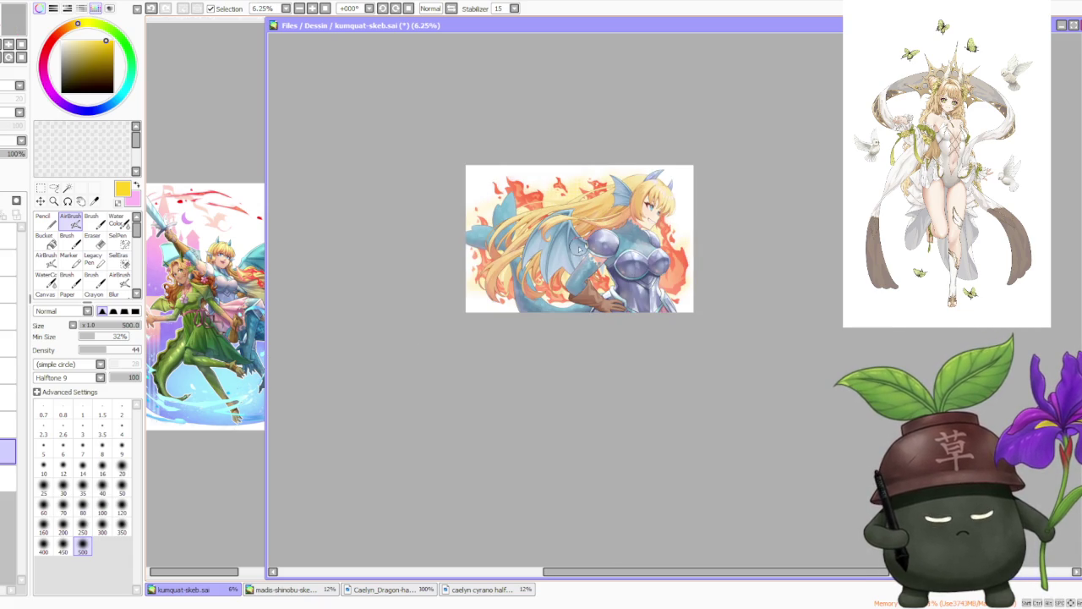
scroll(641, 139, up, 1)
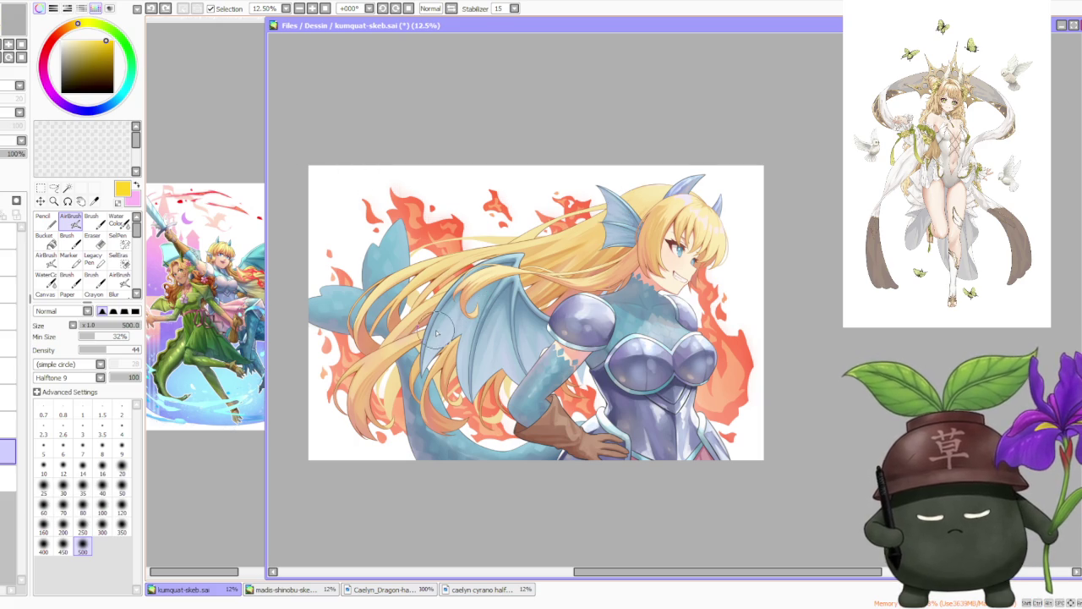
scroll(334, 304, up, 1)
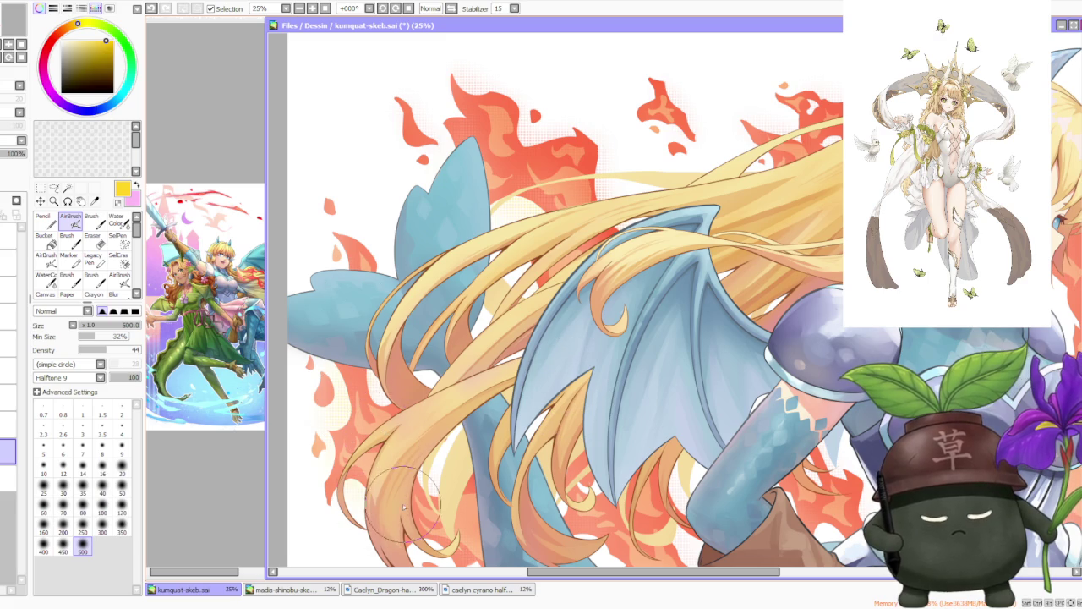
scroll(594, 415, down, 2)
scroll(676, 398, up, 2)
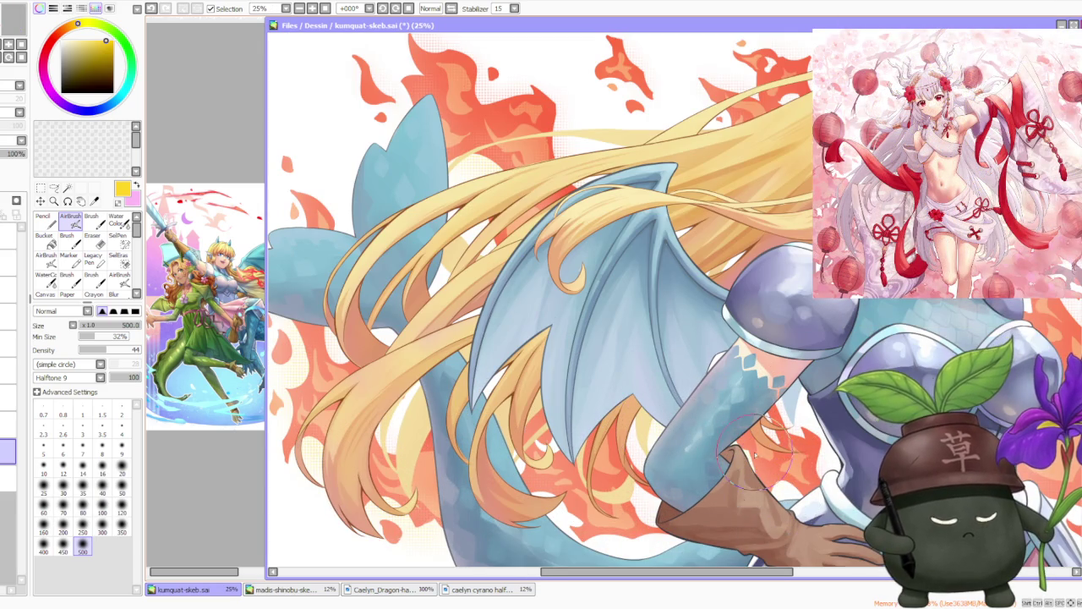
scroll(761, 376, down, 1)
scroll(921, 342, up, 1)
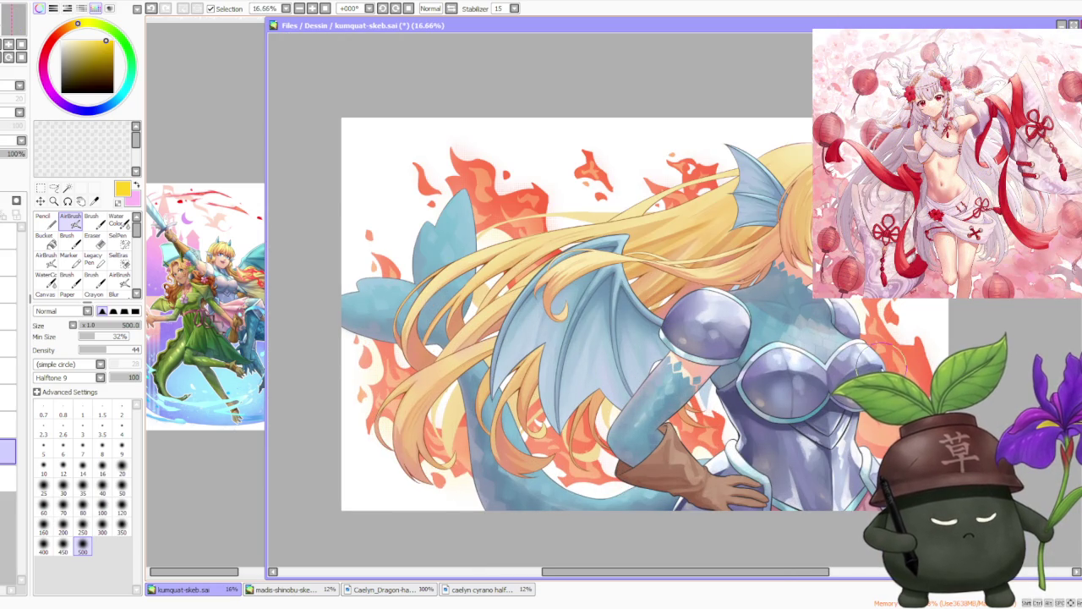
scroll(694, 233, up, 1)
scroll(694, 233, down, 2)
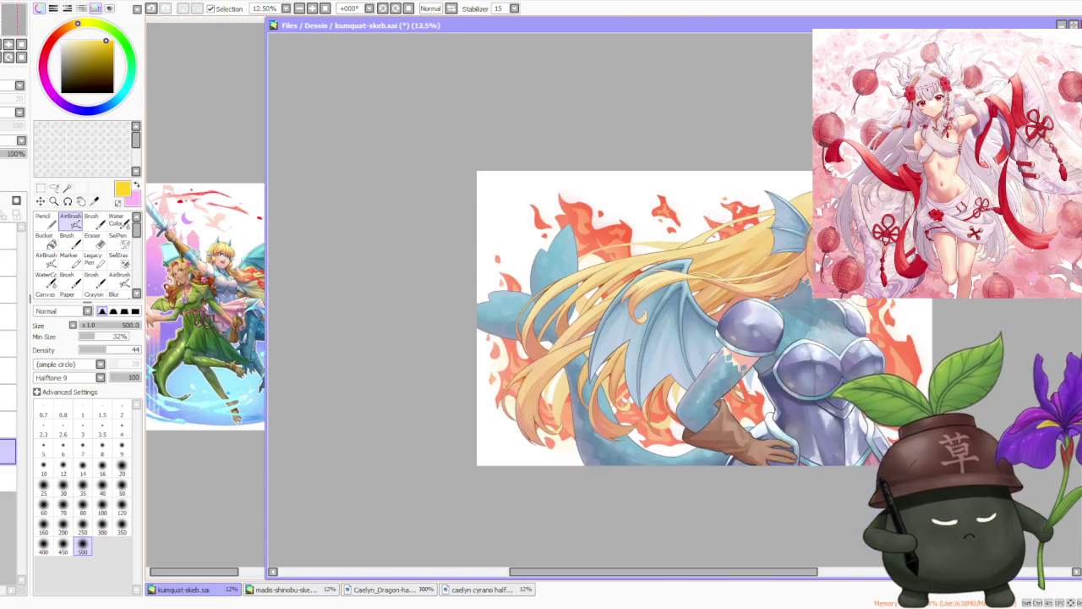
scroll(694, 233, up, 1)
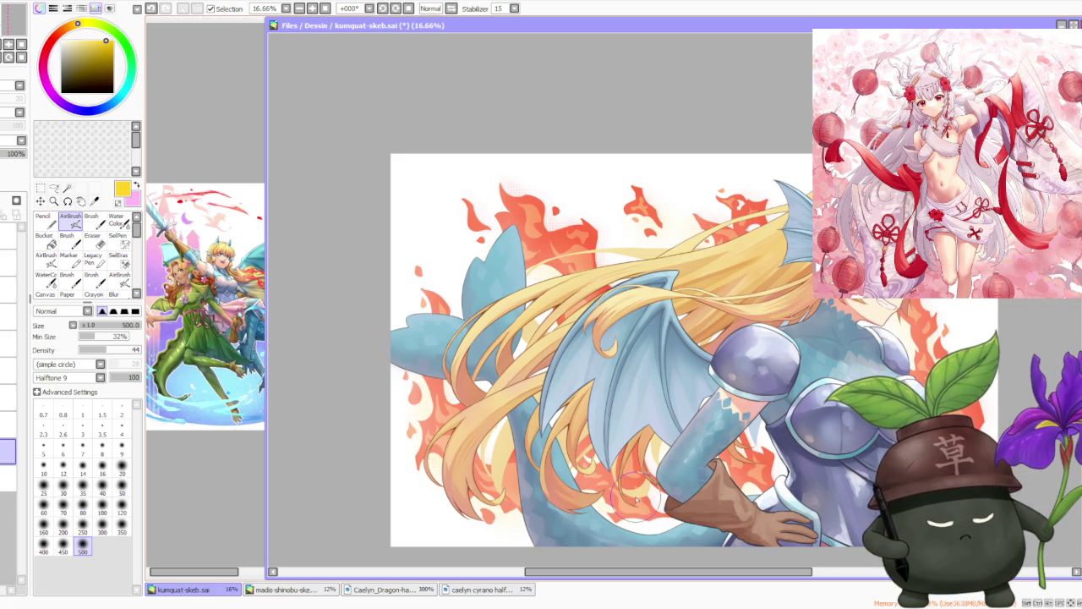
- Review the whole piece at different zoom levels, then select the Water Color brush
scroll(728, 386, down, 2)
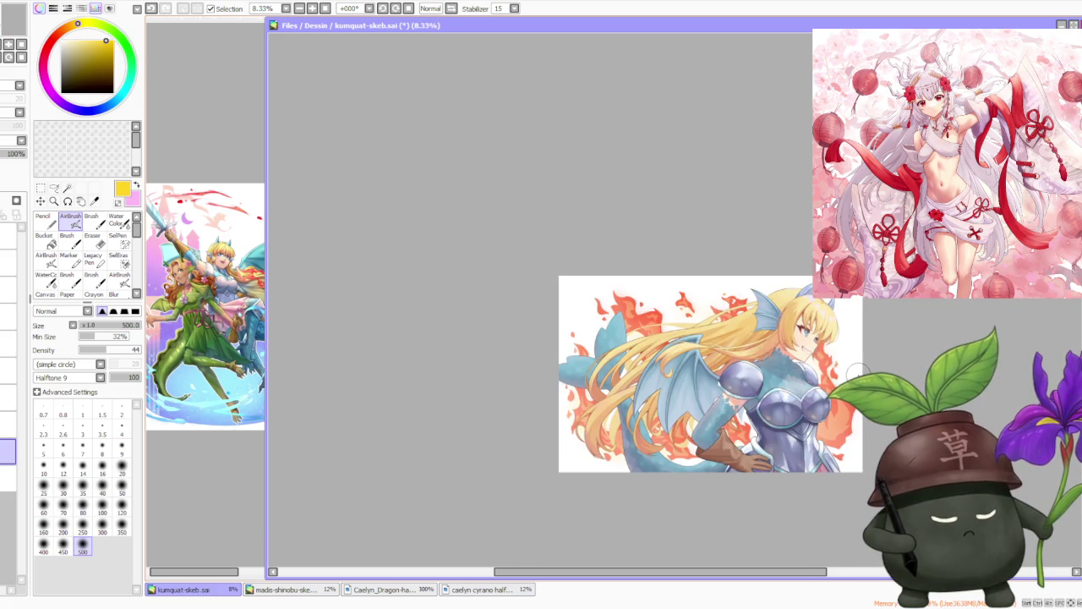
scroll(859, 389, up, 3)
scroll(774, 405, down, 2)
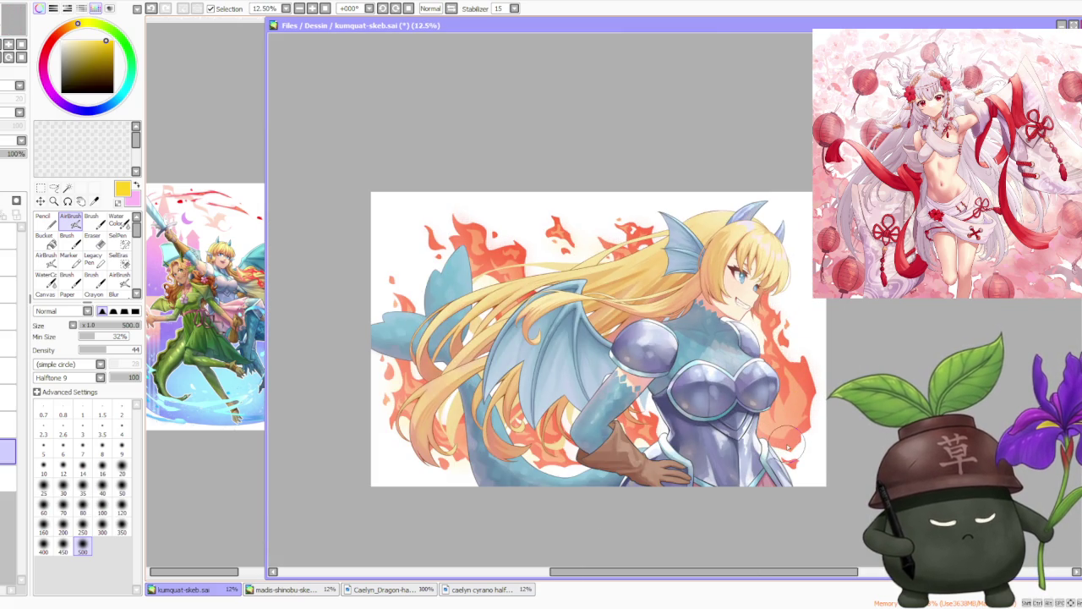
scroll(795, 457, up, 2)
scroll(825, 432, down, 3)
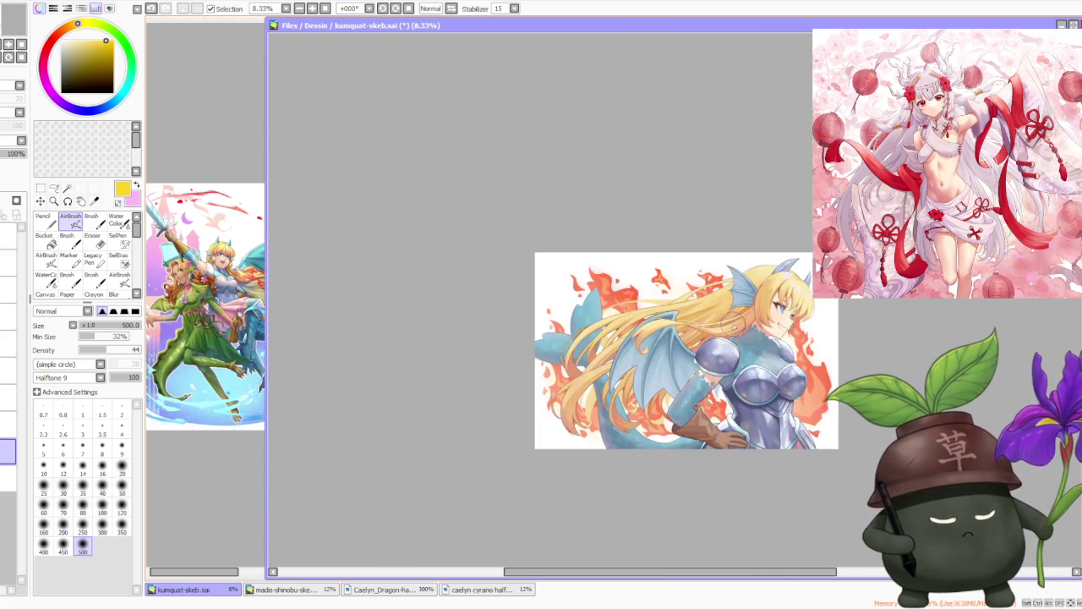
scroll(749, 334, up, 3)
scroll(727, 364, down, 1)
scroll(711, 389, down, 2)
scroll(691, 417, up, 1)
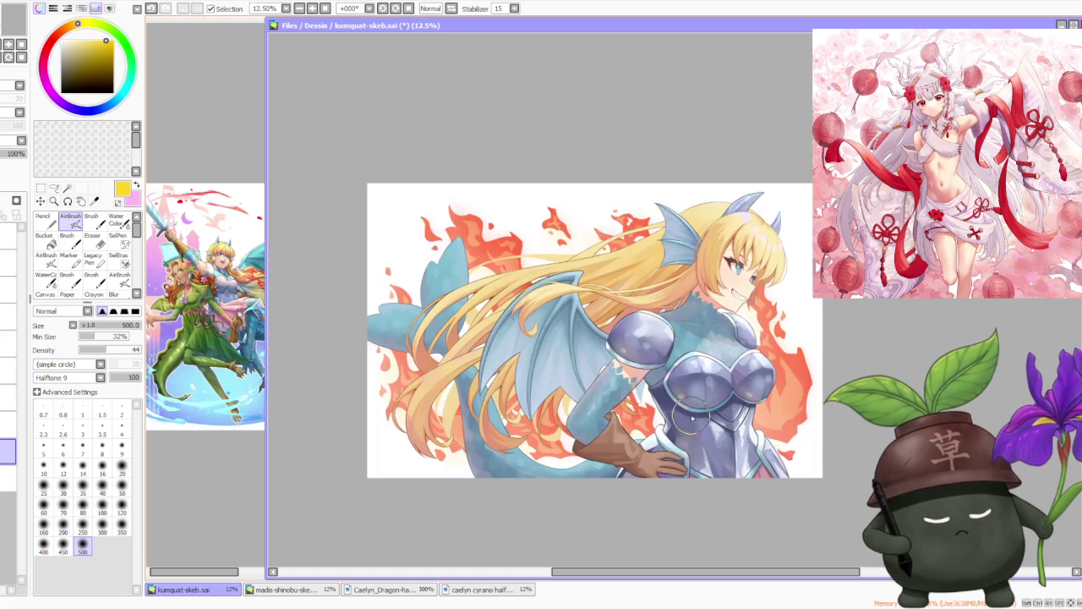
scroll(404, 408, up, 2)
scroll(402, 397, down, 2)
scroll(423, 381, down, 1)
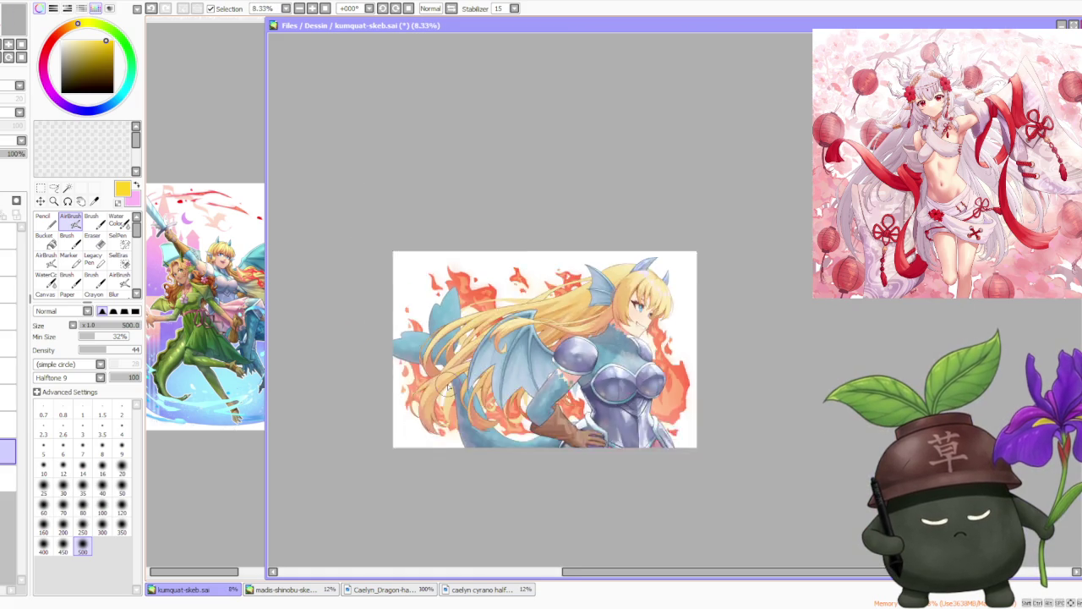
scroll(508, 355, down, 1)
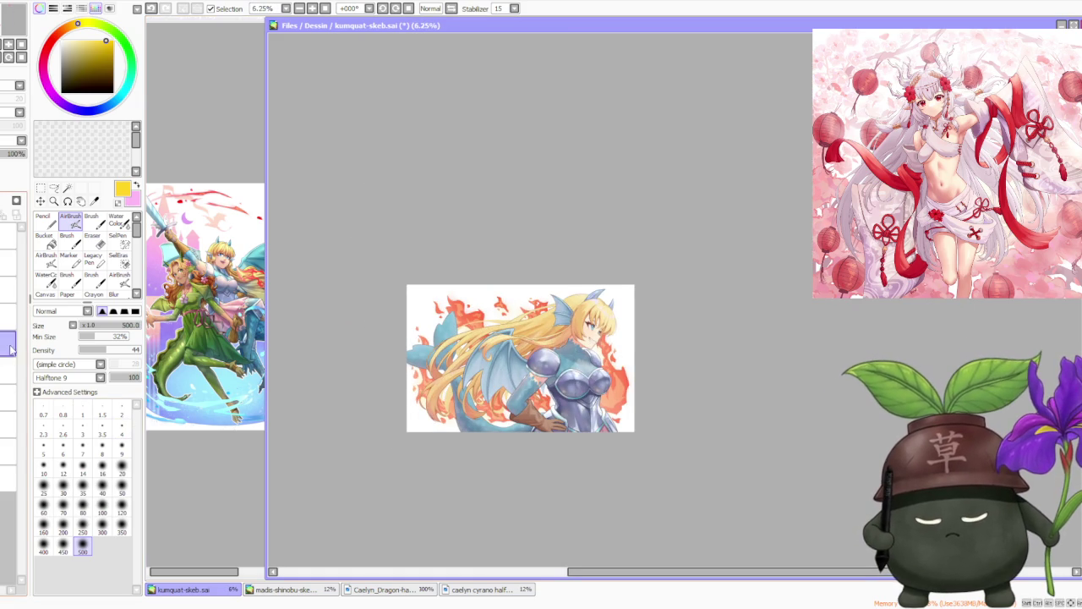
click(118, 223)
scroll(416, 372, up, 1)
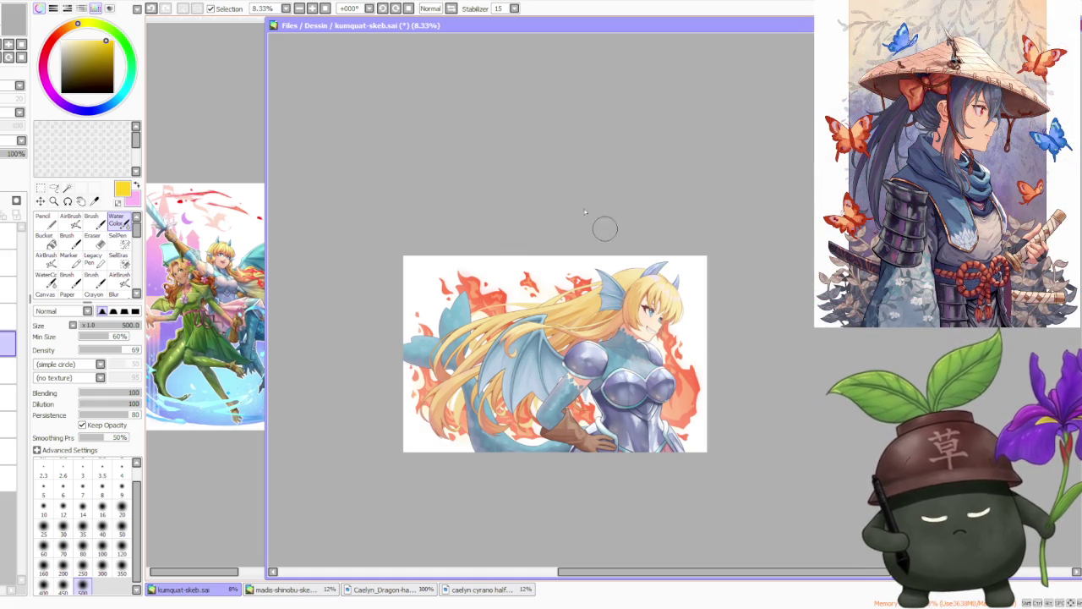
- Sample a light pink from the reference image and go back to the airbrush
alt+click(220, 222)
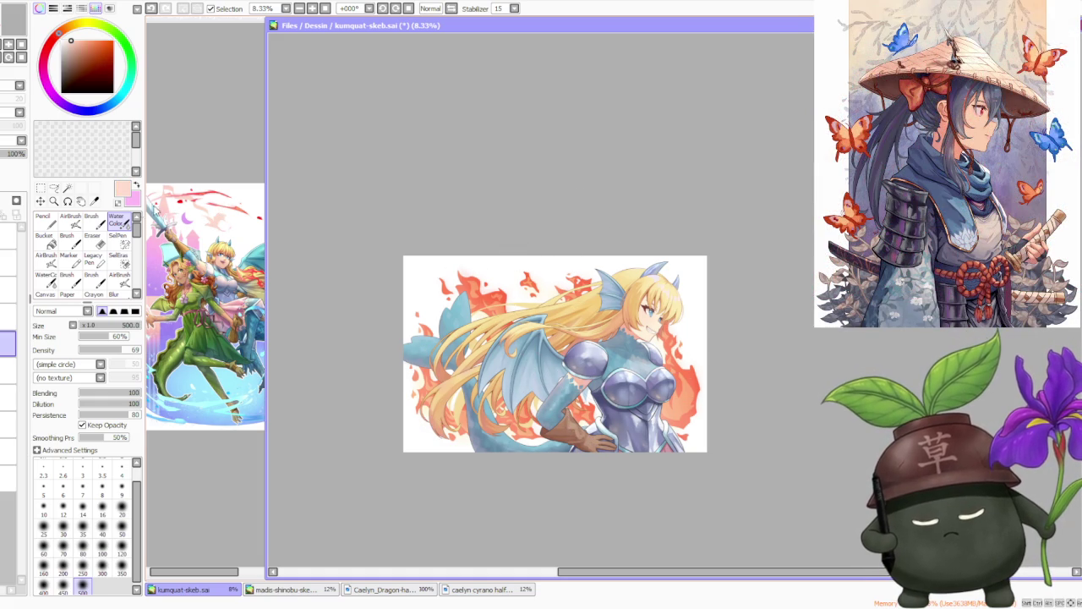
click(71, 219)
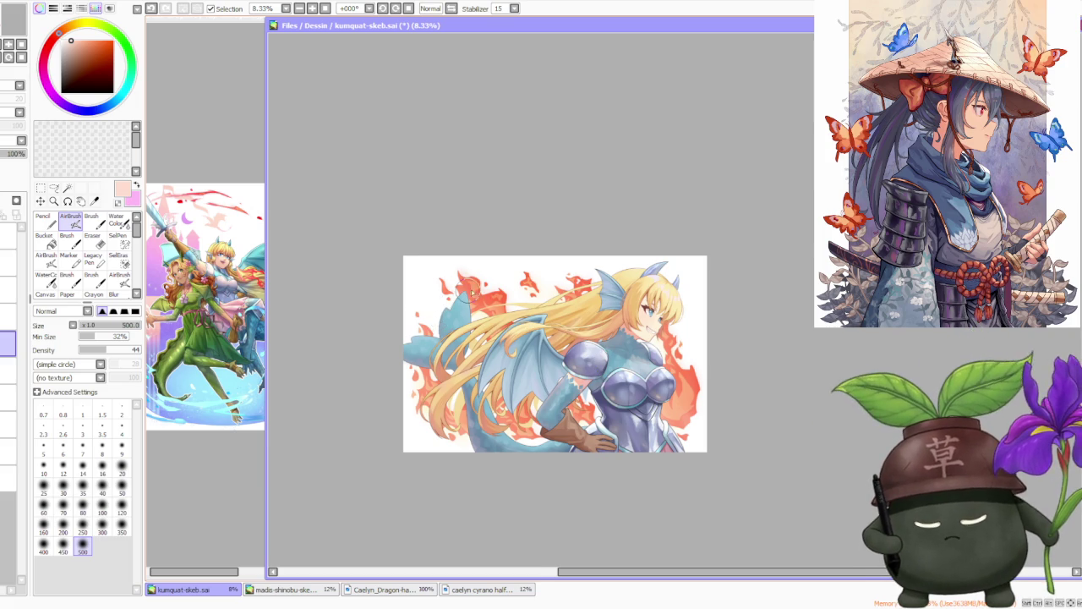
scroll(475, 292, up, 1)
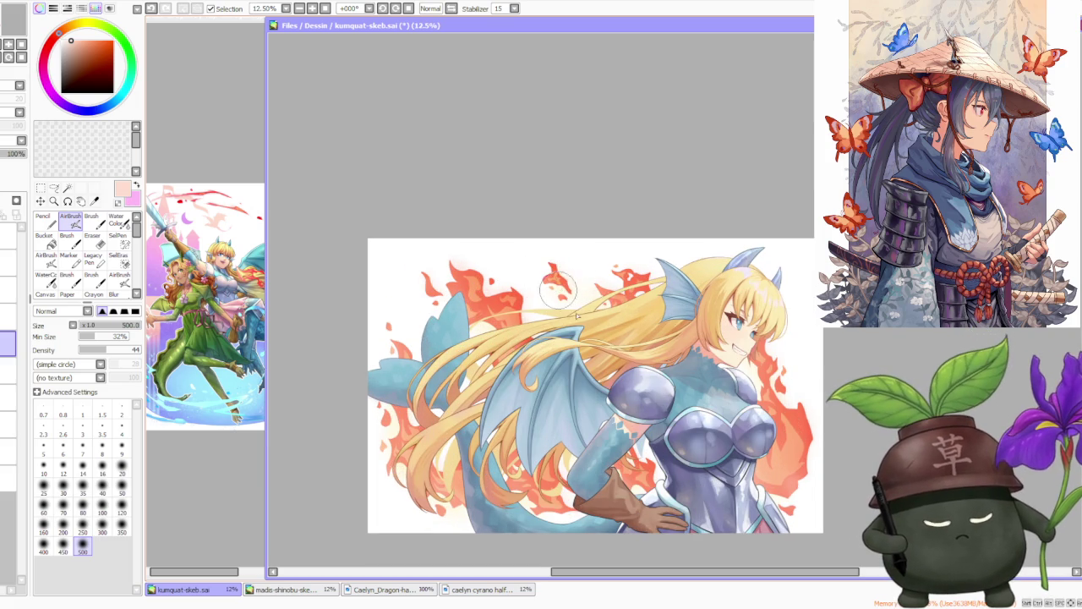
scroll(676, 328, down, 1)
scroll(679, 328, down, 1)
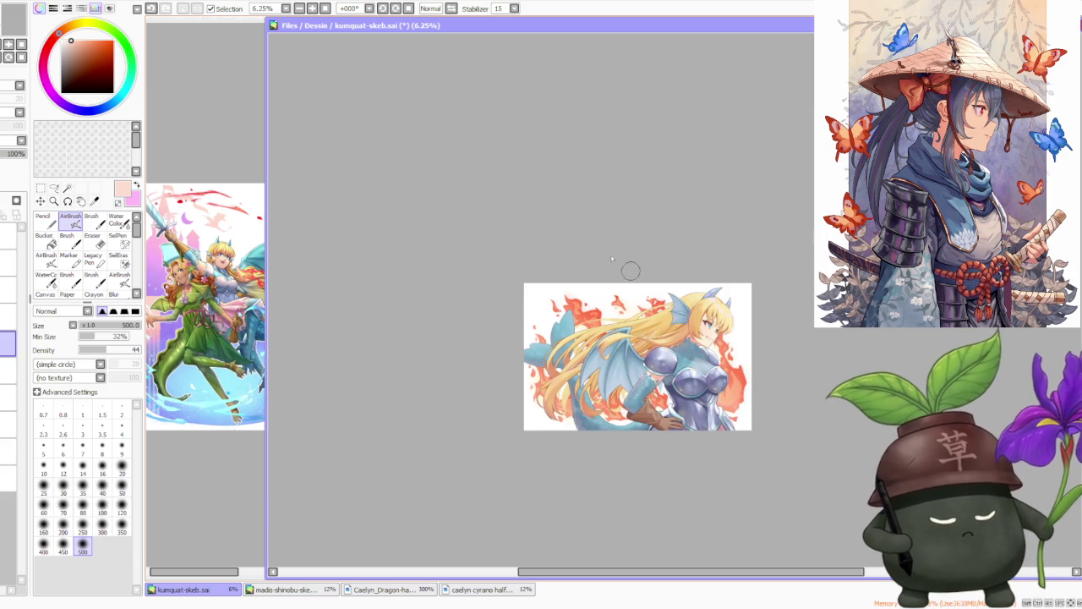
- Eyedrop a red from the reference image as the current colour
alt+click(181, 203)
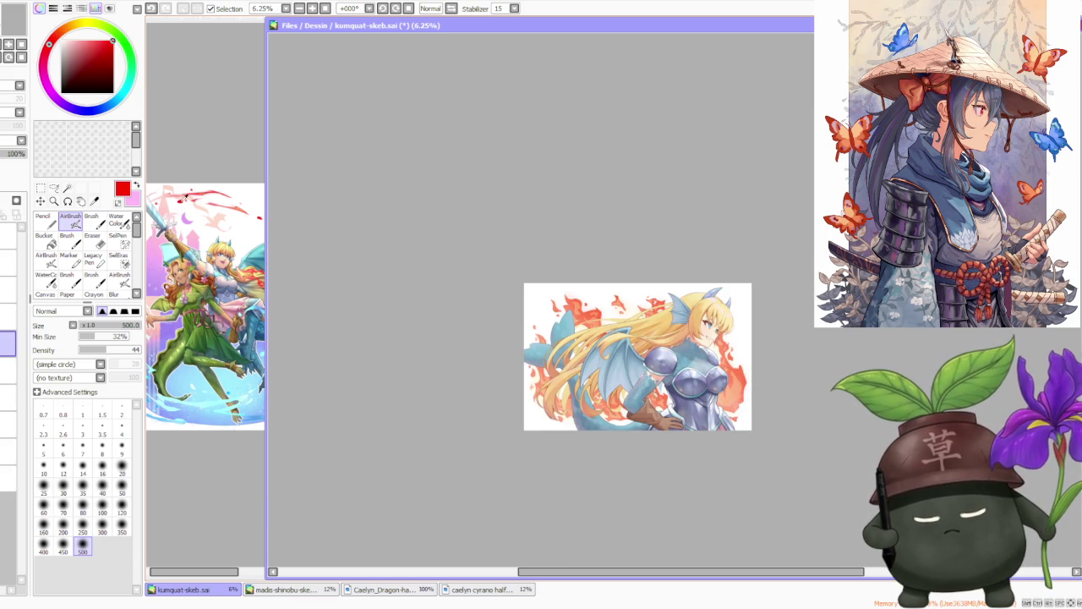
scroll(583, 298, up, 2)
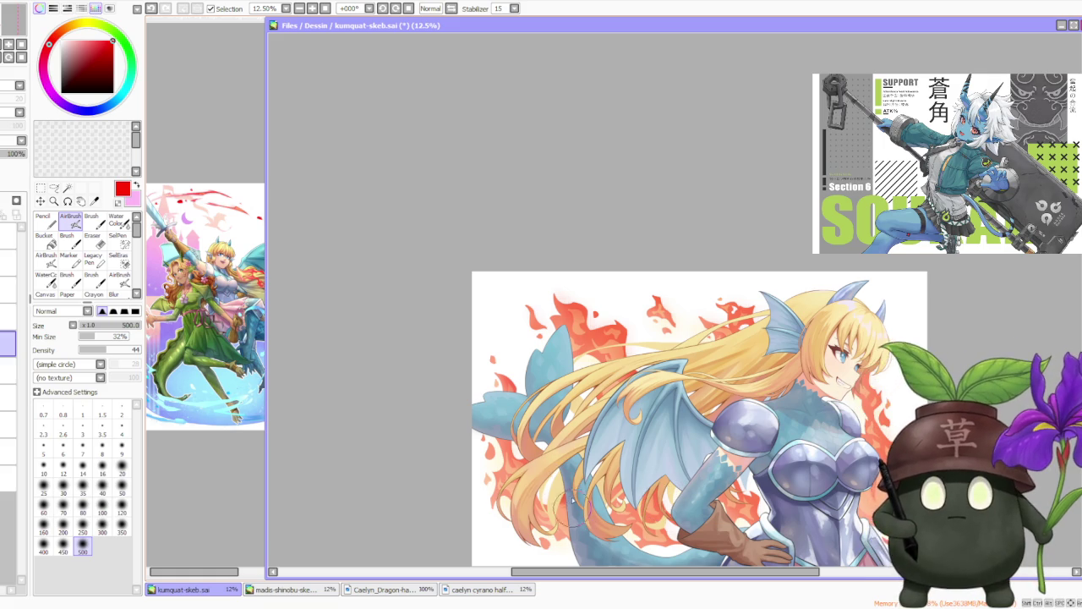
scroll(604, 433, down, 1)
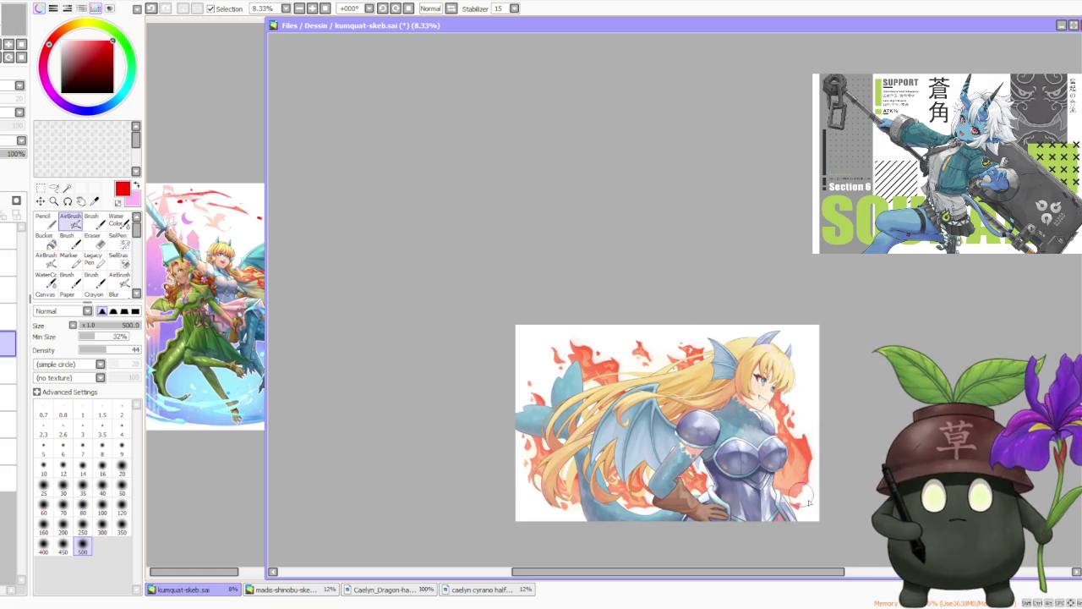
scroll(719, 465, down, 1)
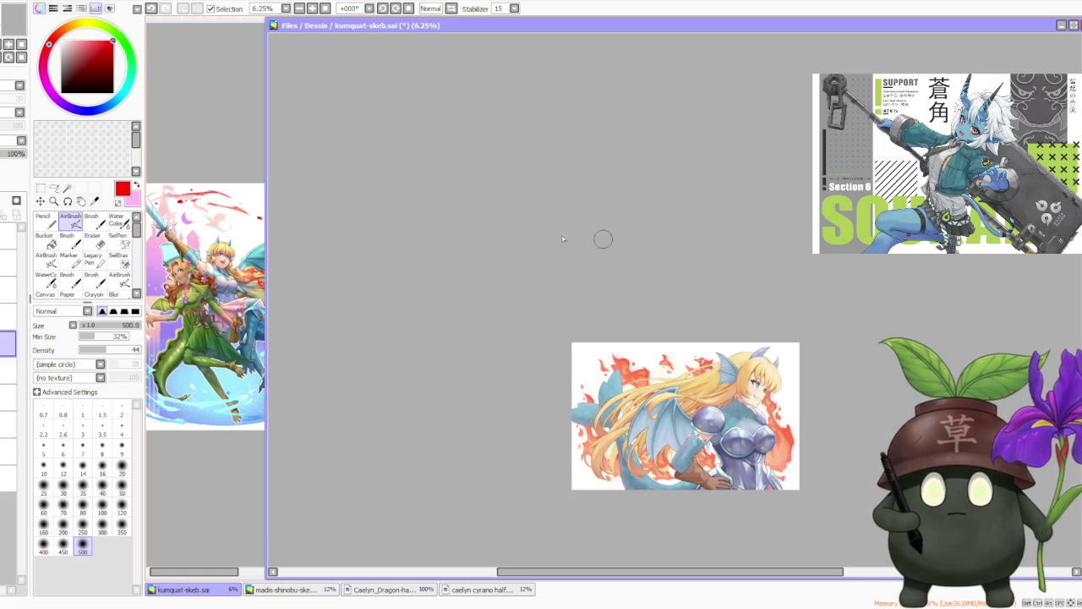
- Reactivate the Water Color brush with the C shortcut and zoom around the artwork
key(c)
scroll(663, 364, up, 2)
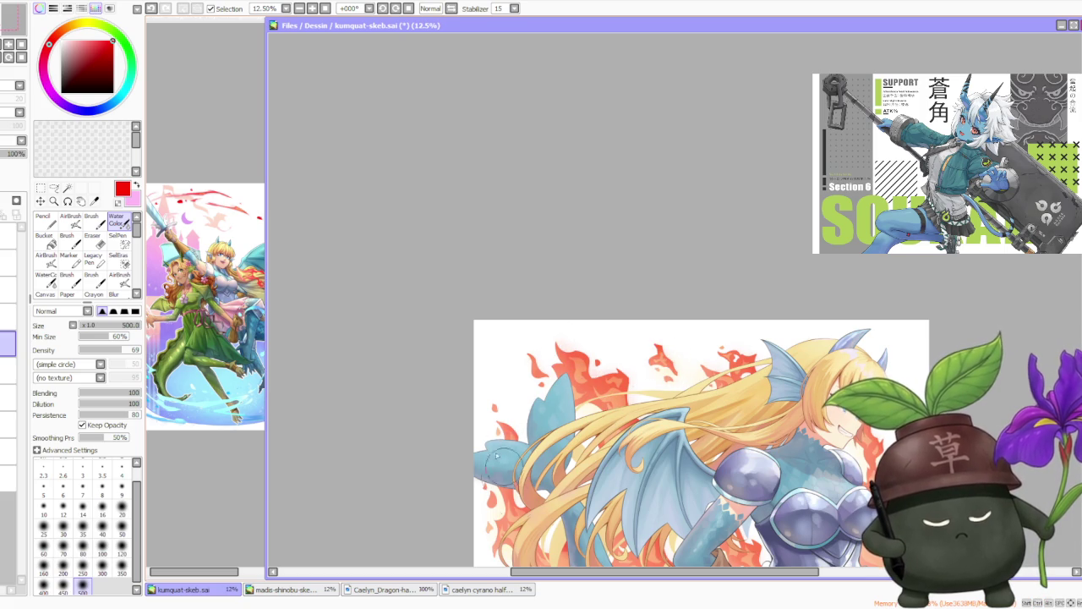
scroll(592, 524, down, 2)
scroll(612, 514, up, 1)
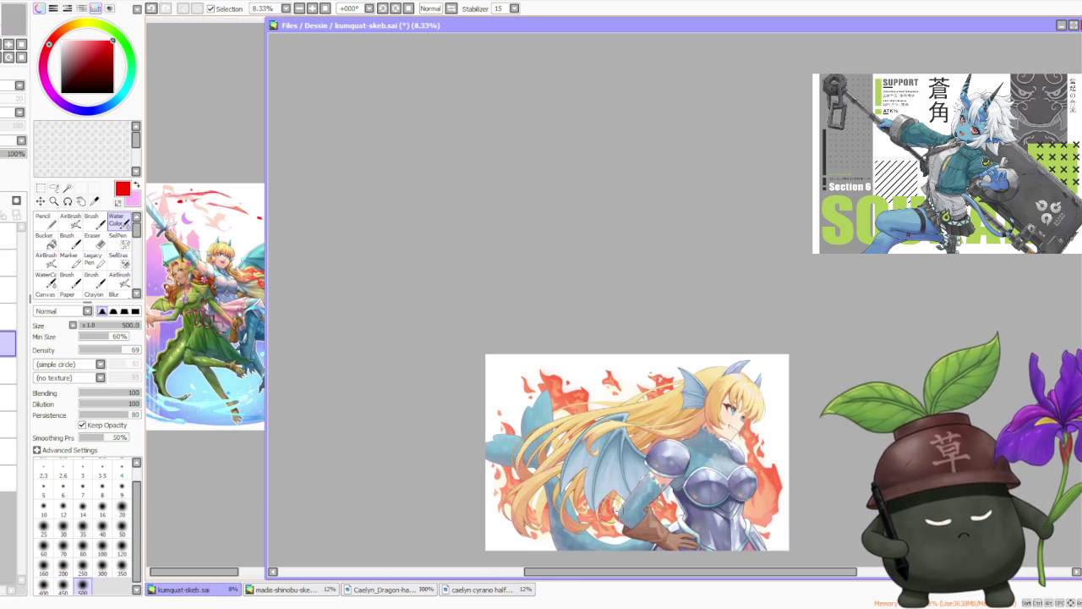
scroll(732, 523, up, 1)
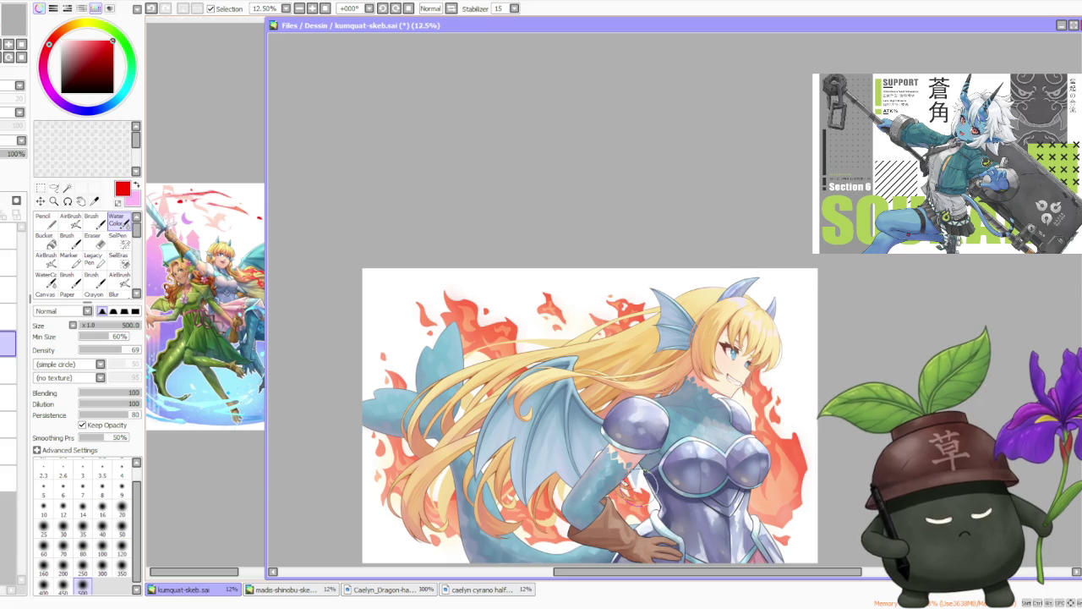
scroll(648, 486, up, 2)
scroll(719, 465, down, 3)
scroll(727, 463, up, 1)
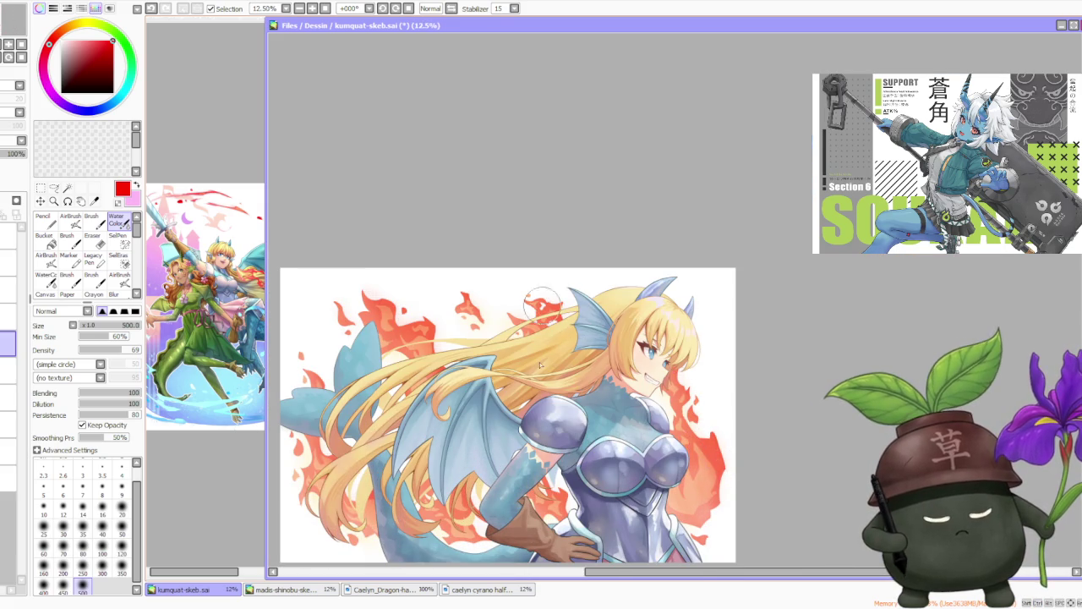
scroll(633, 236, down, 2)
scroll(592, 339, up, 2)
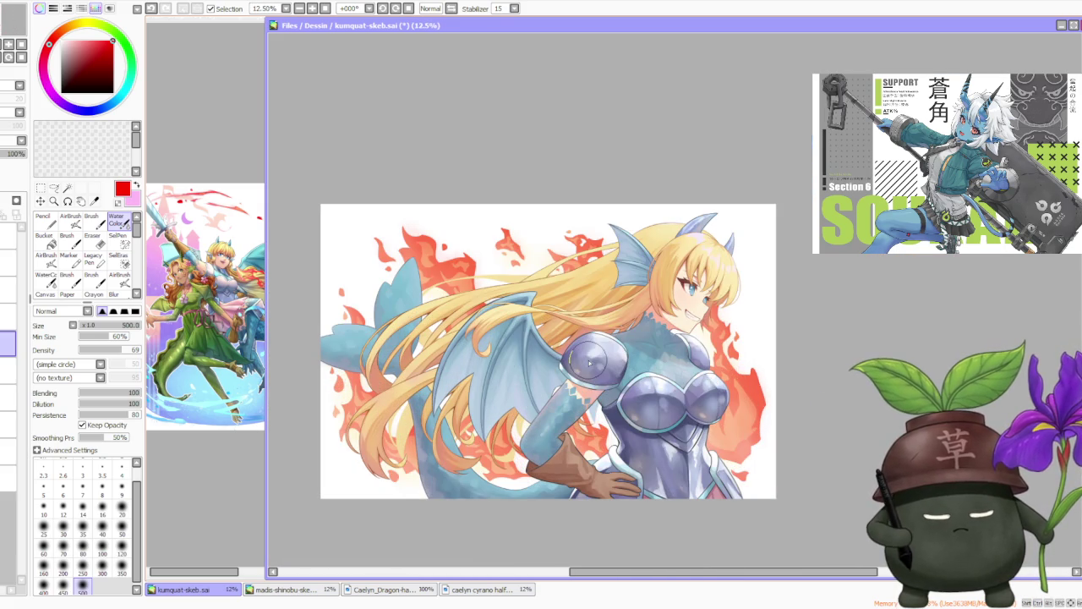
scroll(602, 448, down, 1)
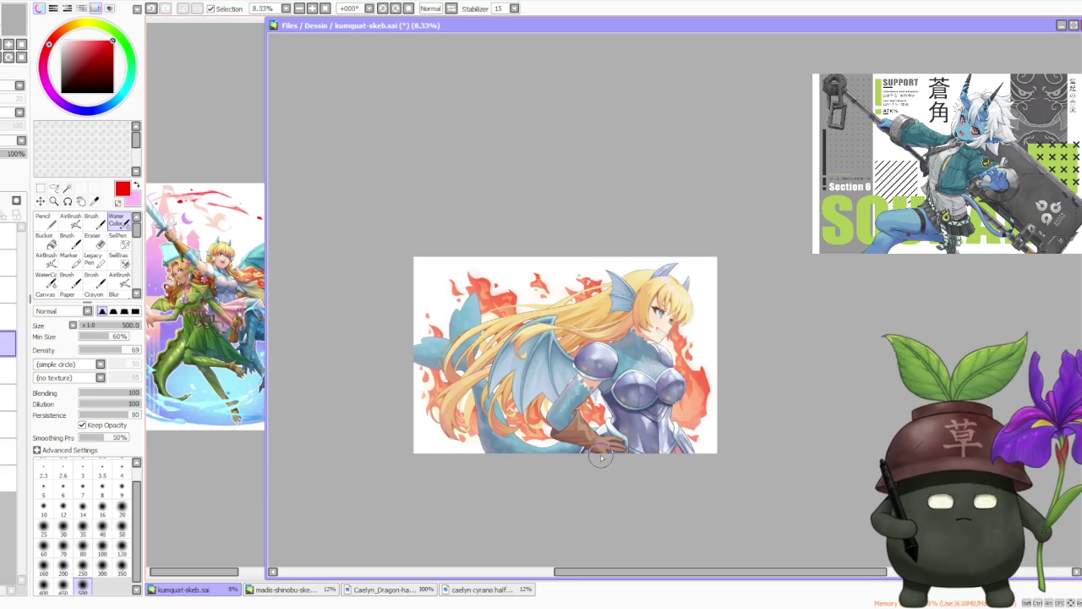
scroll(611, 397, up, 1)
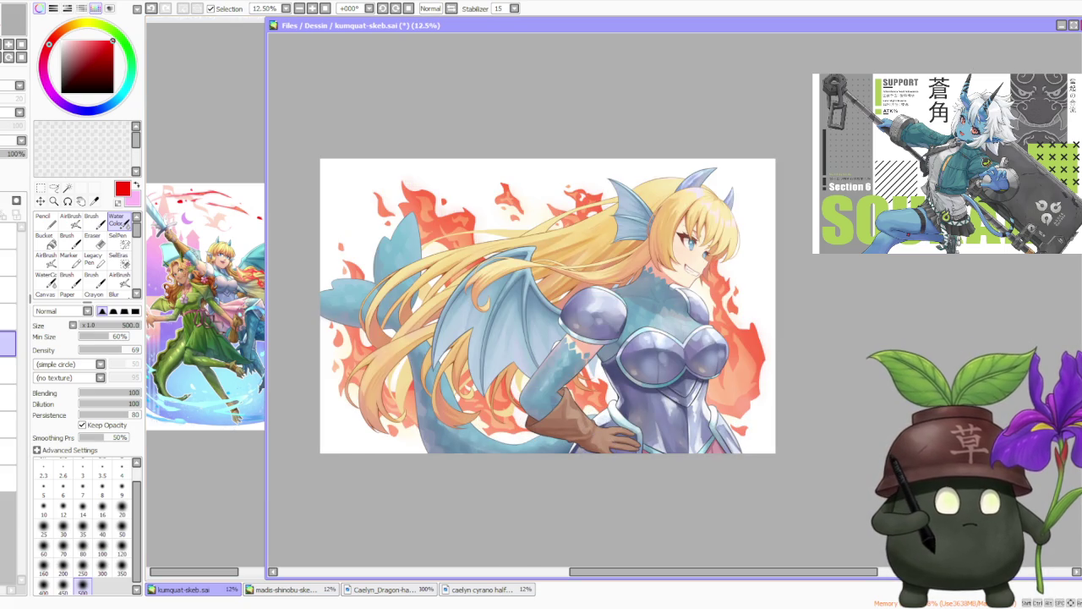
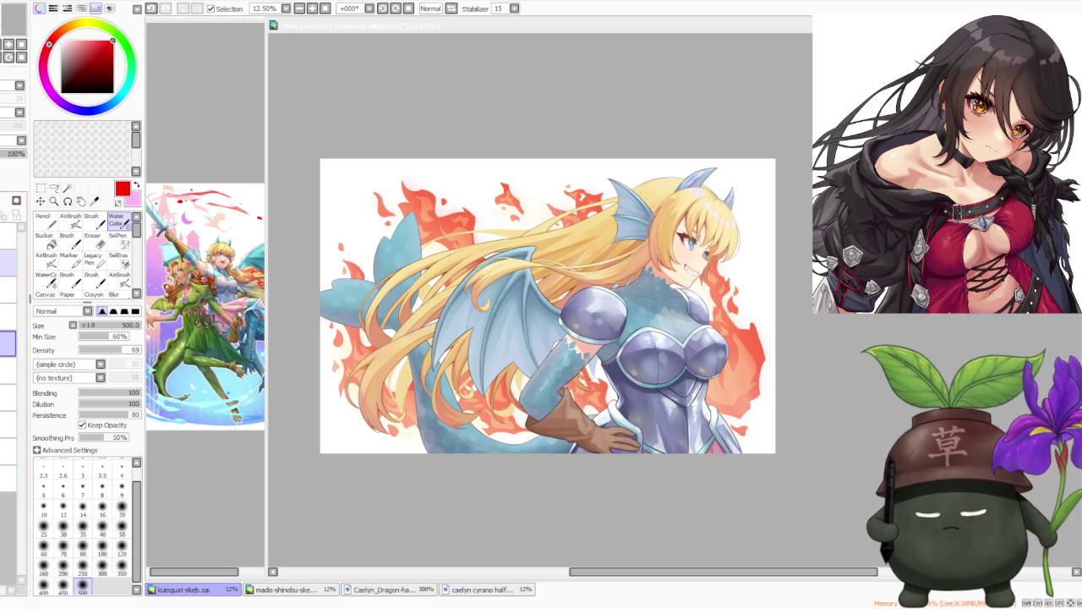
- Bring the purple-haired eyepatched schoolgirl drawing back onto the kumquat-skeb canvas
click(480, 307)
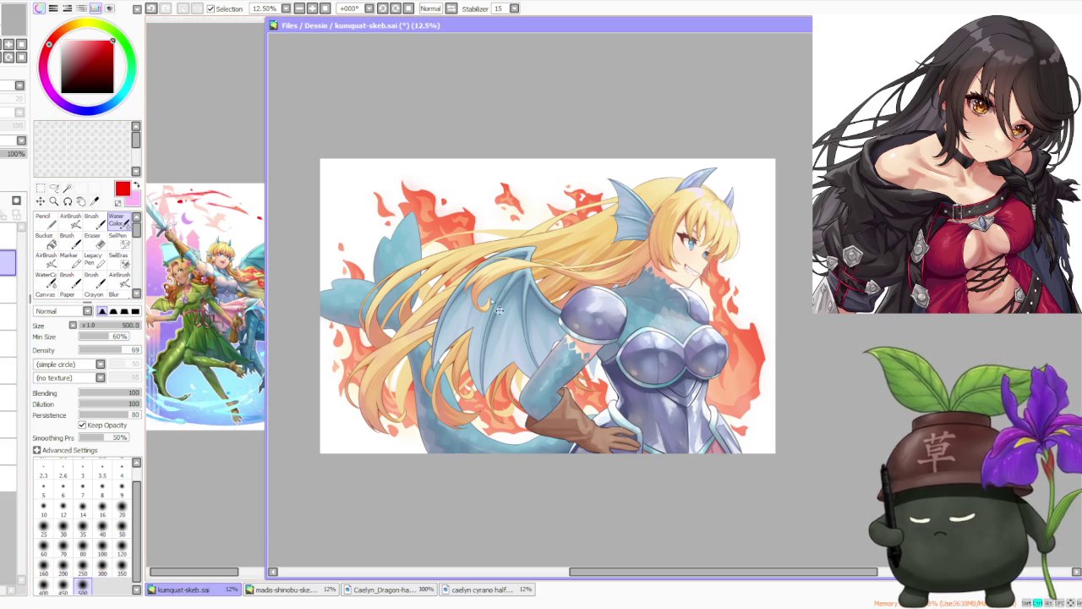
key(ctrl+v)
scroll(398, 224, up, 5)
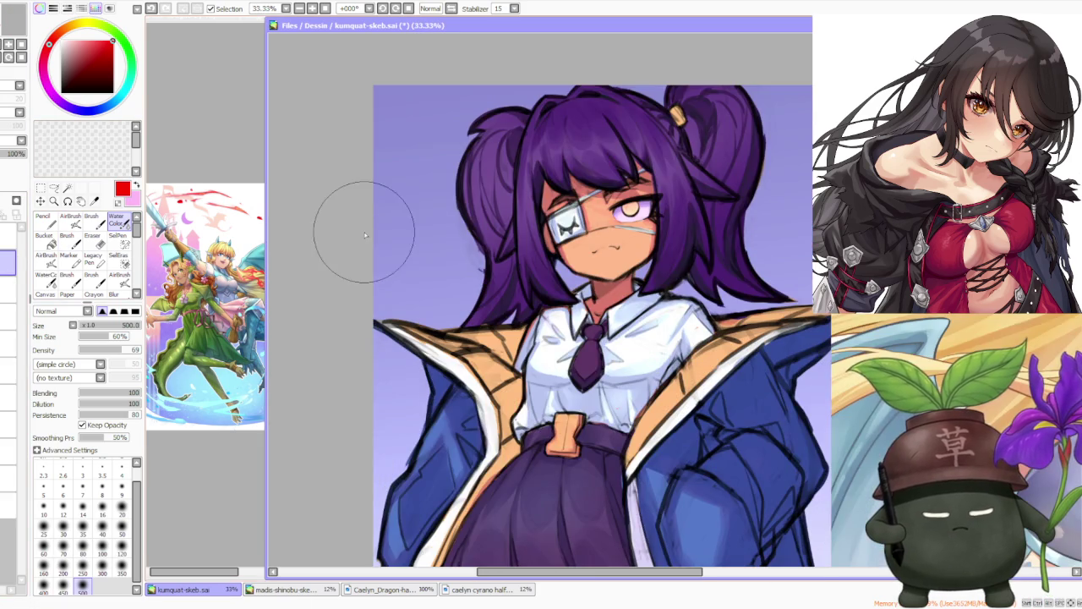
scroll(448, 220, down, 1)
scroll(466, 218, down, 2)
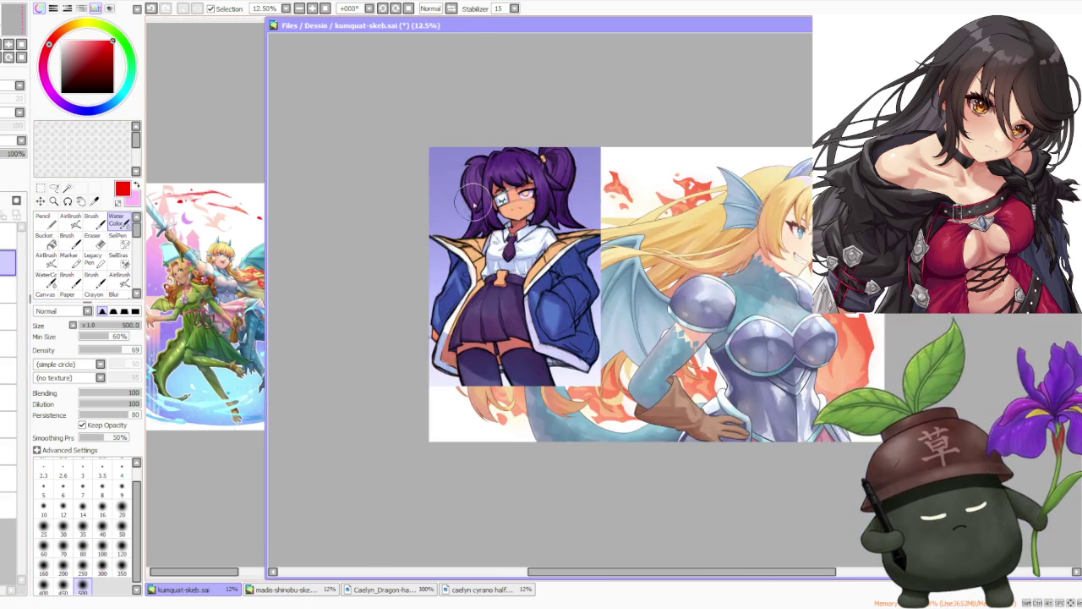
scroll(477, 217, down, 1)
- Zoom in and out to inspect the schoolgirl's retouched eye and mouth
scroll(487, 215, up, 1)
scroll(499, 215, up, 1)
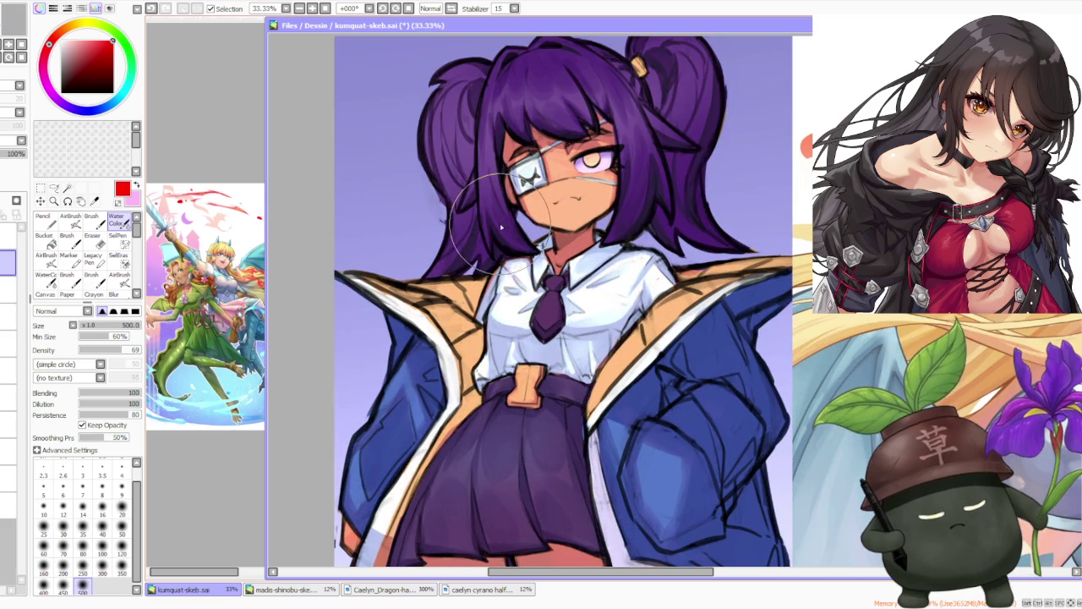
scroll(660, 161, down, 1)
scroll(663, 140, up, 1)
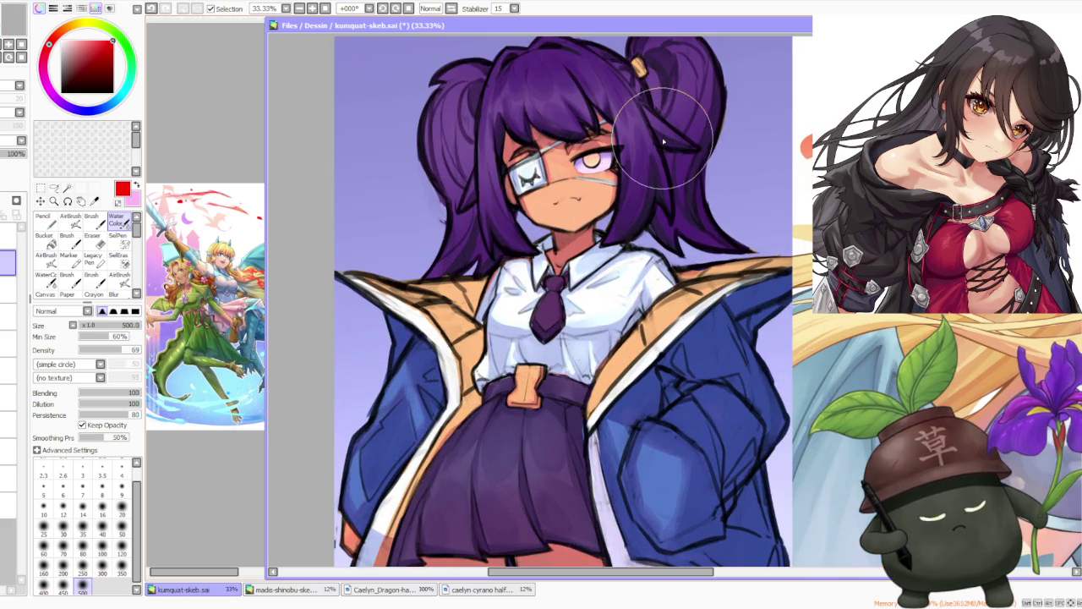
scroll(664, 135, down, 1)
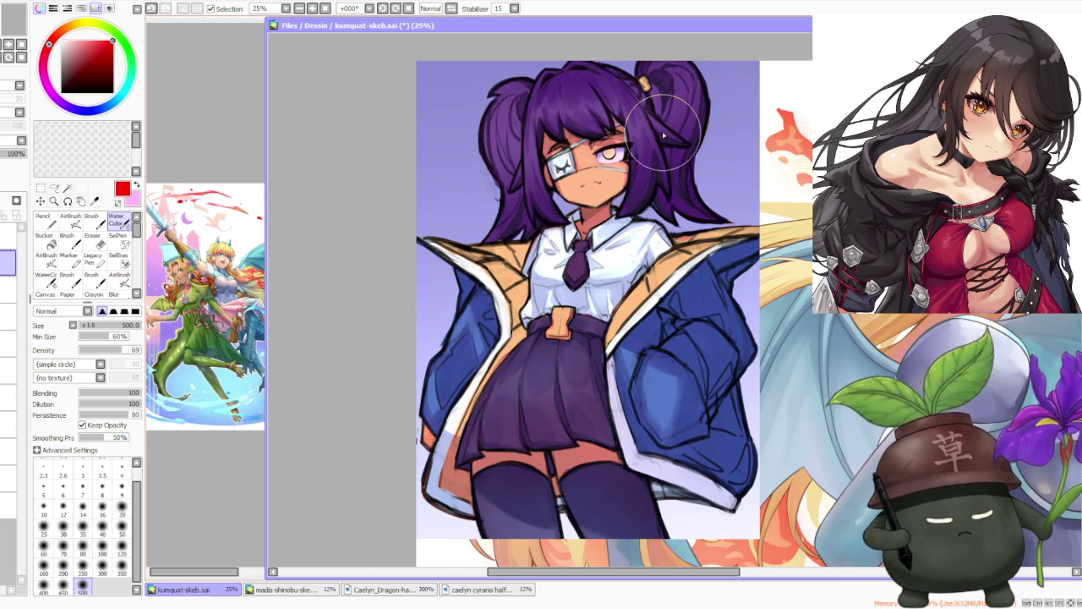
scroll(664, 135, down, 1)
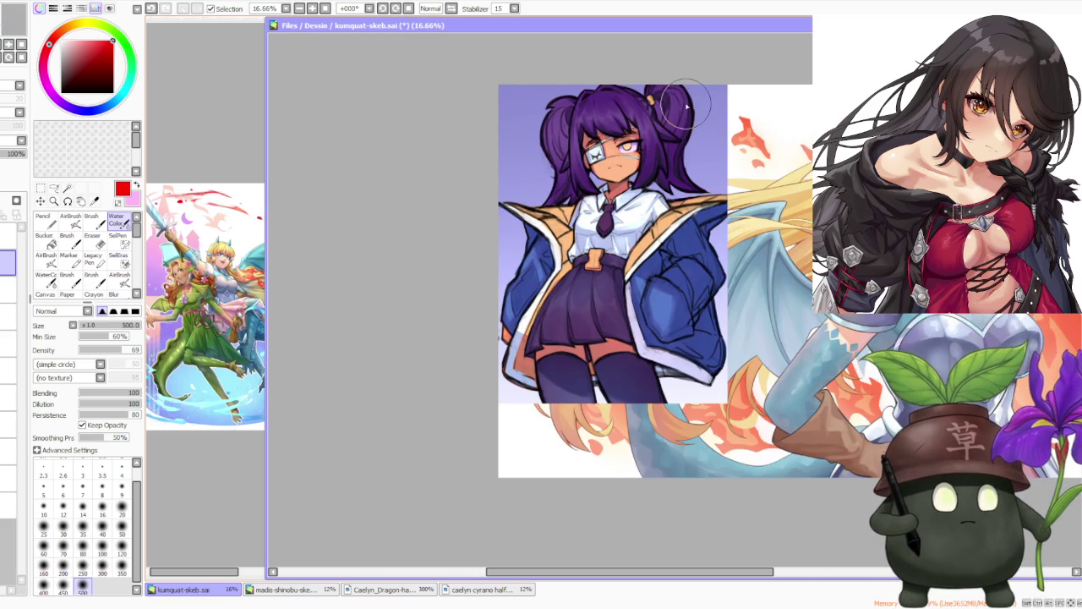
scroll(687, 105, up, 2)
scroll(680, 105, up, 1)
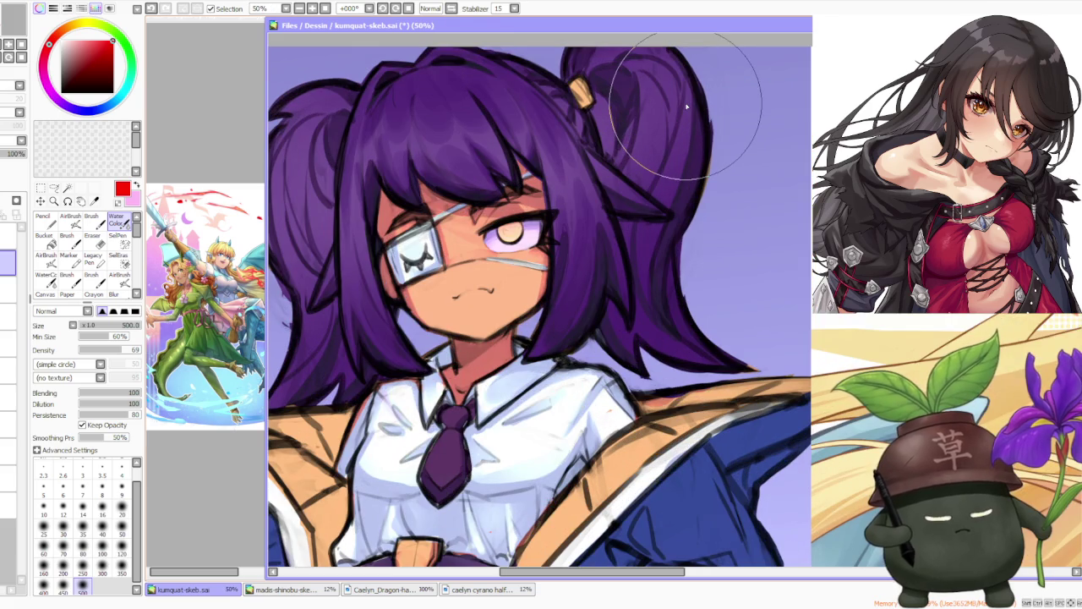
scroll(678, 105, up, 1)
scroll(678, 105, down, 2)
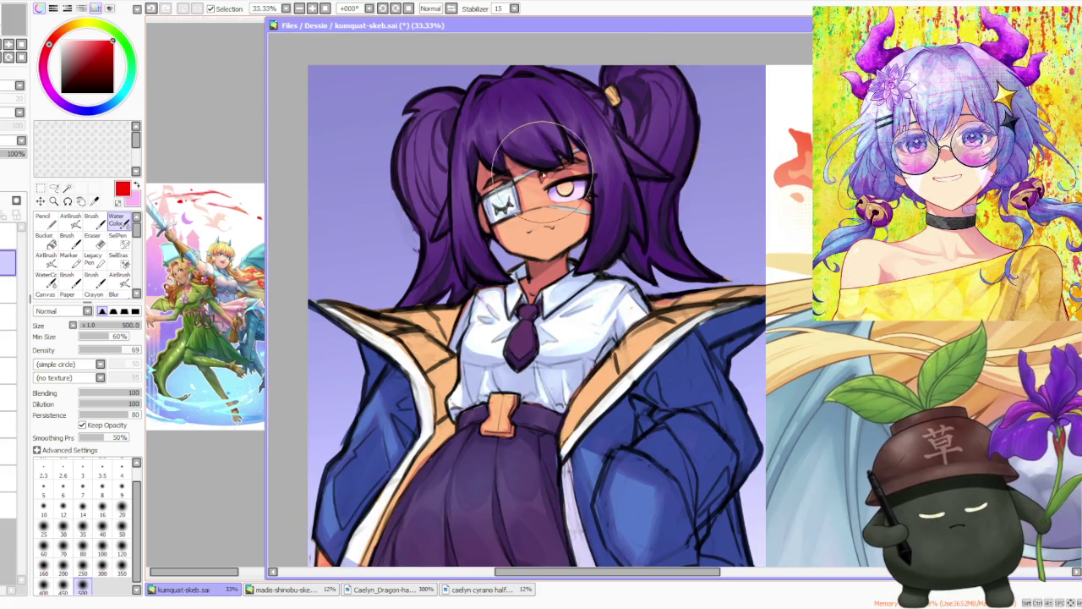
scroll(546, 174, up, 1)
scroll(541, 173, down, 1)
scroll(550, 177, up, 2)
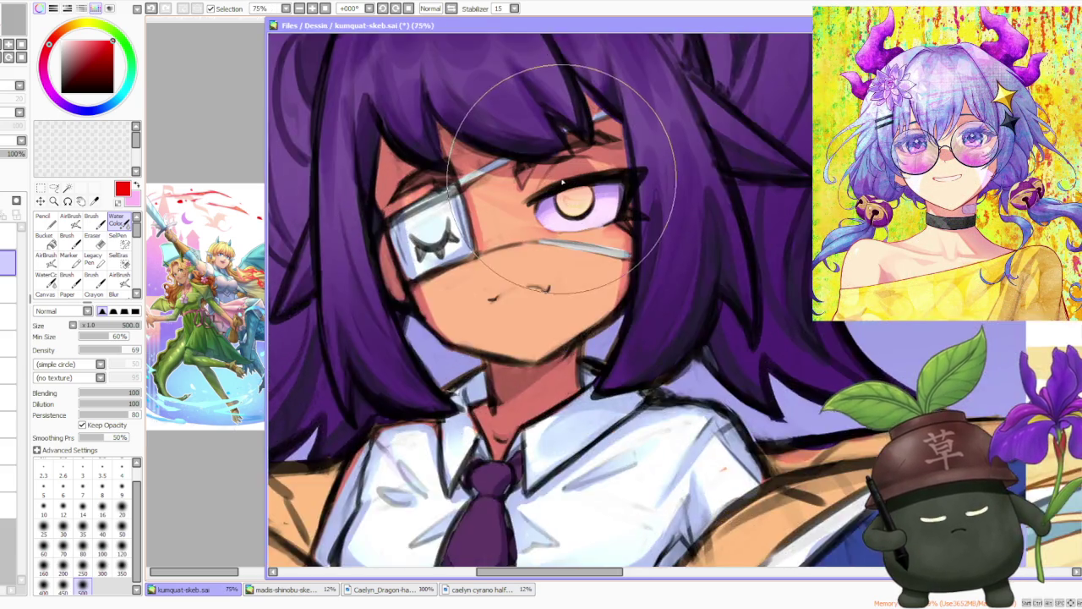
scroll(560, 183, up, 1)
scroll(560, 183, down, 2)
scroll(550, 186, down, 2)
scroll(541, 191, down, 1)
scroll(531, 195, up, 1)
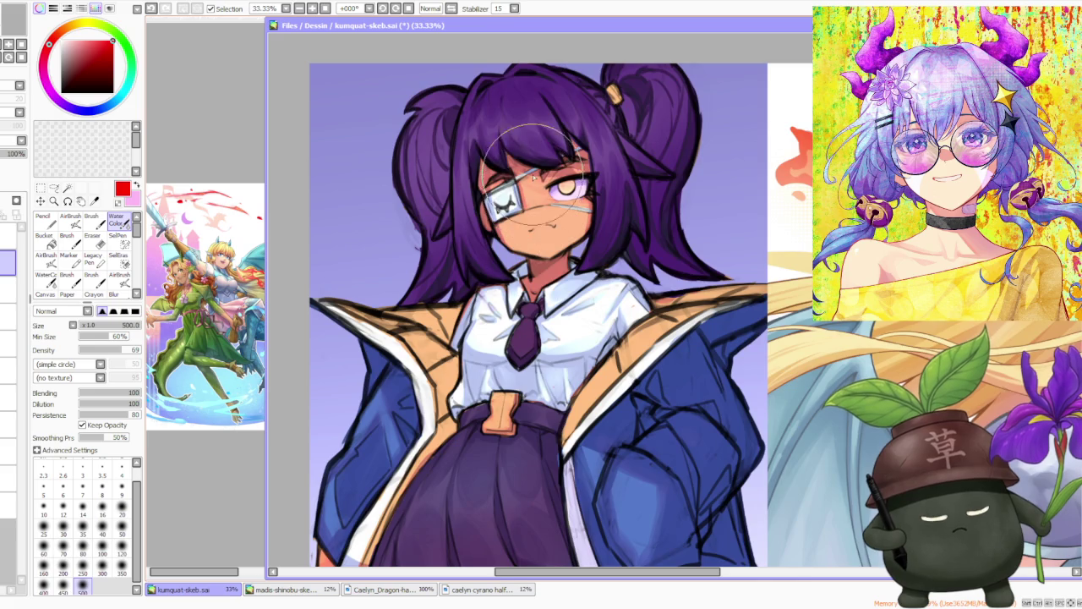
scroll(524, 186, down, 2)
scroll(531, 181, up, 3)
scroll(530, 179, down, 2)
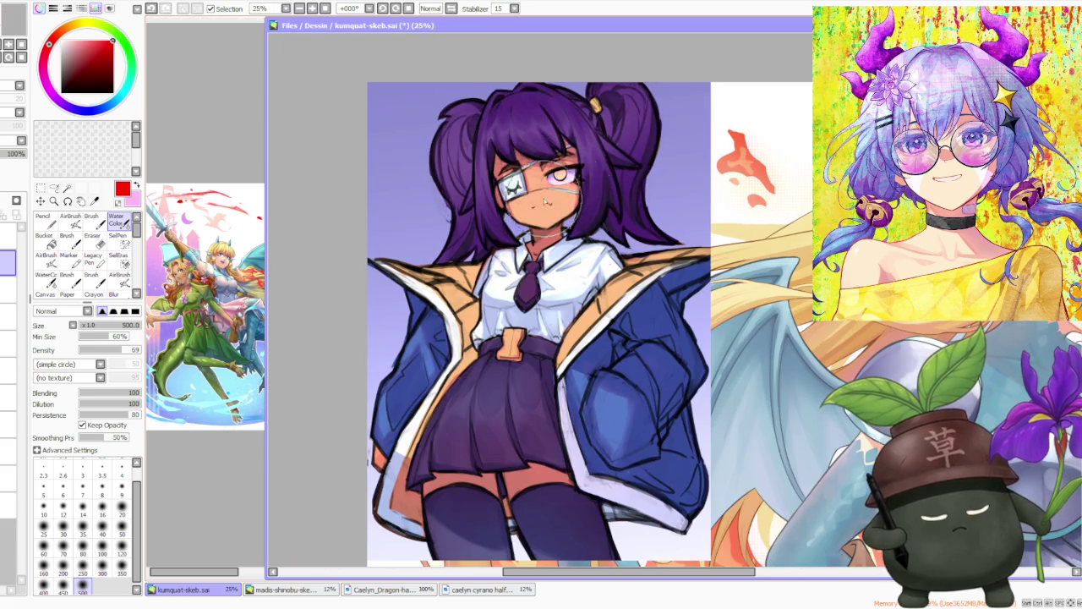
- Sample the peach skin tone from the schoolgirl's face as the painting colour
alt+click(541, 207)
alt+click(607, 195)
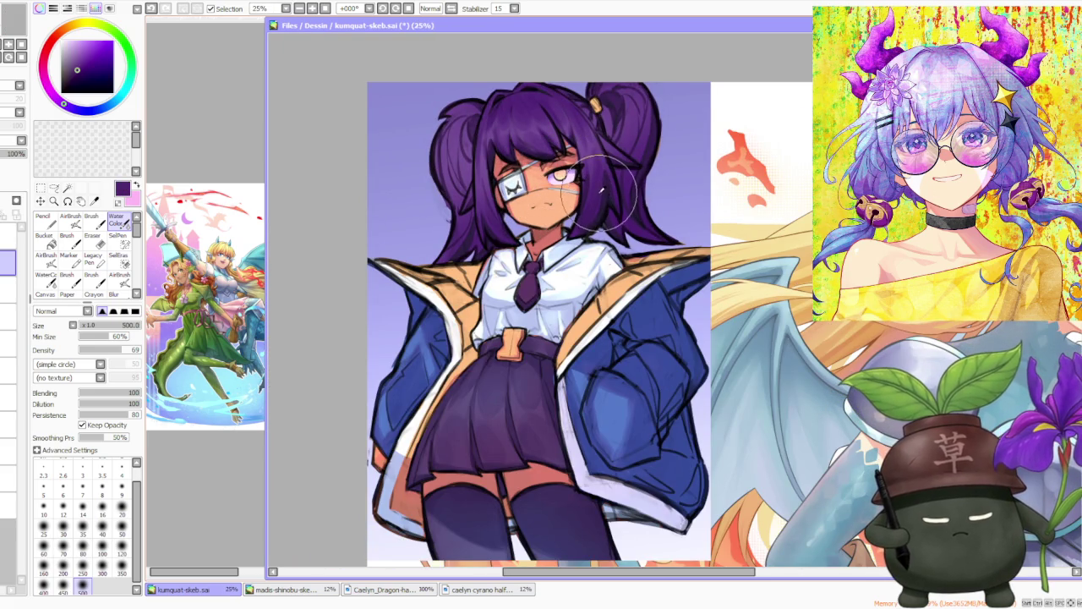
alt+click(553, 218)
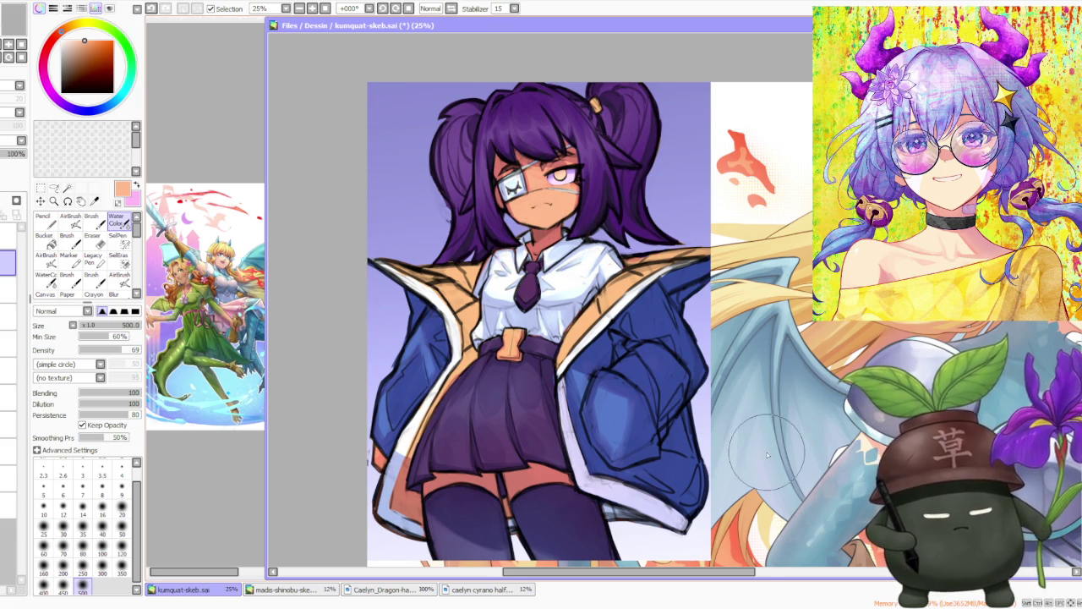
- Zoom in and out around the schoolgirl figure to look it over
scroll(770, 457, down, 1)
scroll(766, 387, down, 1)
scroll(621, 359, up, 1)
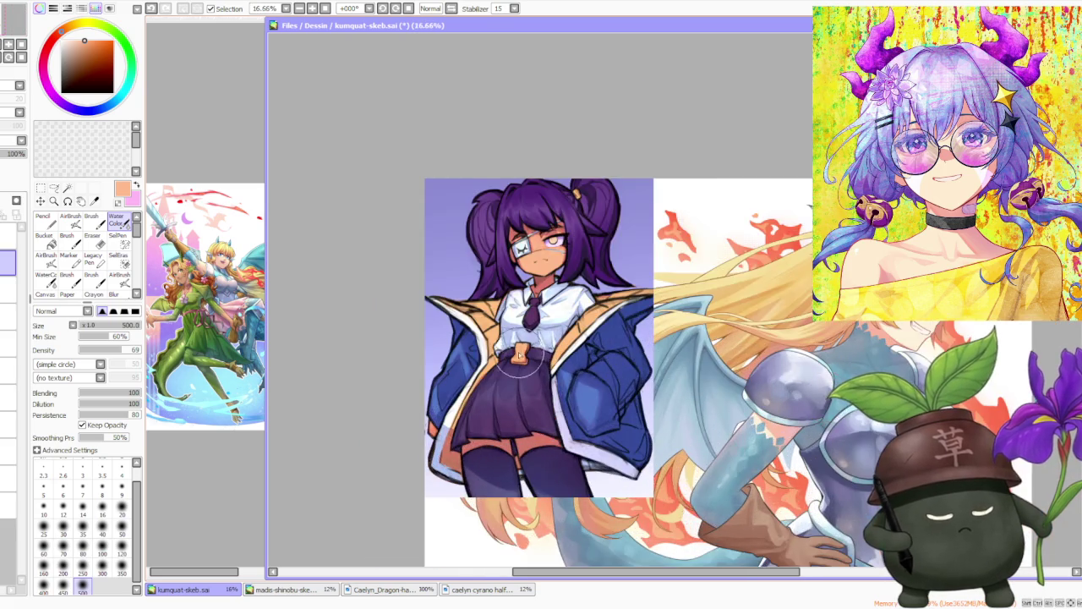
scroll(621, 360, up, 1)
scroll(621, 359, down, 1)
scroll(621, 359, down, 1)
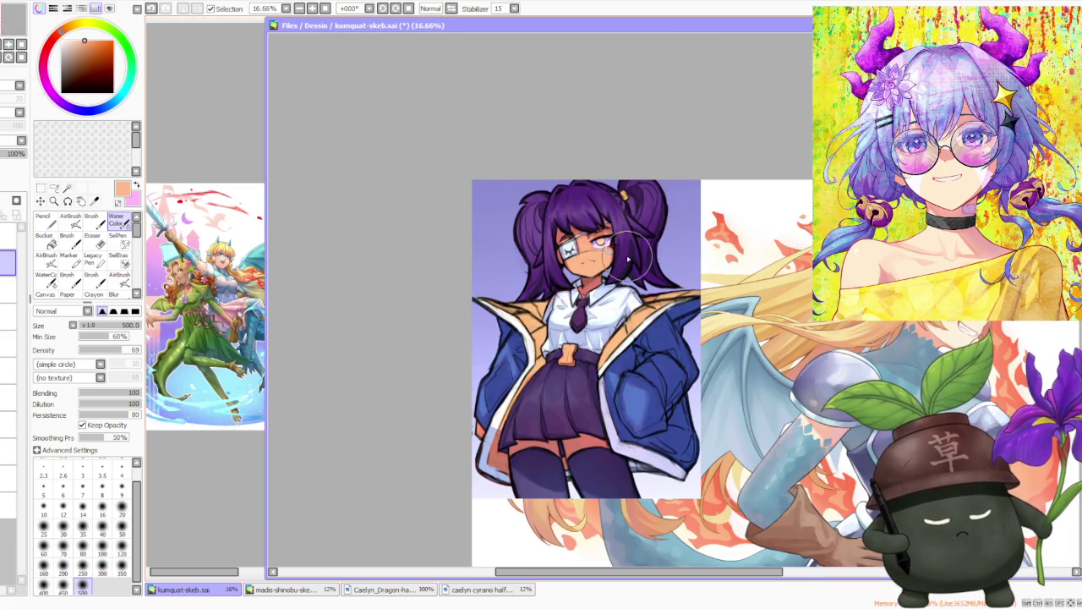
scroll(627, 257, up, 1)
scroll(632, 277, up, 1)
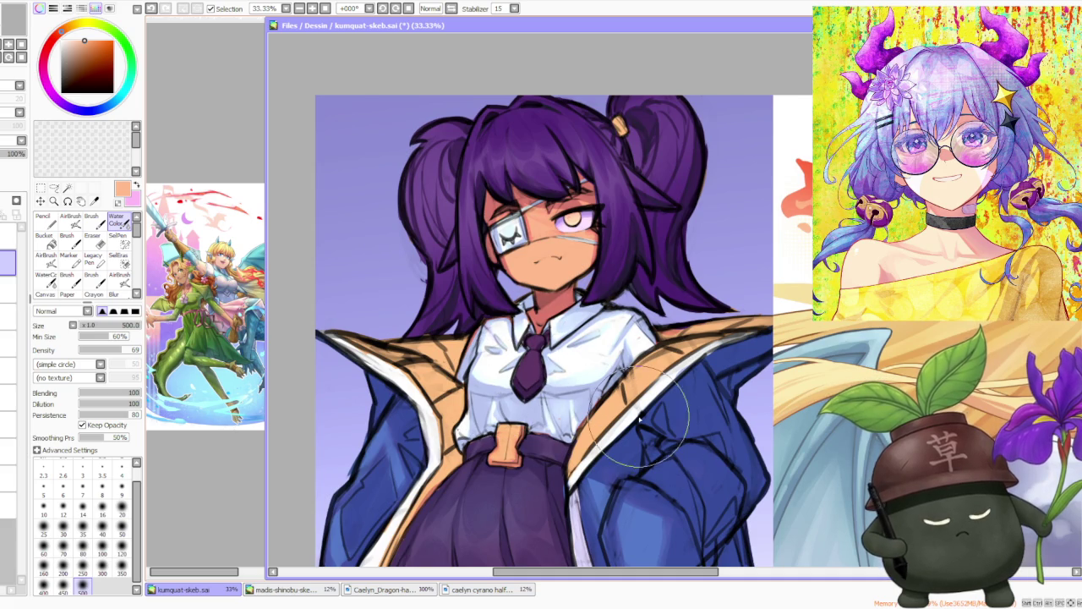
scroll(566, 366, down, 2)
scroll(592, 355, down, 2)
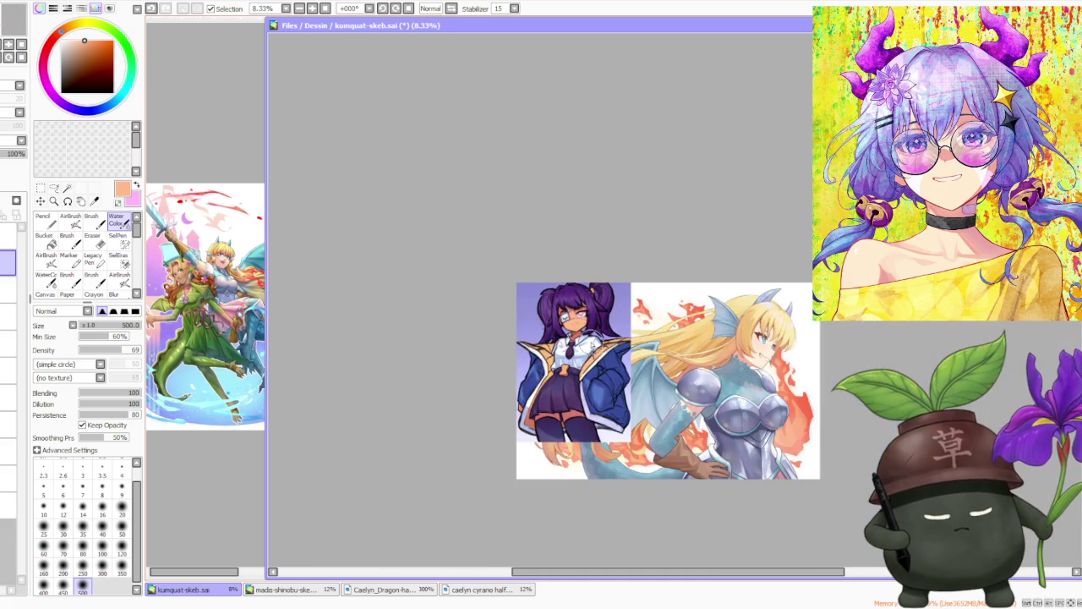
scroll(592, 390, up, 1)
scroll(579, 389, up, 1)
scroll(563, 389, up, 1)
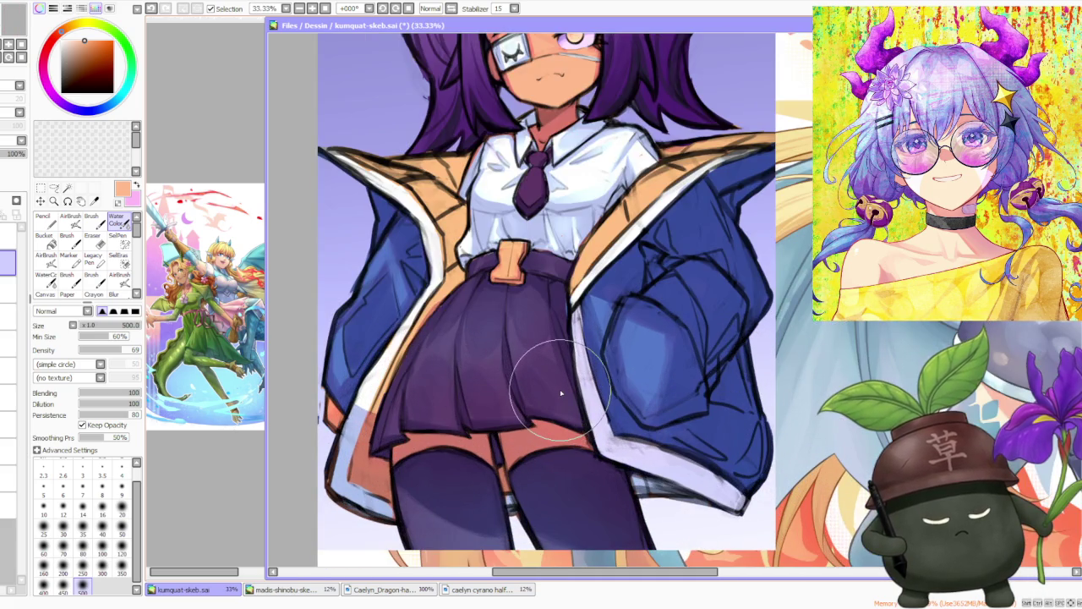
scroll(562, 389, down, 2)
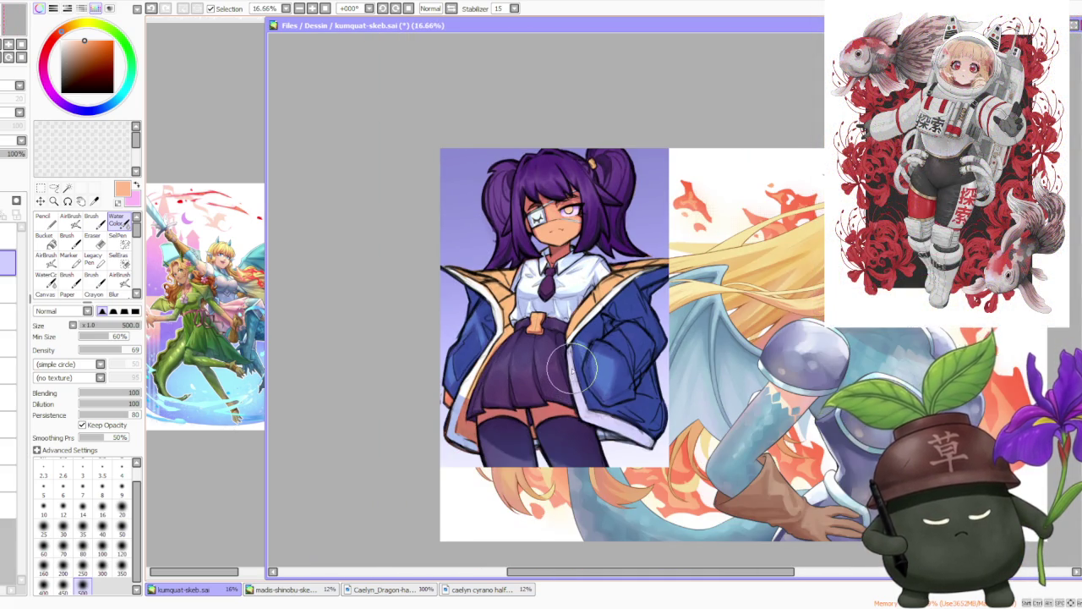
scroll(592, 288, up, 2)
scroll(572, 192, up, 2)
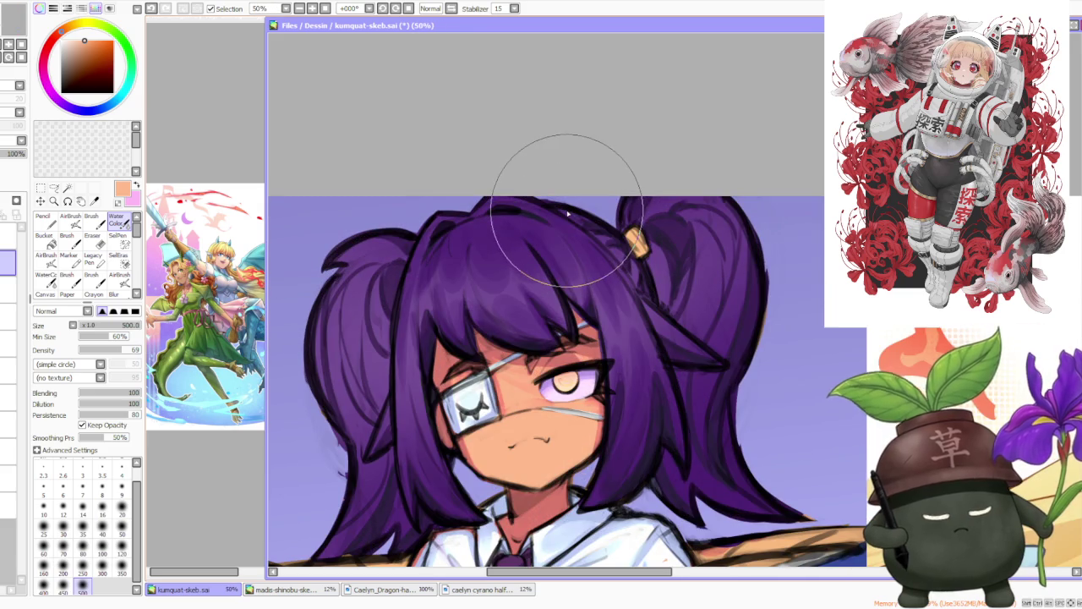
scroll(568, 215, down, 2)
scroll(572, 241, down, 1)
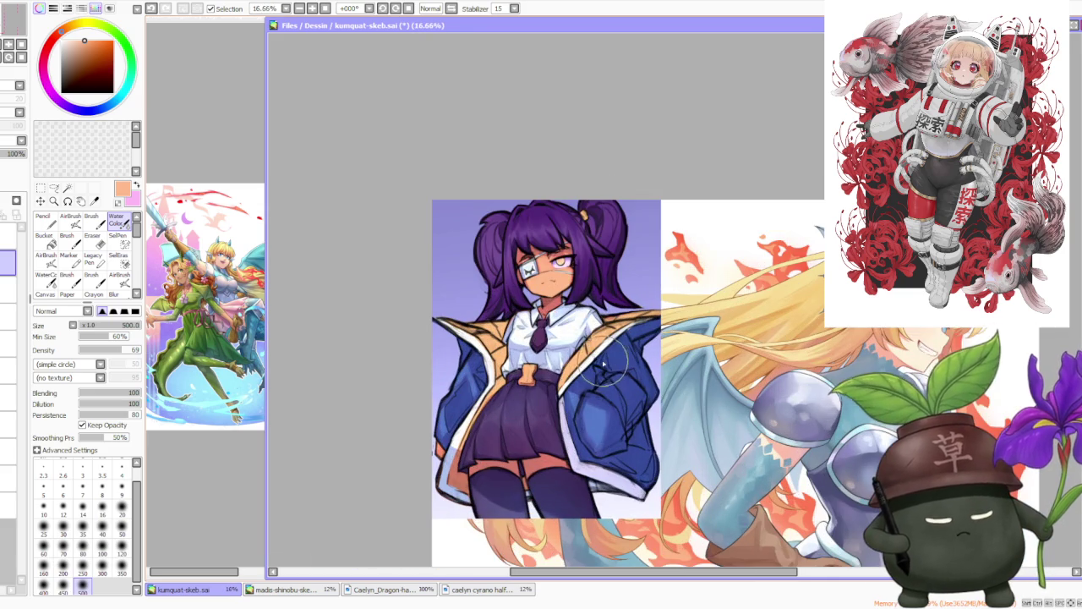
scroll(583, 301, up, 1)
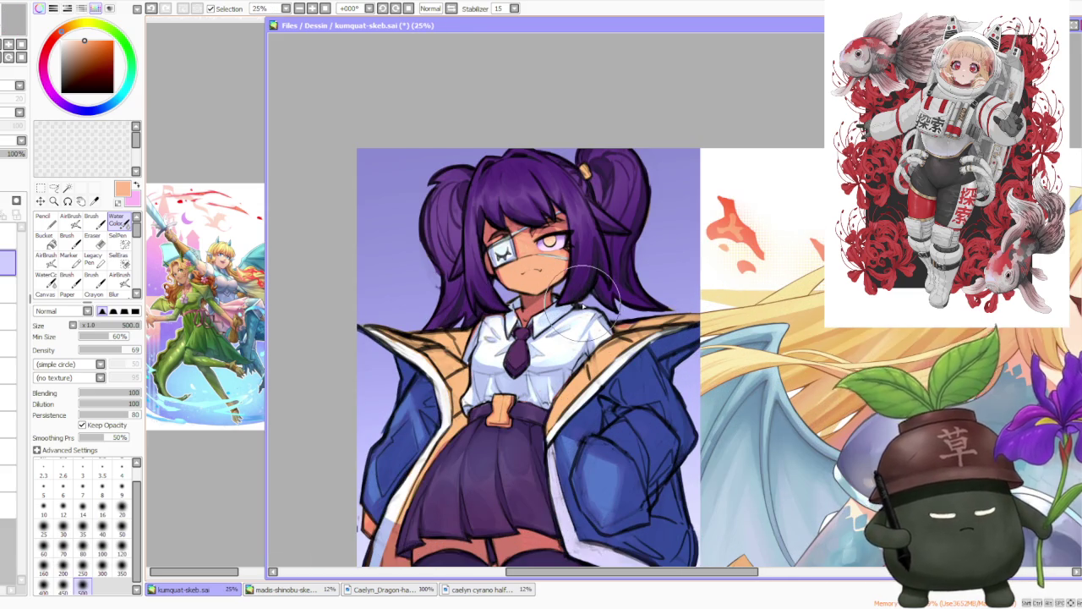
scroll(583, 300, down, 1)
scroll(582, 306, down, 1)
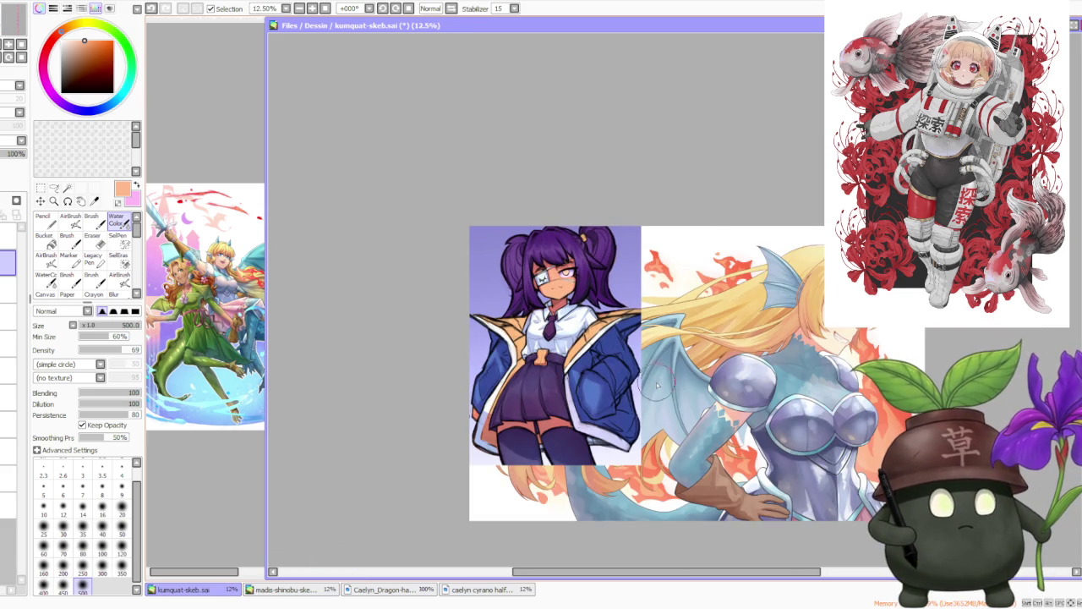
scroll(658, 386, up, 1)
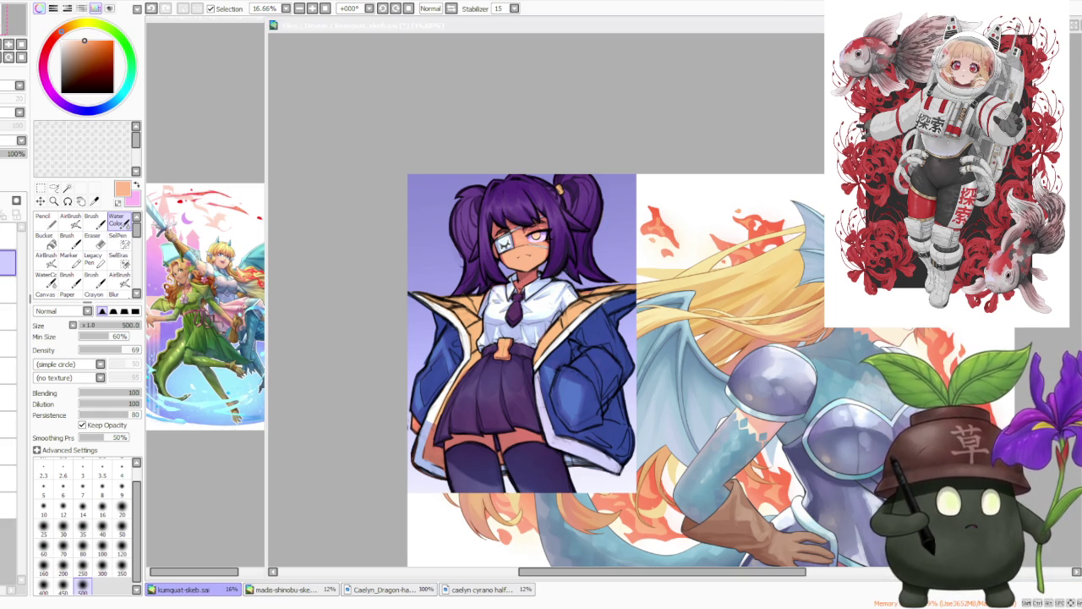
scroll(592, 355, down, 1)
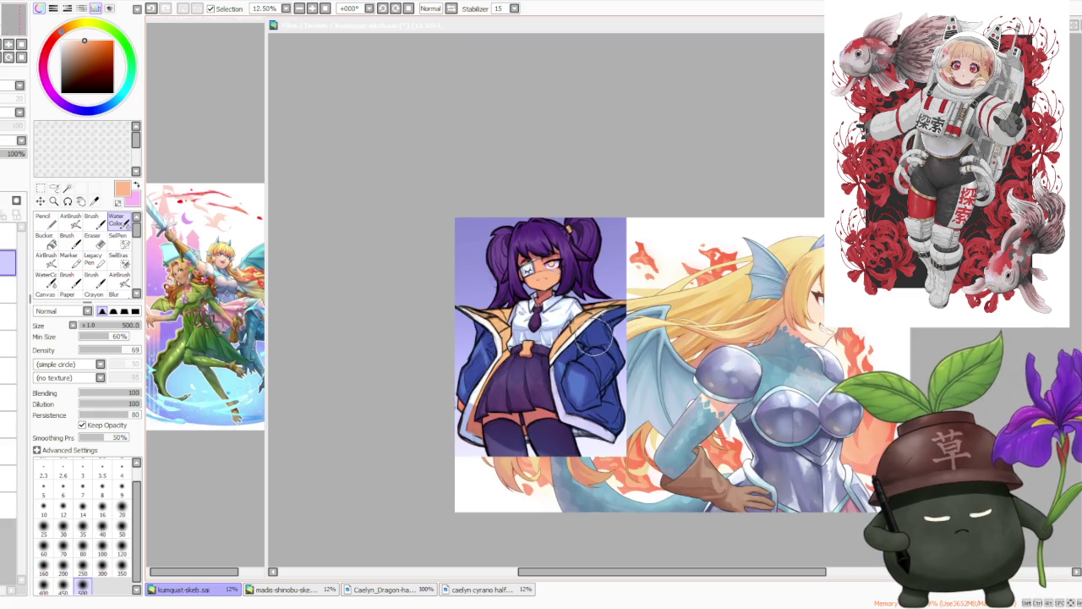
scroll(575, 287, up, 2)
scroll(566, 262, up, 1)
scroll(568, 258, up, 1)
scroll(507, 135, up, 1)
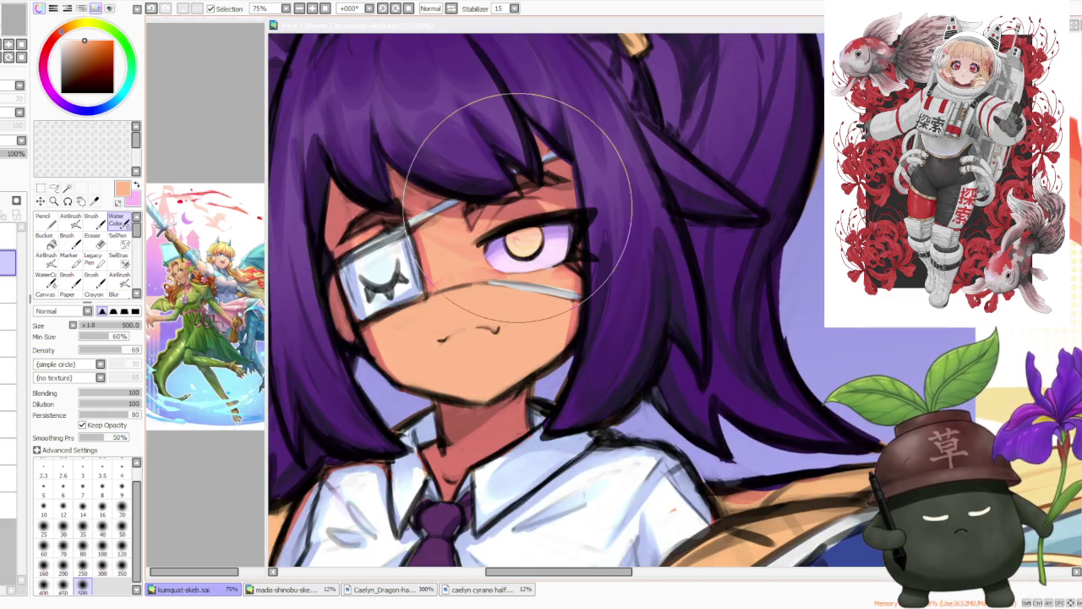
scroll(471, 157, down, 3)
scroll(484, 342, up, 1)
scroll(476, 338, up, 3)
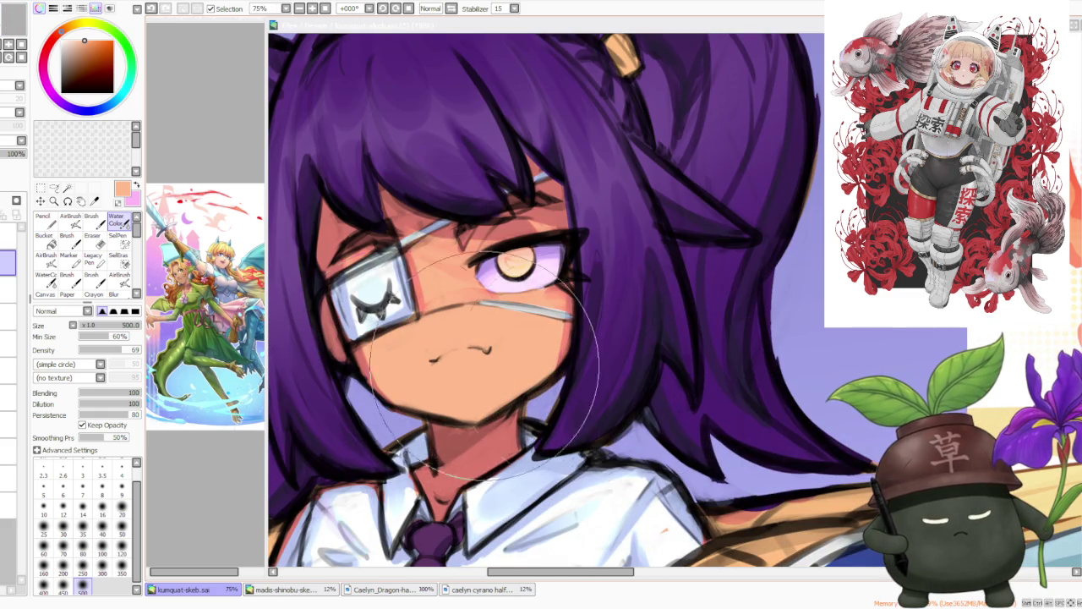
scroll(490, 320, down, 3)
scroll(490, 313, down, 2)
scroll(495, 326, up, 1)
scroll(494, 302, down, 3)
scroll(517, 279, up, 3)
scroll(515, 275, up, 1)
scroll(508, 283, up, 3)
scroll(499, 292, down, 3)
scroll(477, 305, up, 2)
scroll(478, 305, up, 1)
scroll(478, 305, down, 1)
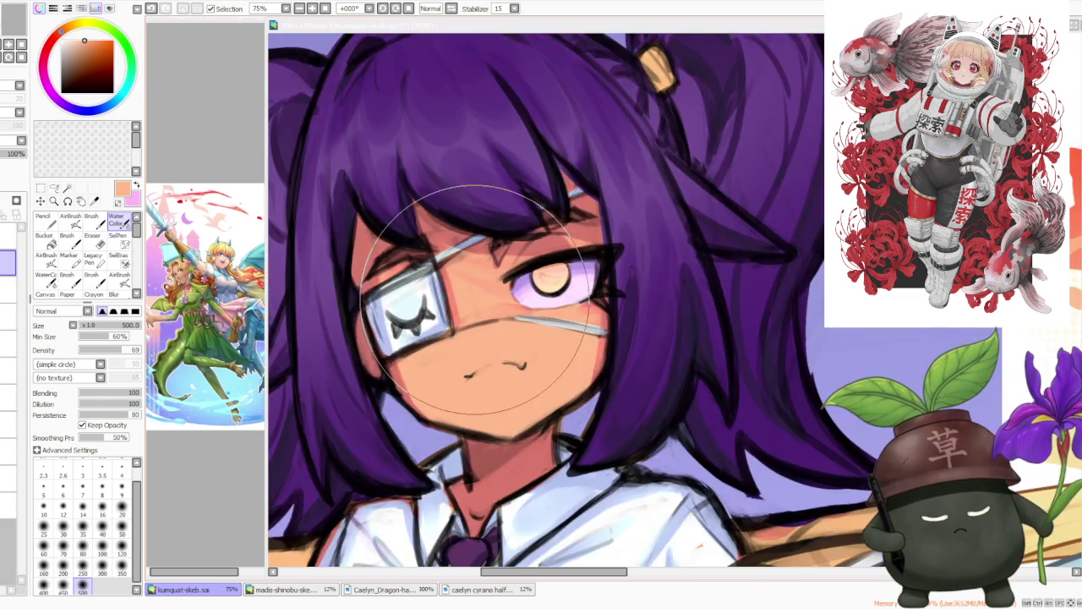
scroll(478, 305, down, 2)
scroll(477, 305, down, 1)
scroll(475, 300, up, 1)
scroll(457, 355, up, 2)
scroll(448, 396, down, 2)
scroll(461, 395, down, 2)
scroll(499, 404, up, 2)
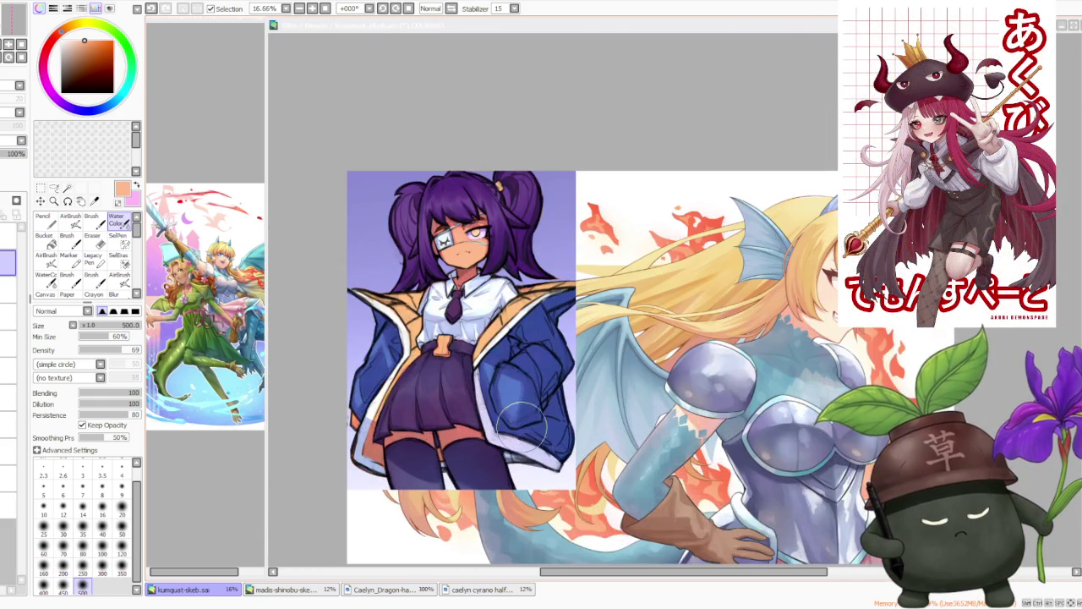
scroll(525, 410, down, 2)
scroll(454, 323, up, 2)
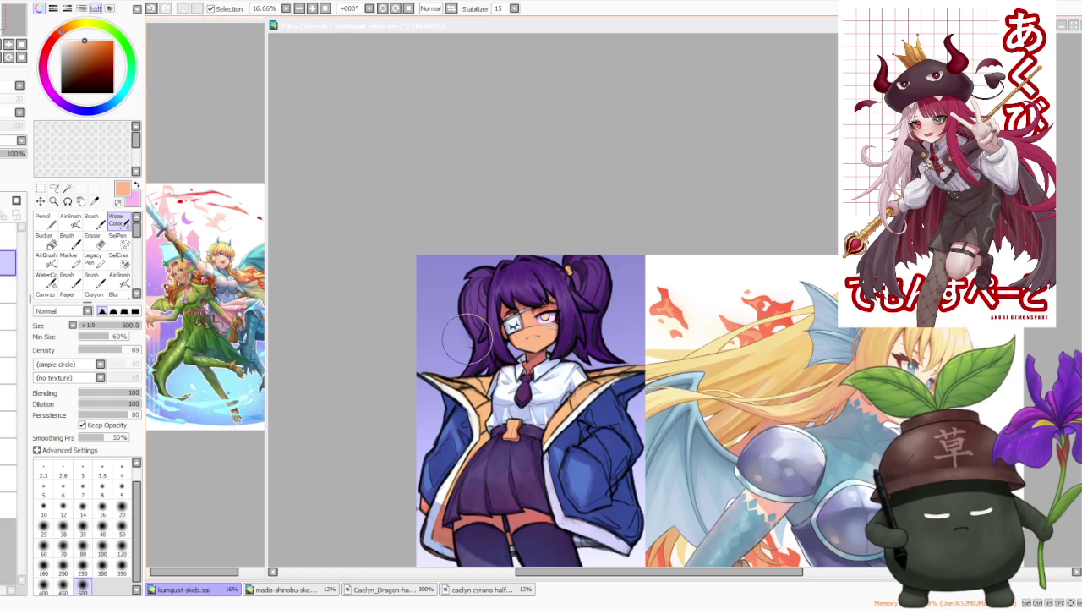
scroll(482, 330, up, 2)
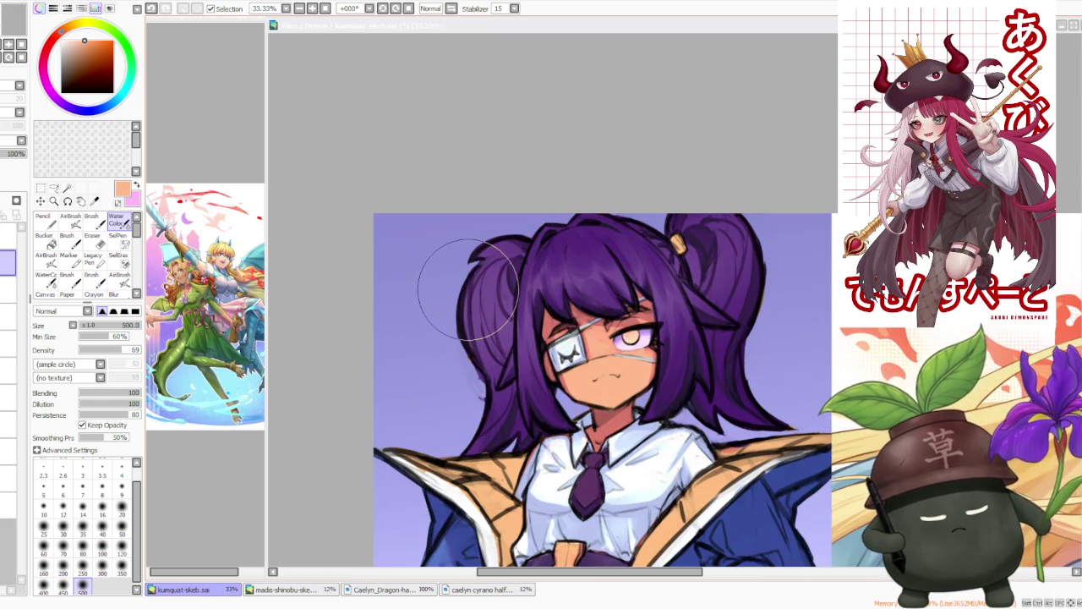
scroll(468, 288, down, 2)
scroll(617, 347, down, 2)
scroll(618, 339, up, 1)
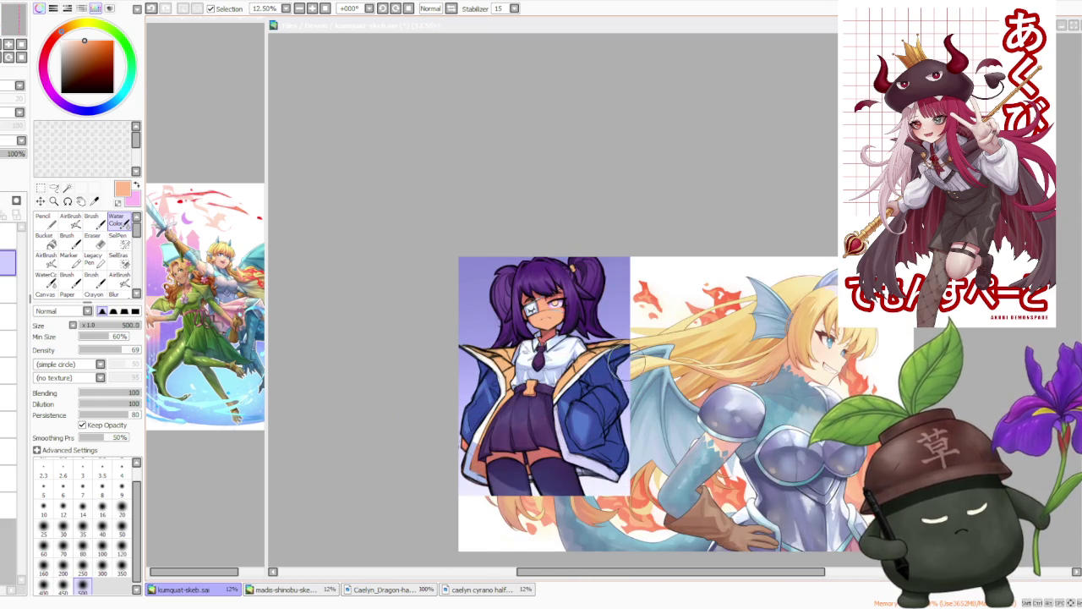
scroll(617, 347, up, 1)
scroll(617, 346, up, 1)
scroll(617, 347, up, 1)
scroll(617, 355, down, 2)
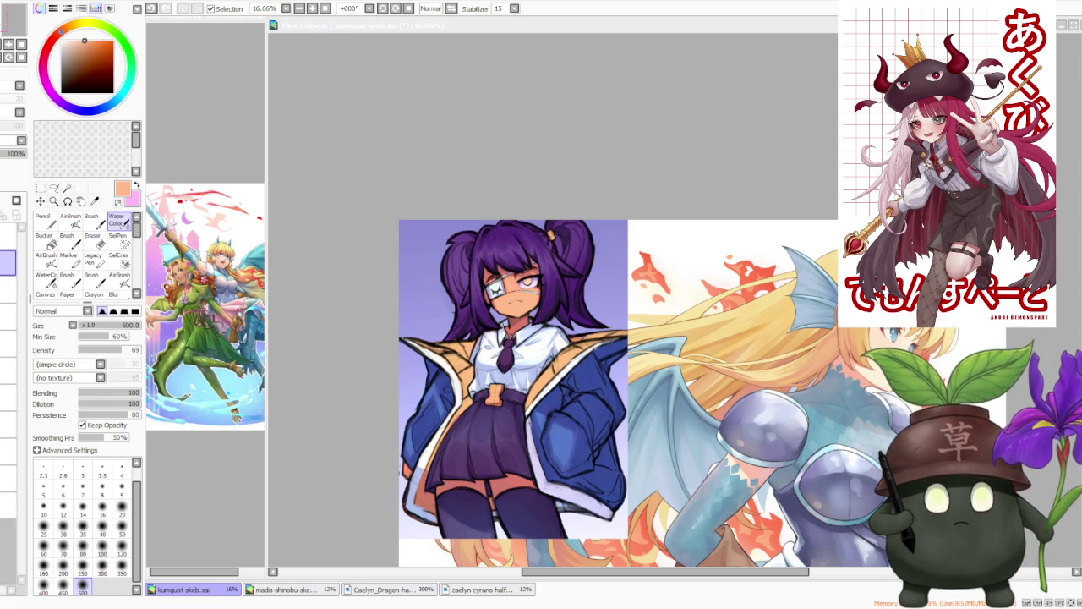
scroll(613, 473, down, 1)
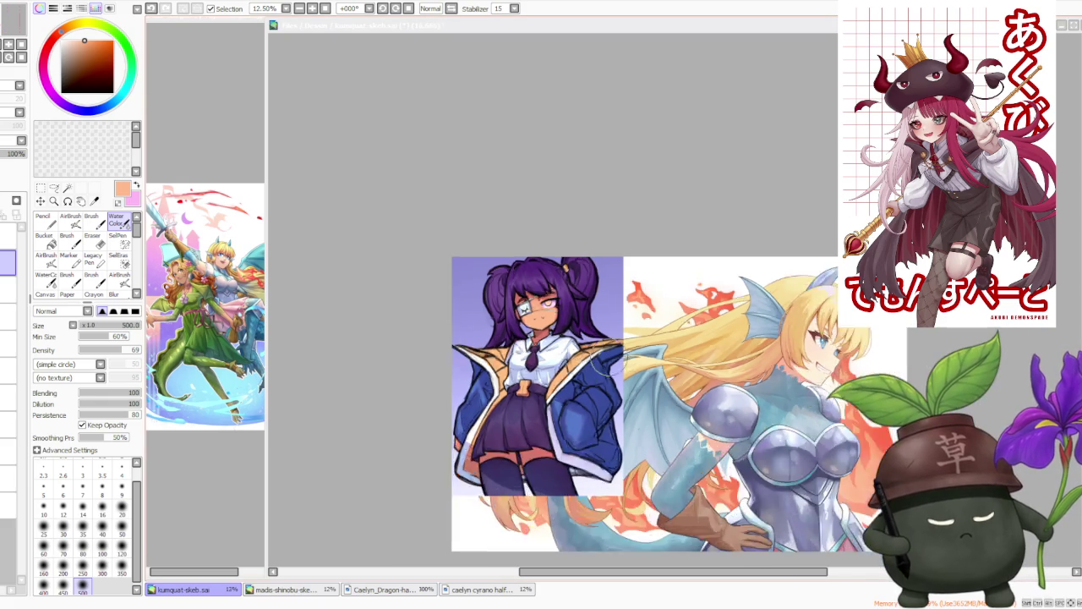
scroll(609, 474, down, 1)
scroll(660, 431, up, 2)
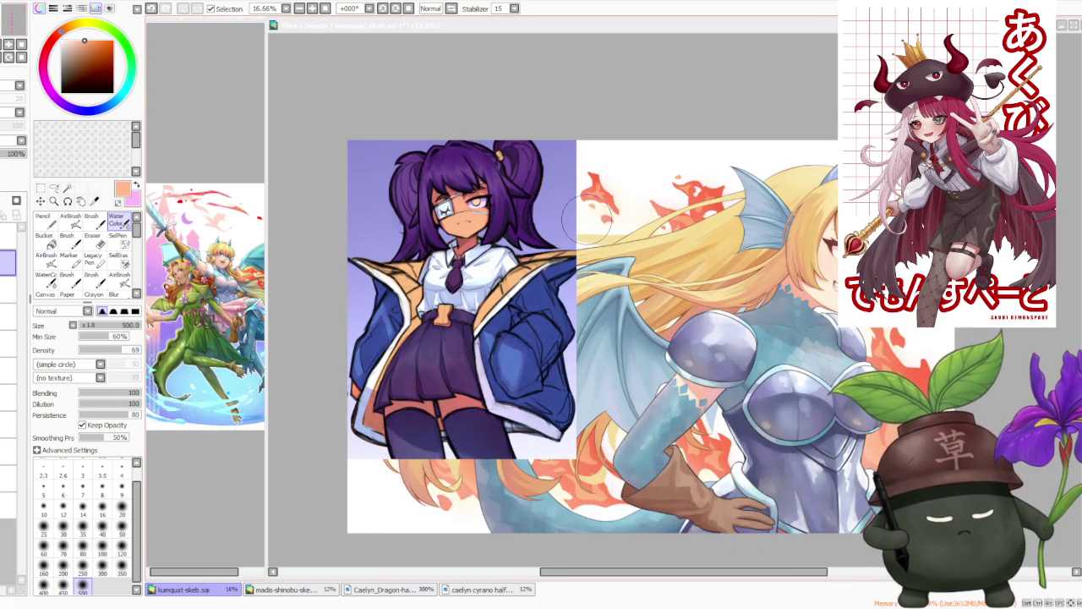
scroll(583, 218, down, 1)
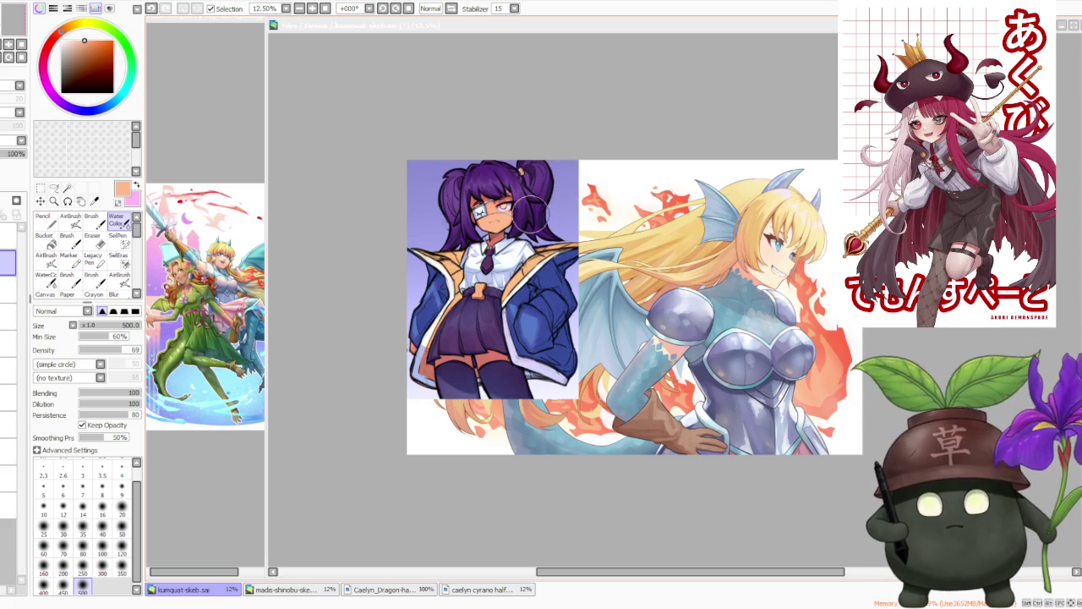
scroll(507, 169, down, 1)
scroll(499, 136, up, 3)
scroll(524, 148, up, 2)
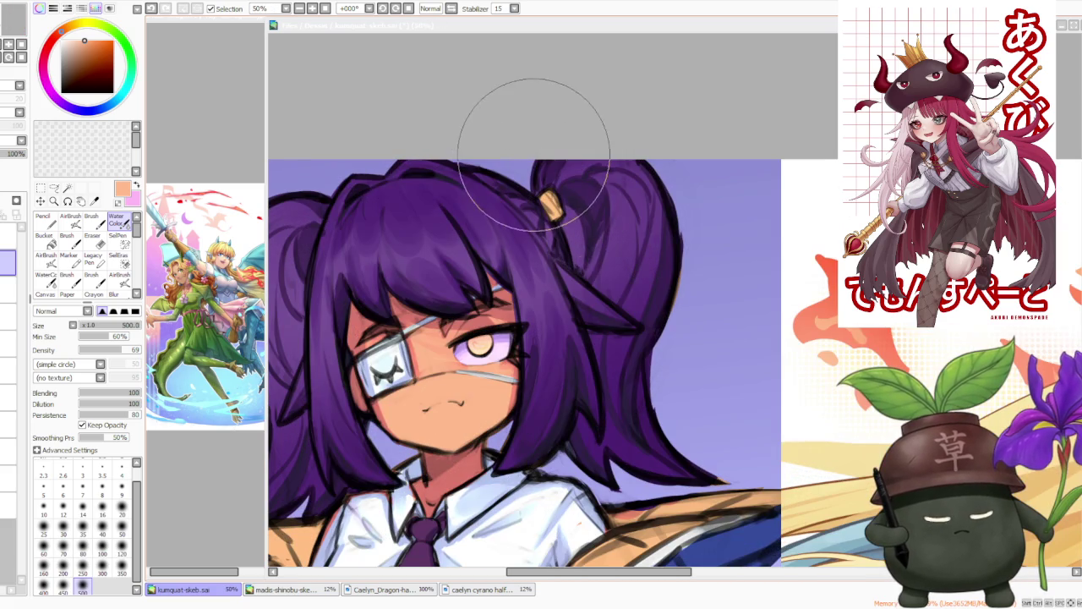
scroll(558, 148, down, 3)
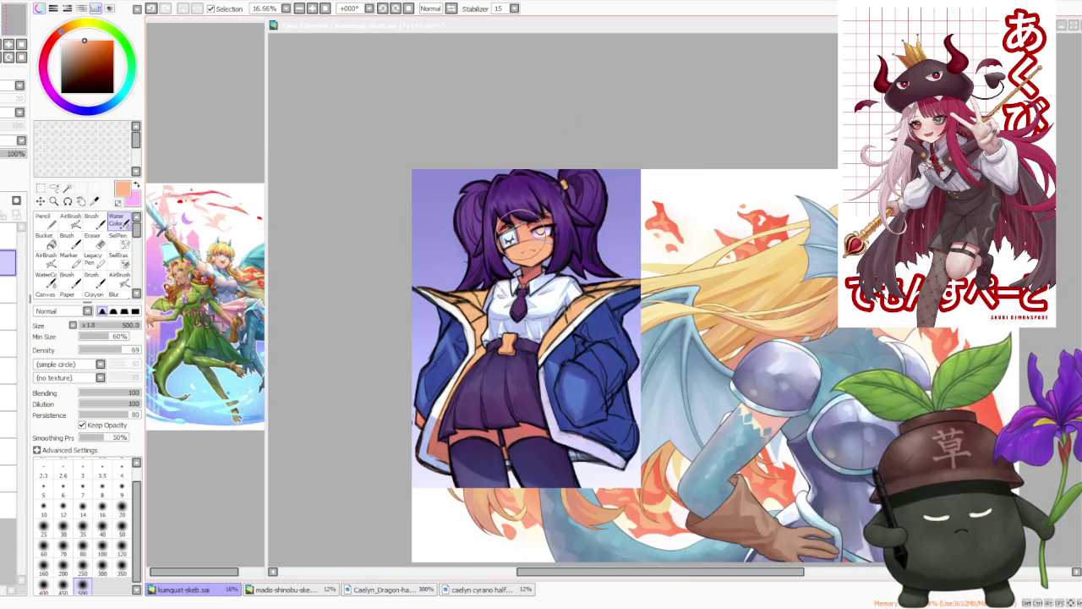
scroll(517, 221, up, 2)
scroll(558, 203, down, 2)
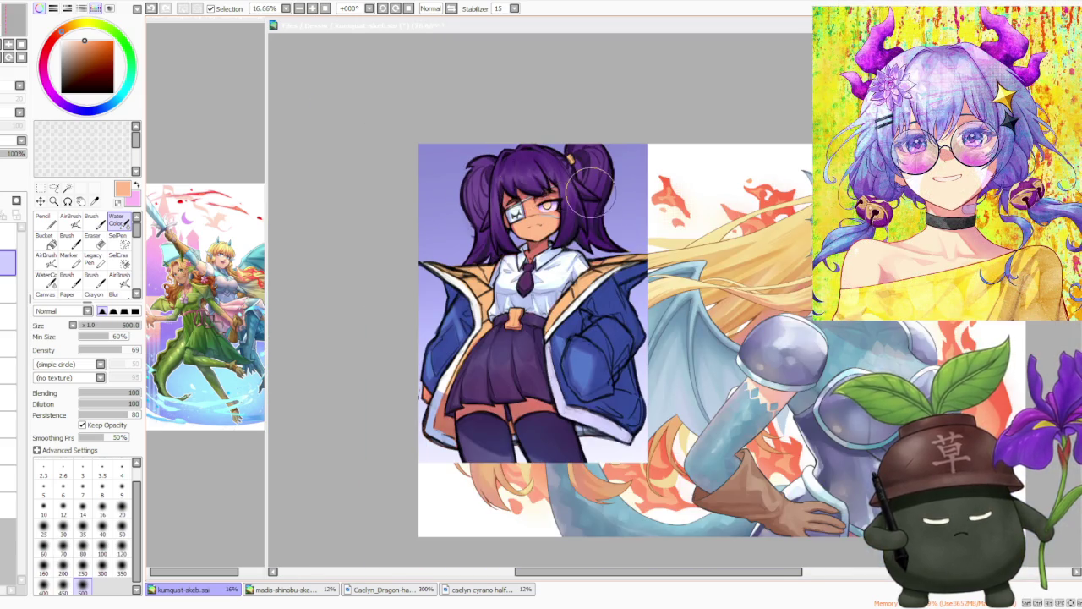
scroll(590, 187, up, 2)
scroll(575, 178, down, 1)
scroll(567, 173, down, 1)
scroll(550, 173, up, 2)
scroll(519, 240, down, 1)
scroll(524, 241, up, 2)
scroll(532, 243, down, 2)
scroll(541, 245, down, 1)
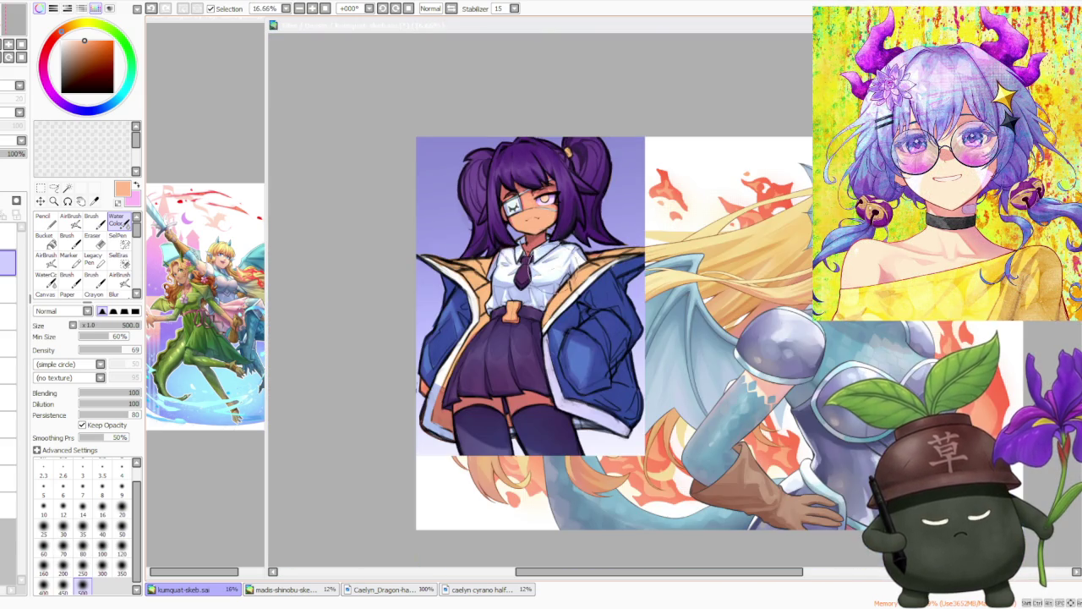
scroll(541, 388, up, 2)
scroll(541, 387, down, 2)
scroll(545, 384, down, 1)
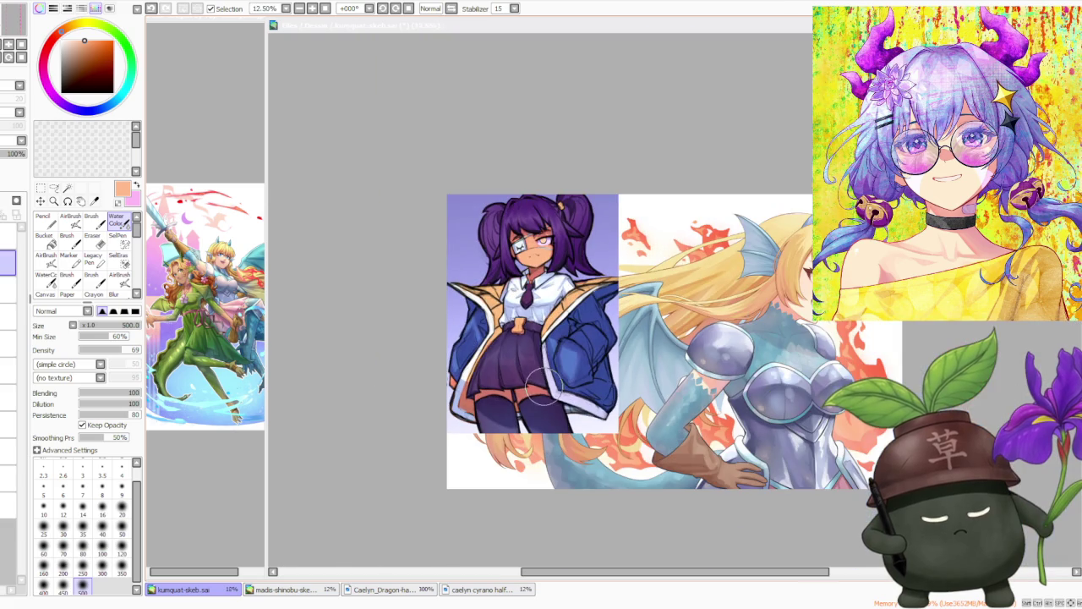
scroll(467, 329, up, 1)
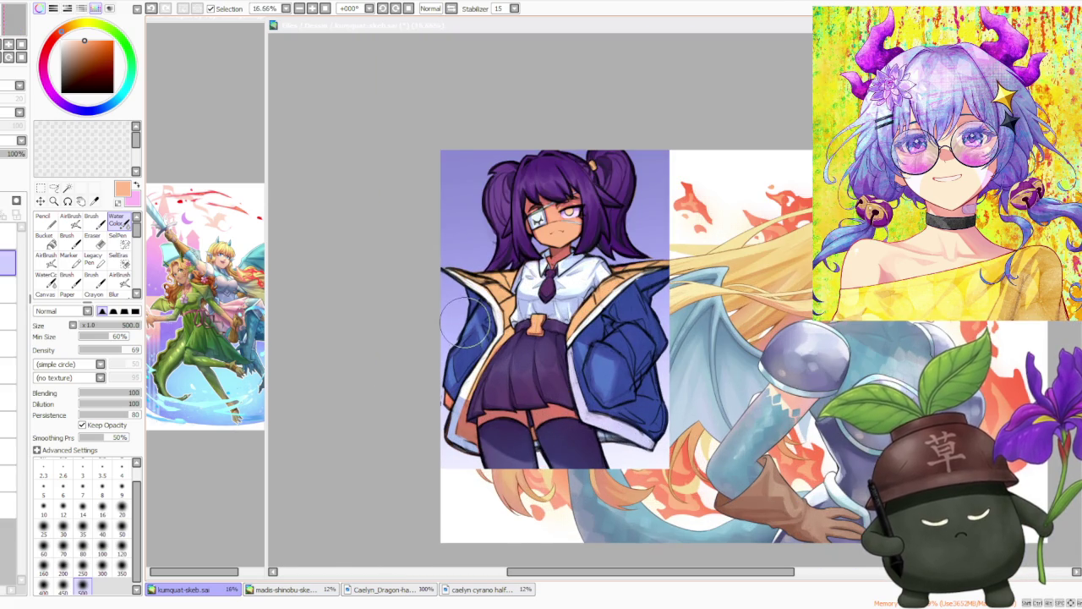
scroll(465, 326, down, 1)
scroll(576, 205, up, 1)
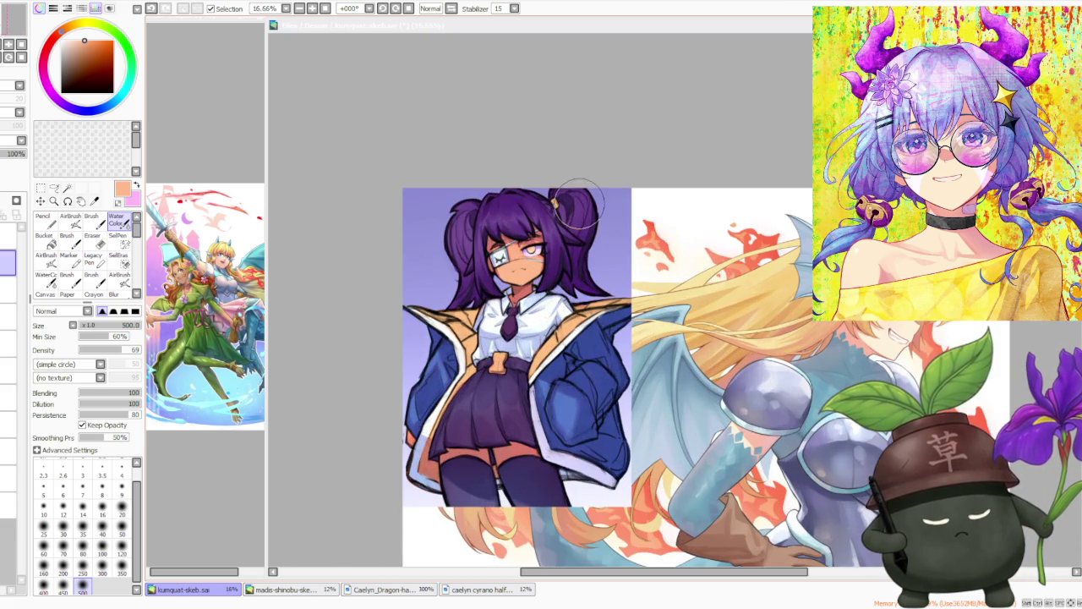
scroll(592, 208, up, 2)
scroll(602, 194, down, 3)
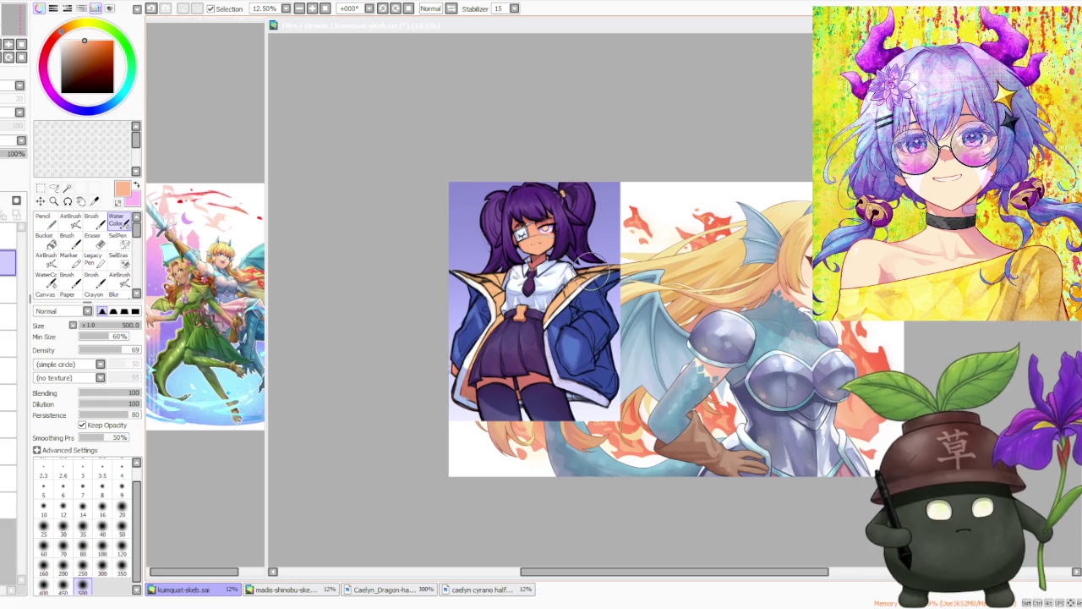
scroll(595, 279, up, 1)
scroll(592, 276, up, 1)
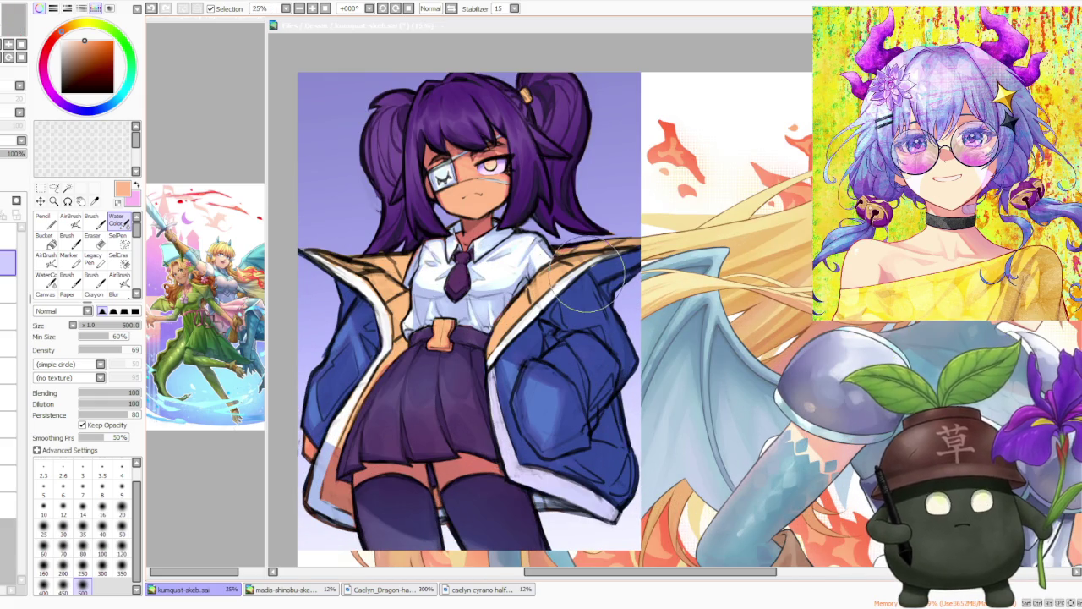
scroll(564, 254, down, 1)
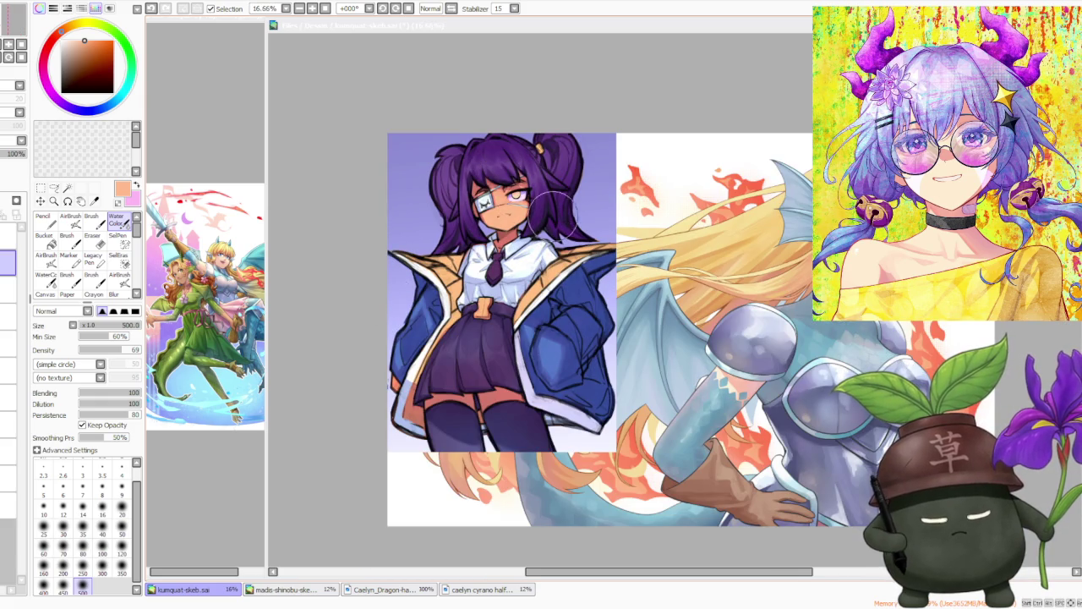
scroll(568, 241, up, 2)
scroll(567, 169, down, 1)
scroll(566, 140, down, 1)
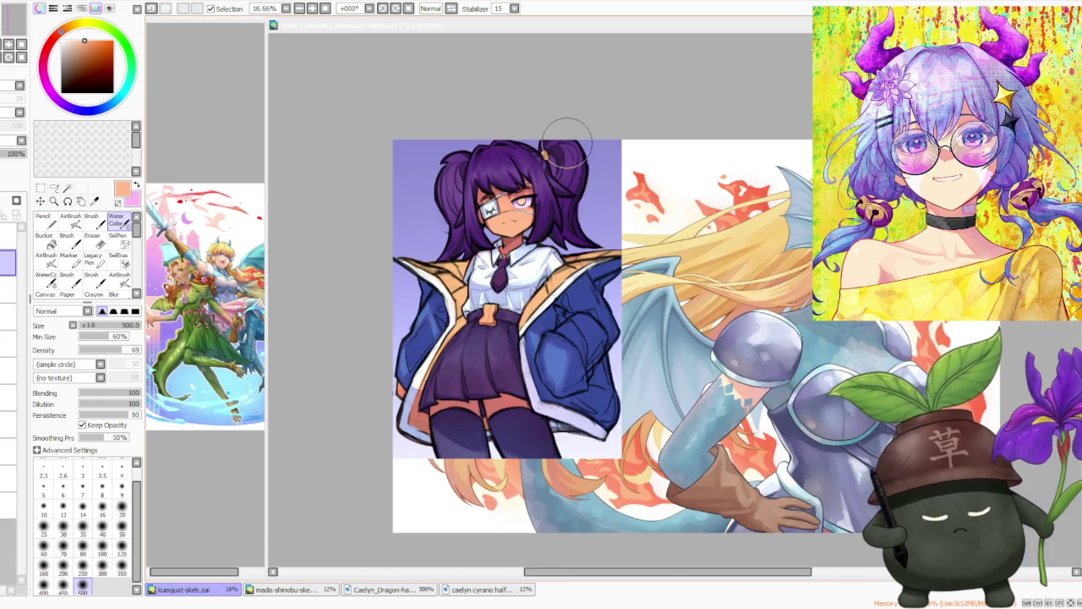
scroll(575, 127, up, 2)
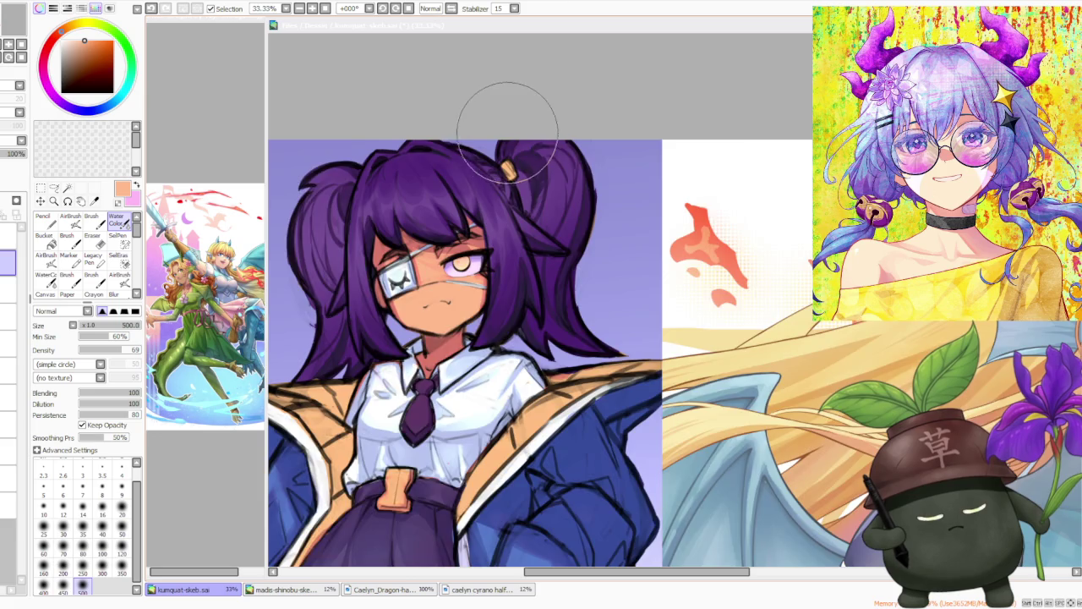
scroll(498, 144, up, 1)
scroll(503, 169, down, 3)
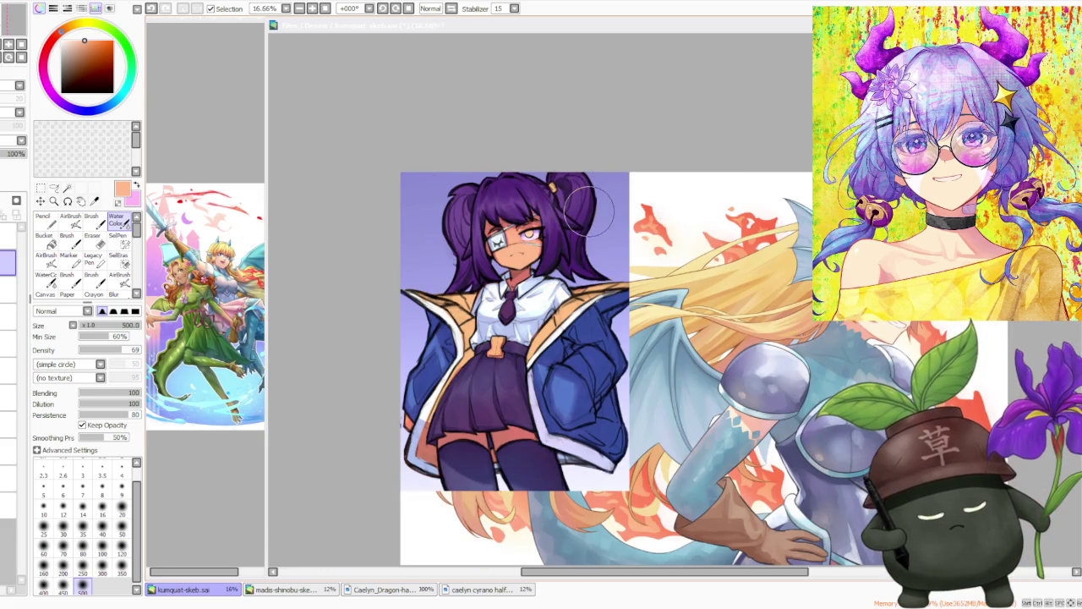
scroll(575, 220, up, 2)
scroll(435, 347, down, 2)
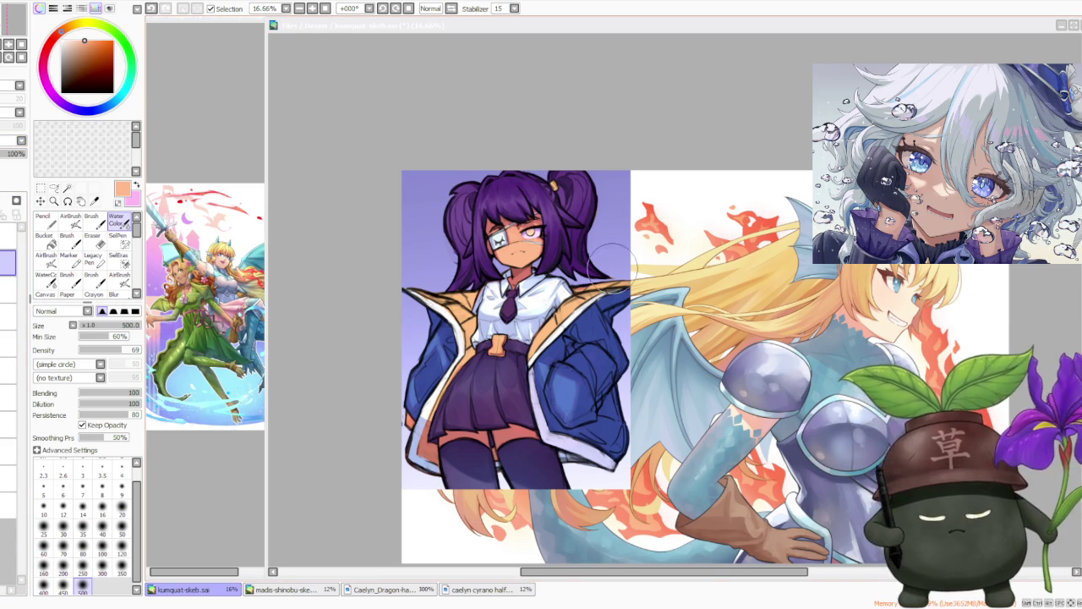
scroll(611, 259, up, 3)
scroll(496, 202, up, 1)
scroll(487, 263, down, 2)
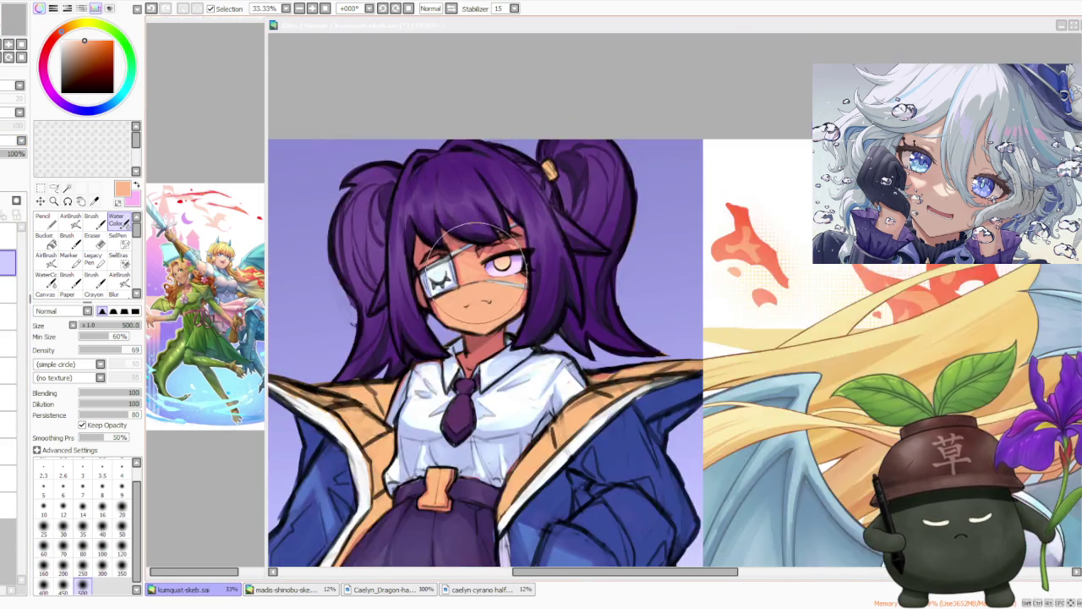
scroll(478, 262, down, 3)
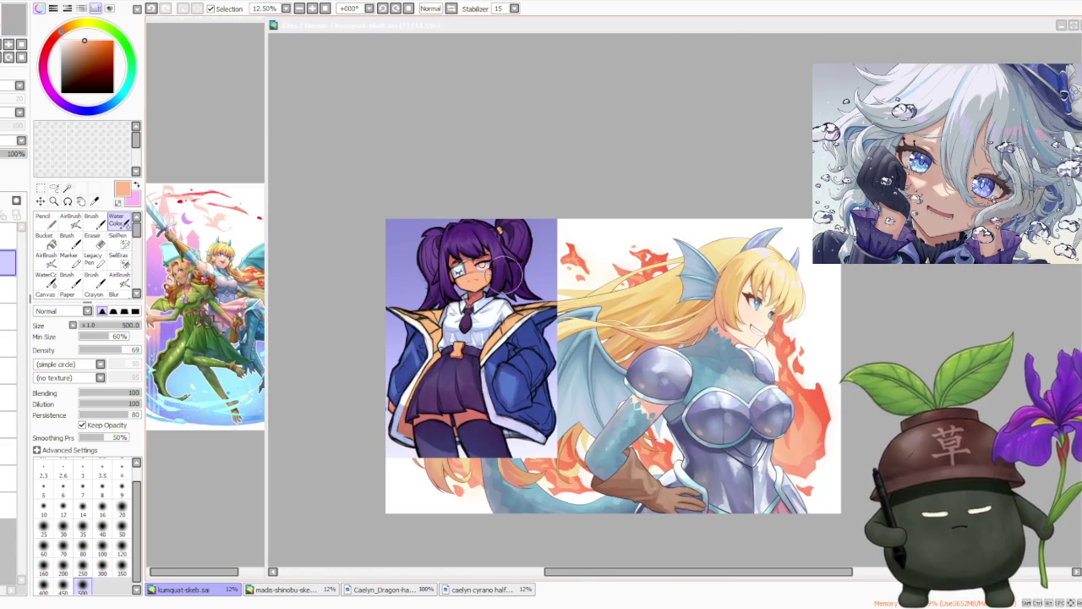
scroll(461, 318, up, 3)
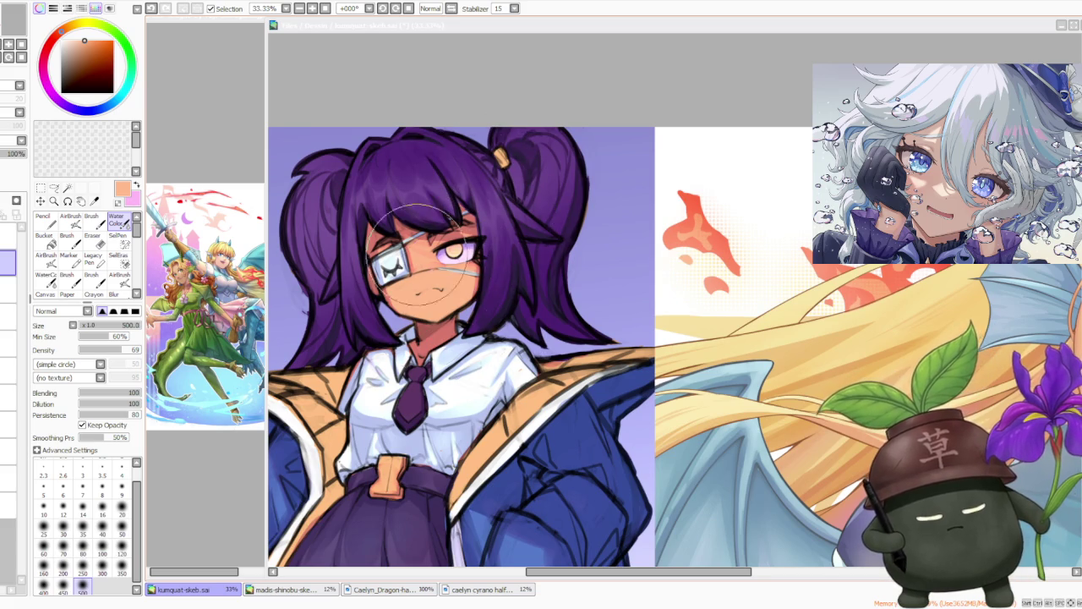
scroll(461, 292, down, 1)
scroll(465, 287, up, 2)
scroll(478, 288, up, 2)
scroll(469, 292, up, 2)
scroll(499, 289, down, 3)
scroll(505, 287, down, 3)
scroll(508, 287, up, 1)
scroll(515, 271, down, 1)
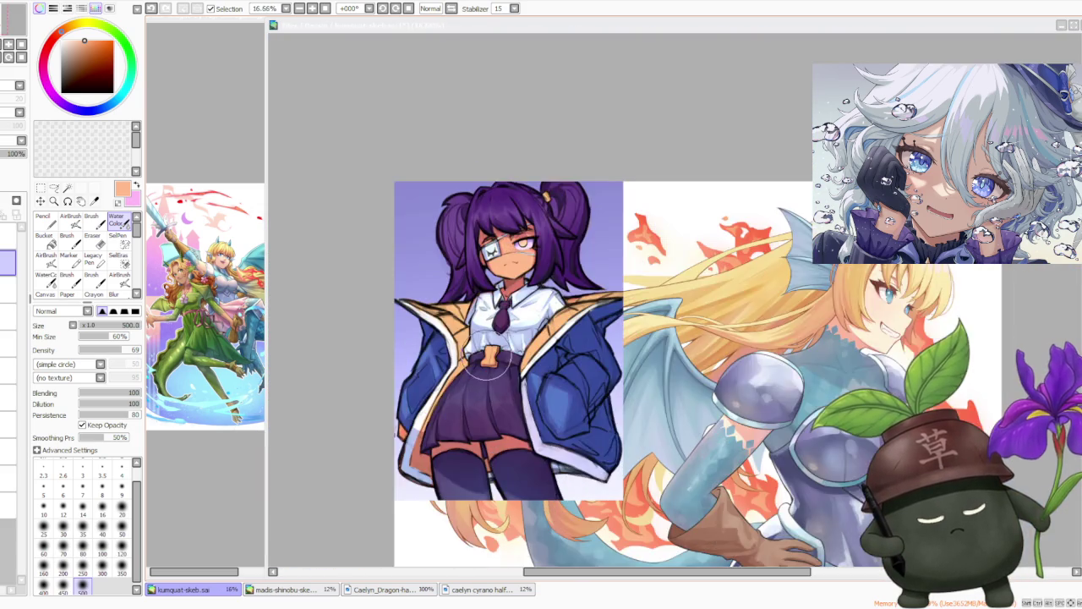
scroll(541, 253, up, 3)
scroll(579, 203, down, 3)
scroll(579, 201, up, 3)
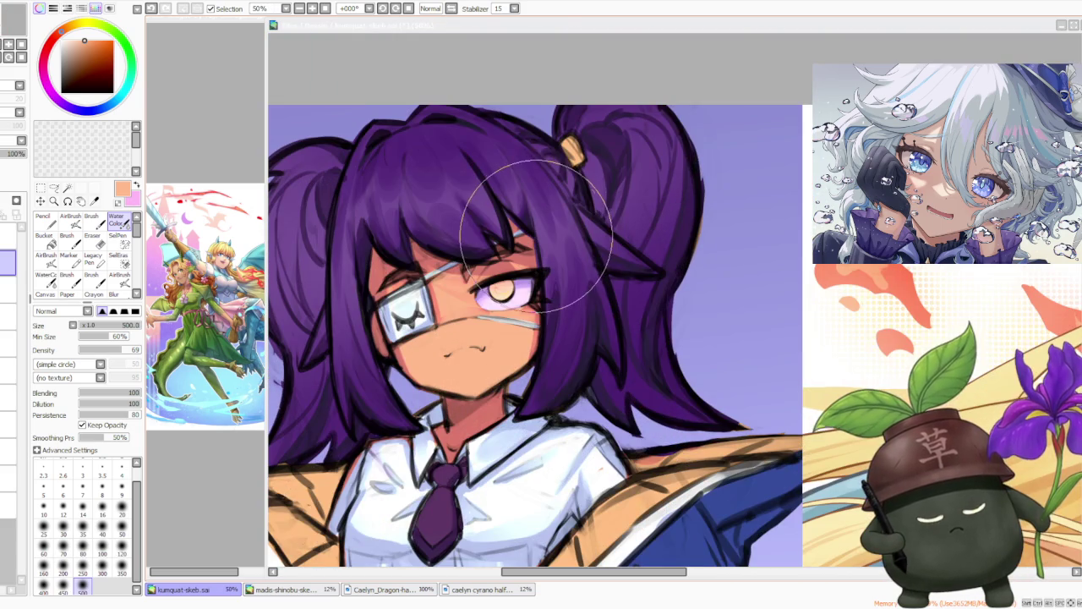
scroll(495, 181, down, 3)
scroll(508, 211, down, 1)
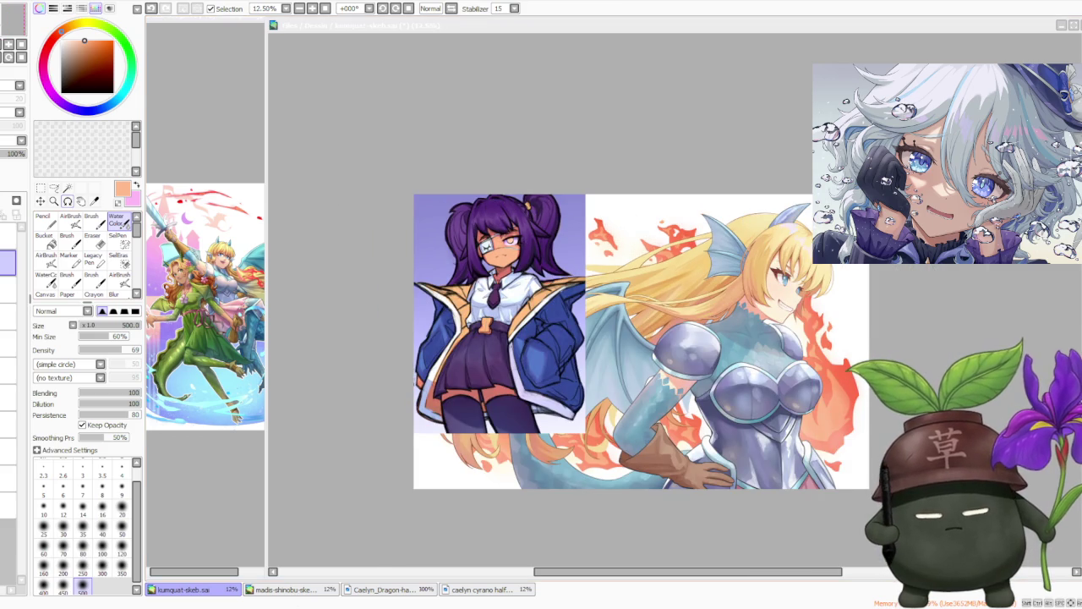
- Check the dragon girl layer by toggling its visibility off and on, then save kumquat-skeb.sai
key(space)
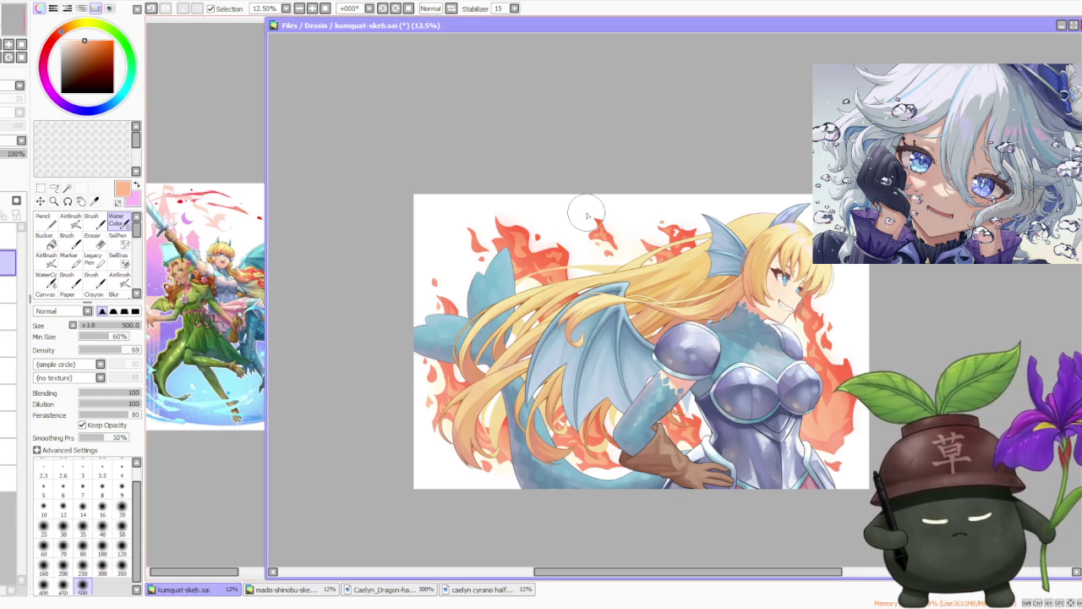
scroll(585, 215, down, 1)
scroll(674, 222, up, 1)
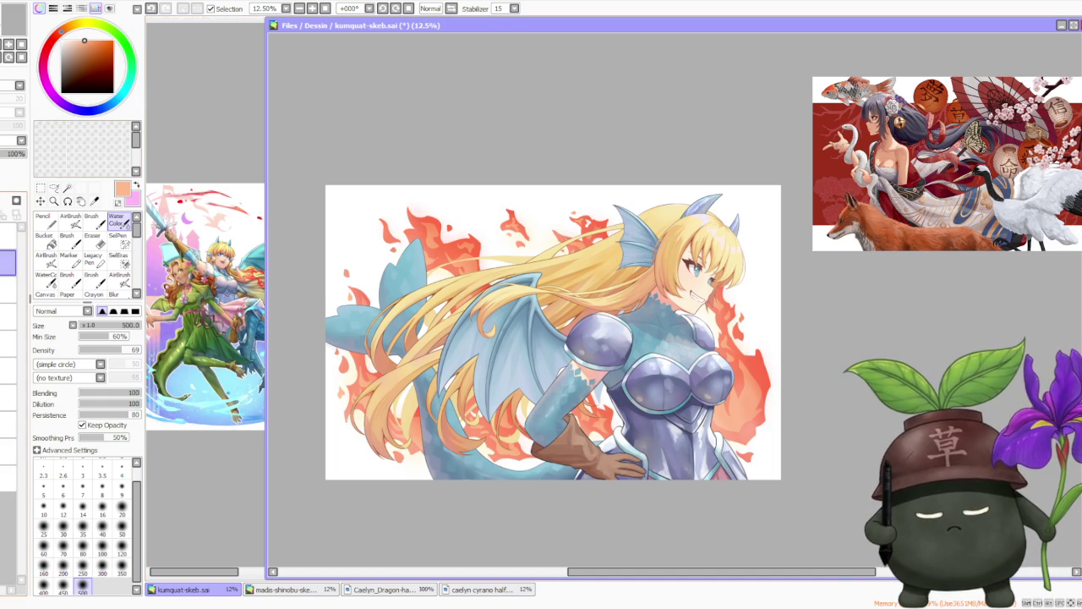
click(14, 146)
click(15, 147)
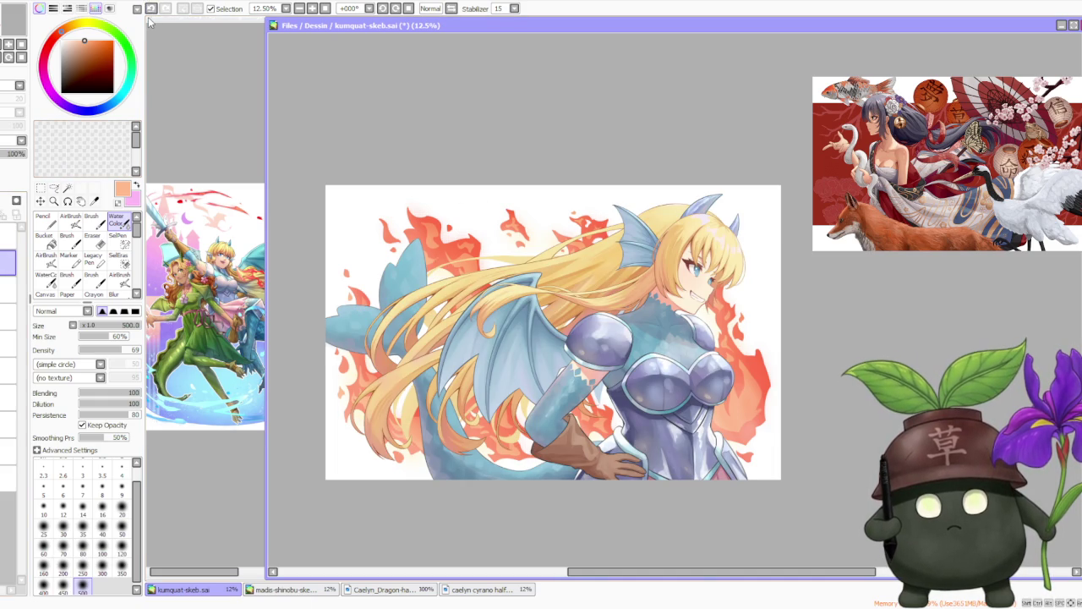
key(ctrl+s)
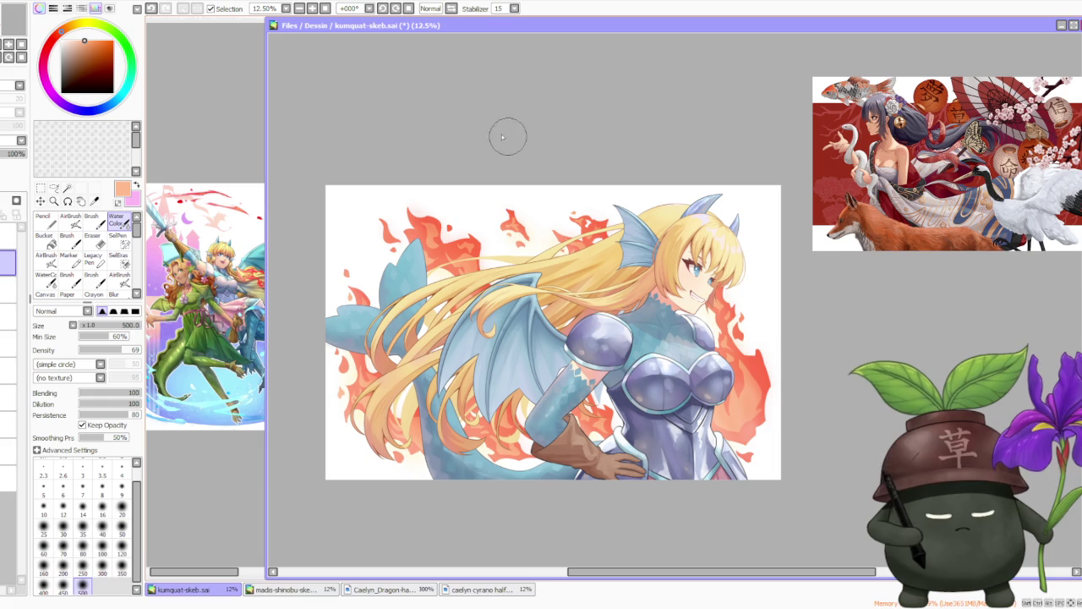